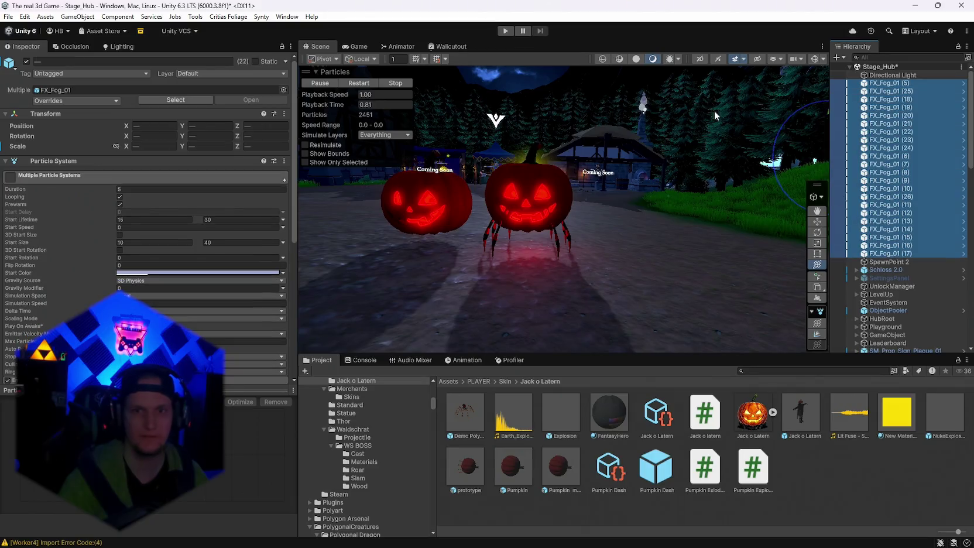
Step: Create an empty parent named Fog over the selected FX_Fog_01 objects
{"action": "right_click", "coordinate": [876, 98]}
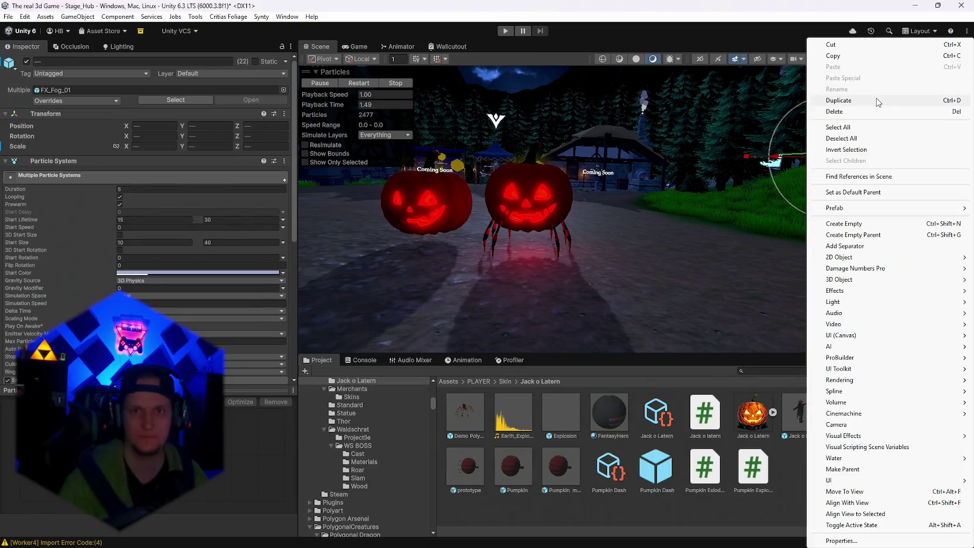
{"action": "left_click", "coordinate": [860, 234]}
{"action": "type", "text": "Fog"}
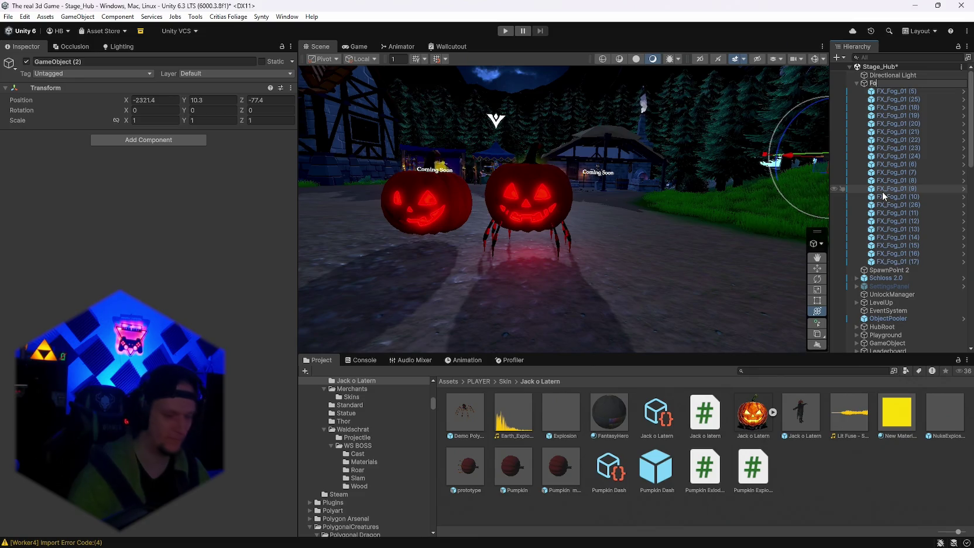
{"action": "key", "text": "Return"}
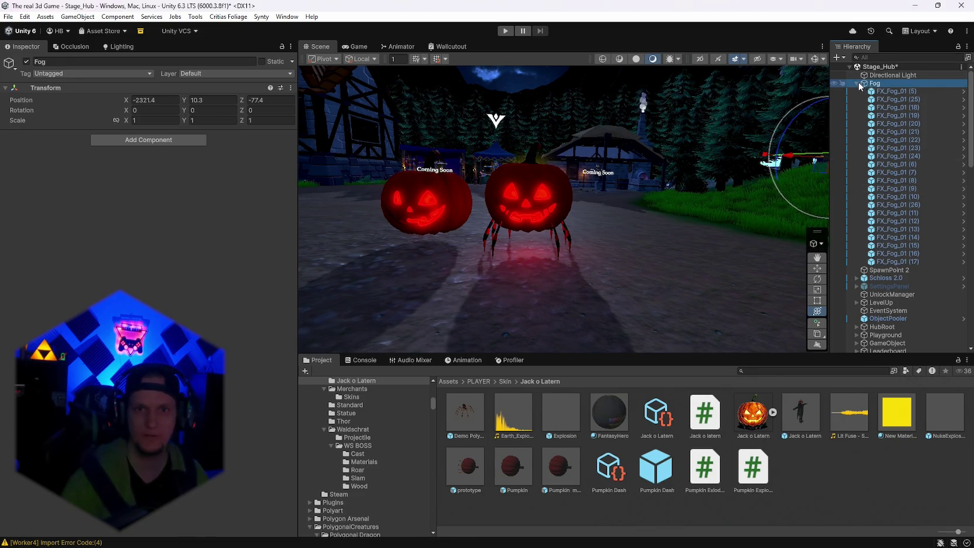
Step: Collapse the Fog group and review the ObjectPooler's prefab overrides
{"action": "left_click", "coordinate": [856, 83]}
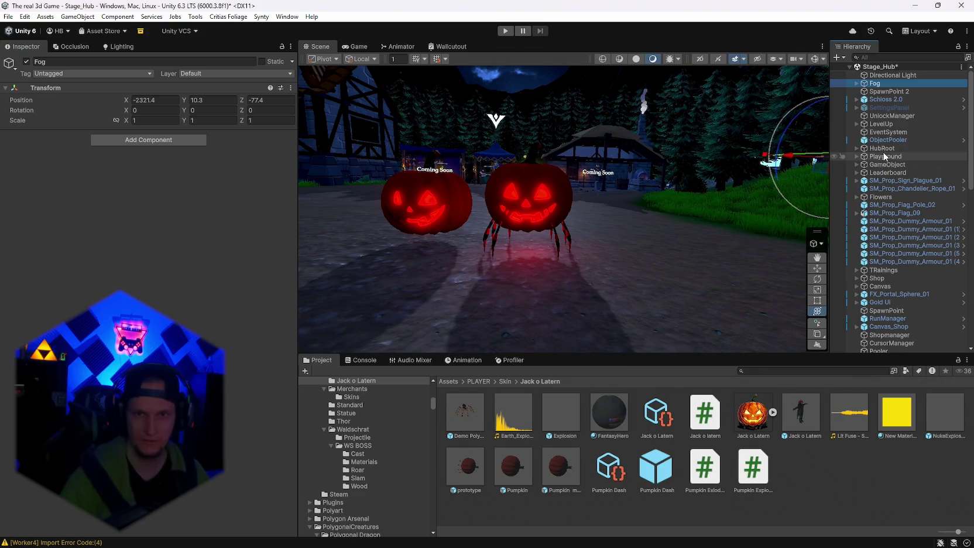
{"action": "left_click", "coordinate": [886, 140]}
{"action": "left_click", "coordinate": [72, 101]}
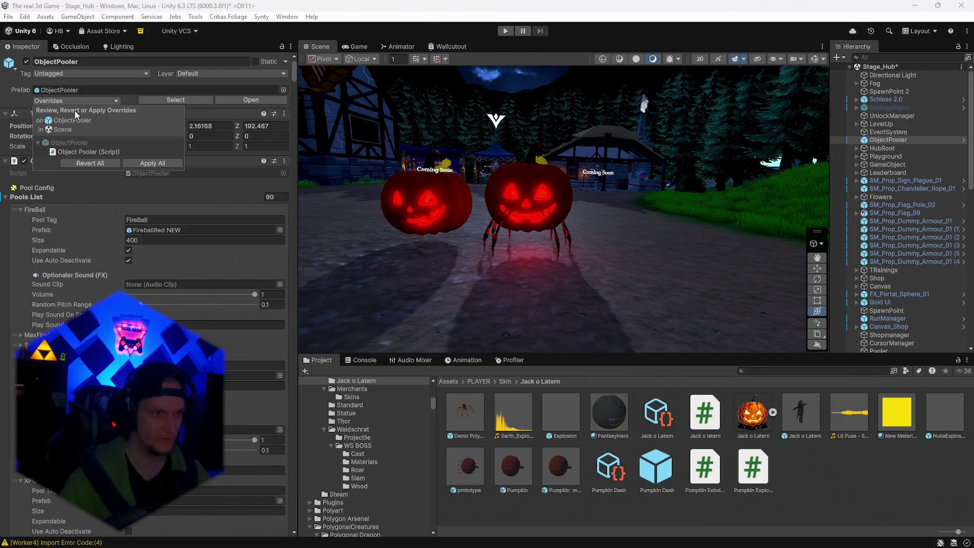
Step: Apply all overrides to the ObjectPooler prefab
{"action": "left_click", "coordinate": [145, 164]}
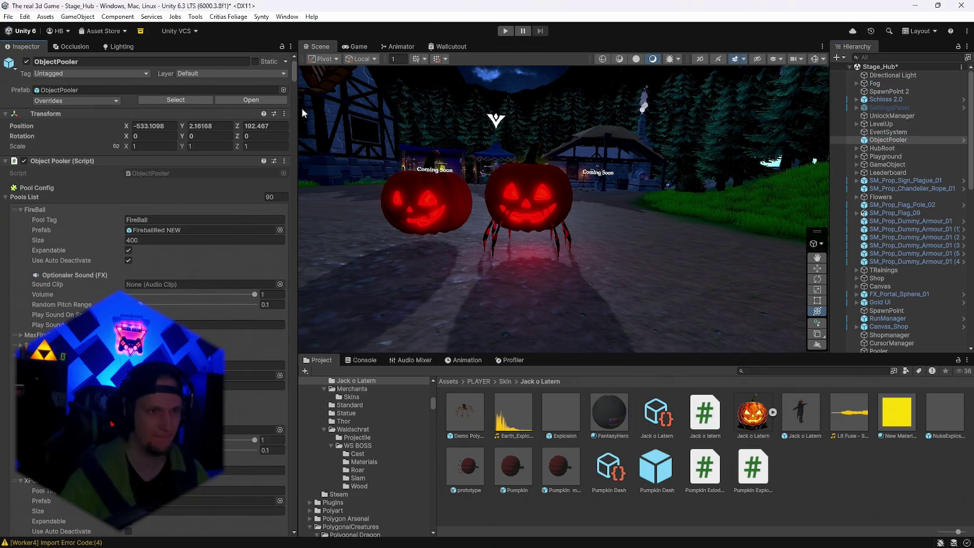
{"action": "scroll", "coordinate": [235, 462], "scroll_direction": "down", "scroll_amount": 10}
{"action": "scroll", "coordinate": [236, 462], "scroll_direction": "up", "scroll_amount": 5}
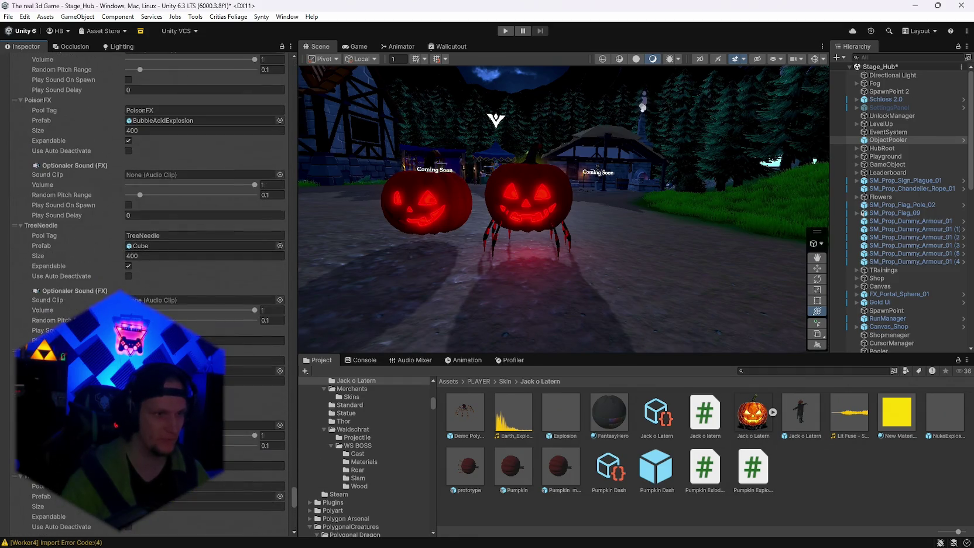
{"action": "scroll", "coordinate": [235, 462], "scroll_direction": "up", "scroll_amount": 5}
{"action": "scroll", "coordinate": [236, 462], "scroll_direction": "up", "scroll_amount": 5}
{"action": "scroll", "coordinate": [236, 463], "scroll_direction": "up", "scroll_amount": 5}
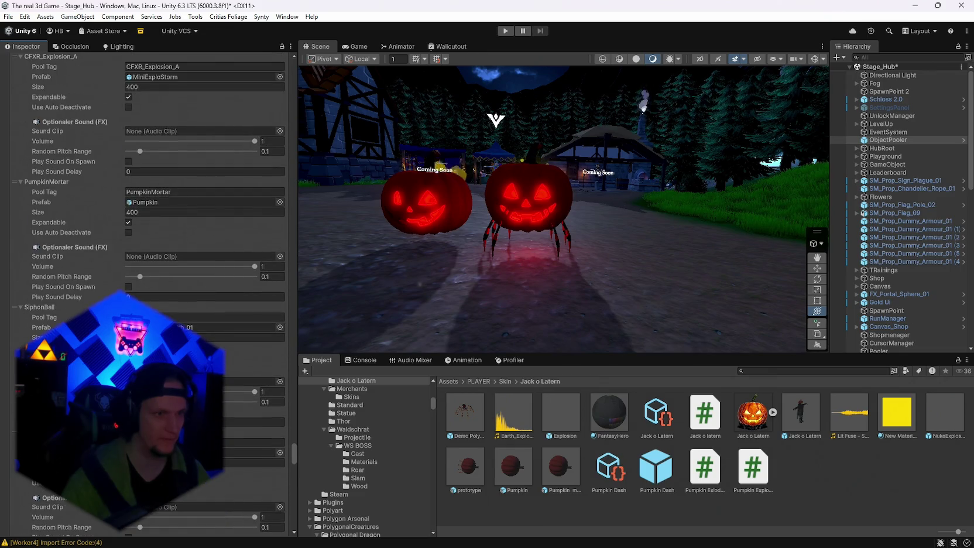
{"action": "scroll", "coordinate": [146, 293], "scroll_direction": "up", "scroll_amount": 5}
Step: Locate the Pumpkin prefab from the pool list and scroll through the ObjectPooler pools
{"action": "left_click", "coordinate": [251, 339]}
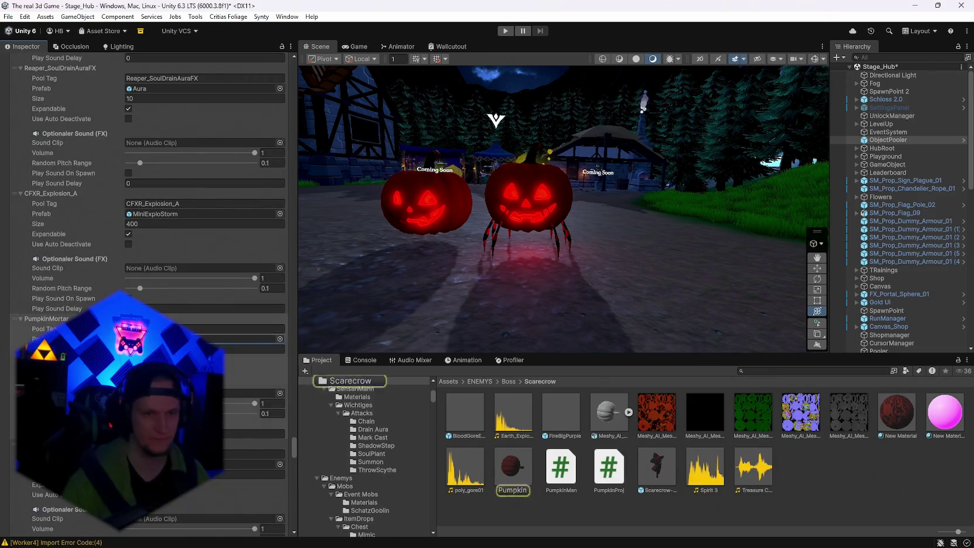
{"action": "scroll", "coordinate": [251, 339], "scroll_direction": "down", "scroll_amount": 8}
{"action": "scroll", "coordinate": [251, 339], "scroll_direction": "down", "scroll_amount": 10}
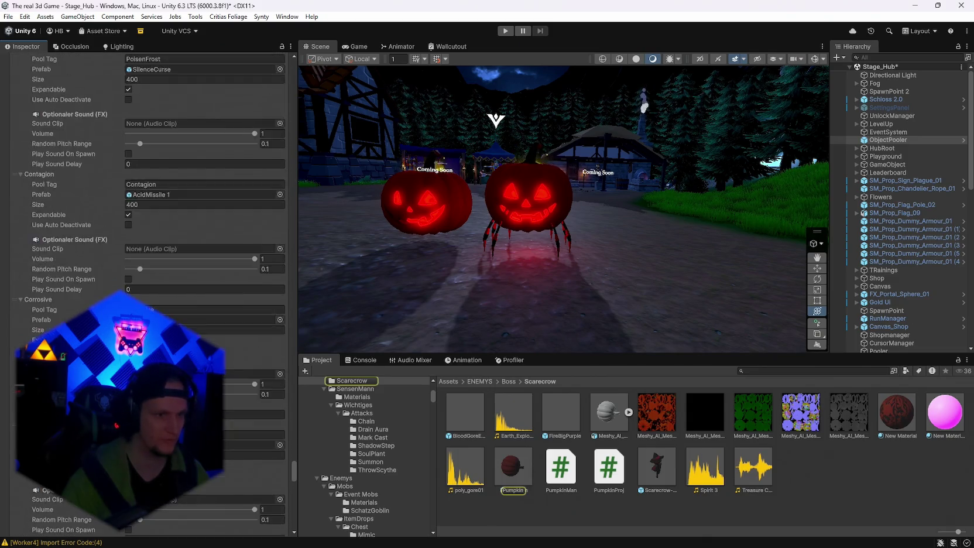
{"action": "scroll", "coordinate": [252, 338], "scroll_direction": "down", "scroll_amount": 8}
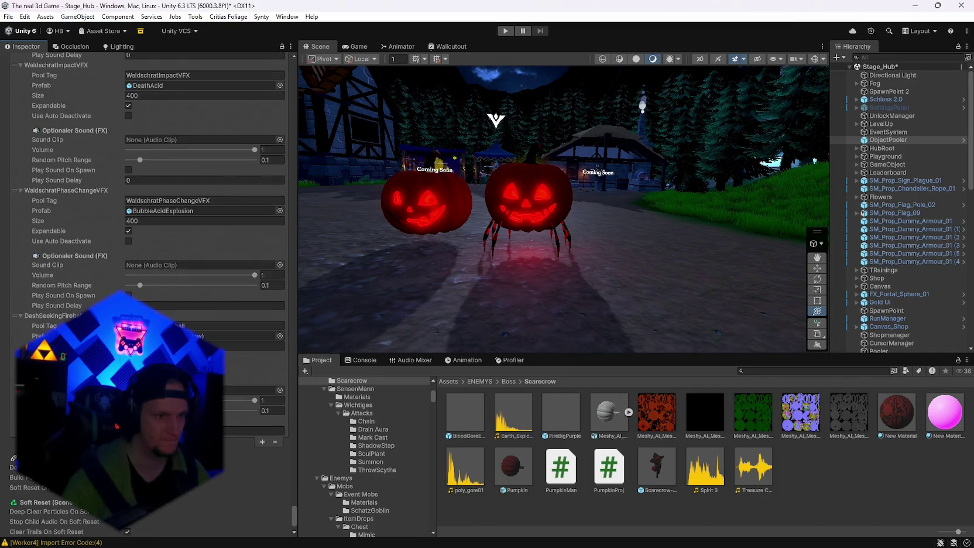
{"action": "scroll", "coordinate": [236, 390], "scroll_direction": "up", "scroll_amount": 1}
{"action": "scroll", "coordinate": [236, 386], "scroll_direction": "up", "scroll_amount": 20}
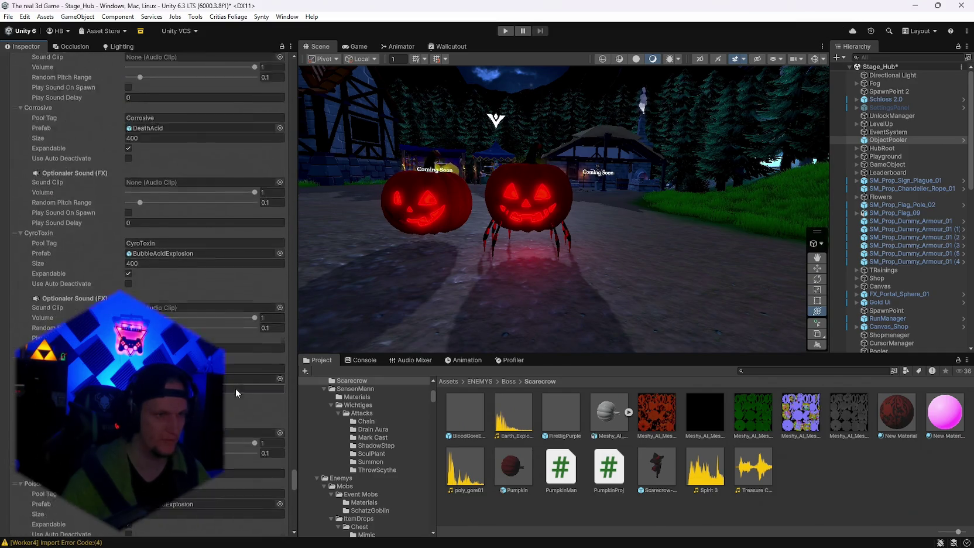
{"action": "scroll", "coordinate": [236, 387], "scroll_direction": "up", "scroll_amount": 10}
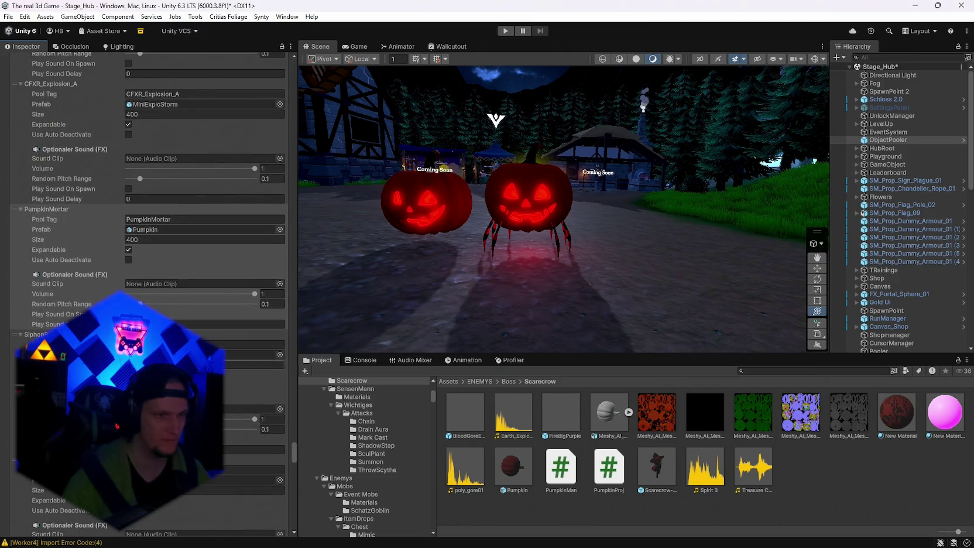
{"action": "scroll", "coordinate": [236, 386], "scroll_direction": "up", "scroll_amount": 7}
{"action": "scroll", "coordinate": [236, 386], "scroll_direction": "up", "scroll_amount": 7}
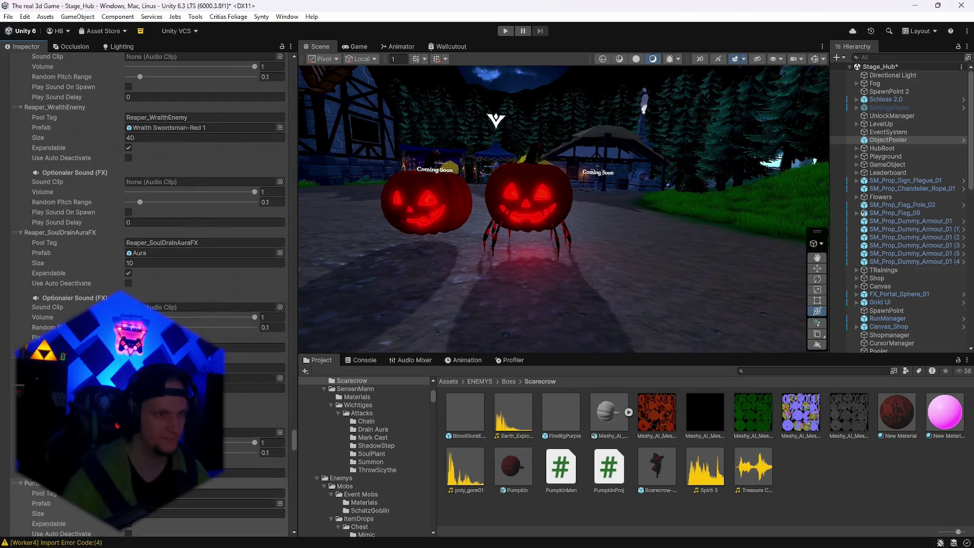
{"action": "scroll", "coordinate": [236, 385], "scroll_direction": "up", "scroll_amount": 10}
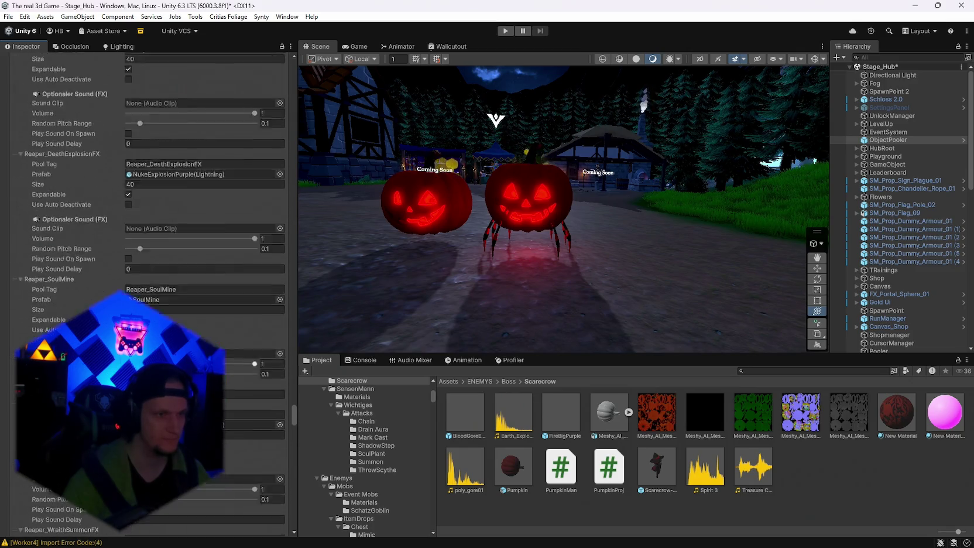
{"action": "scroll", "coordinate": [236, 385], "scroll_direction": "up", "scroll_amount": 12}
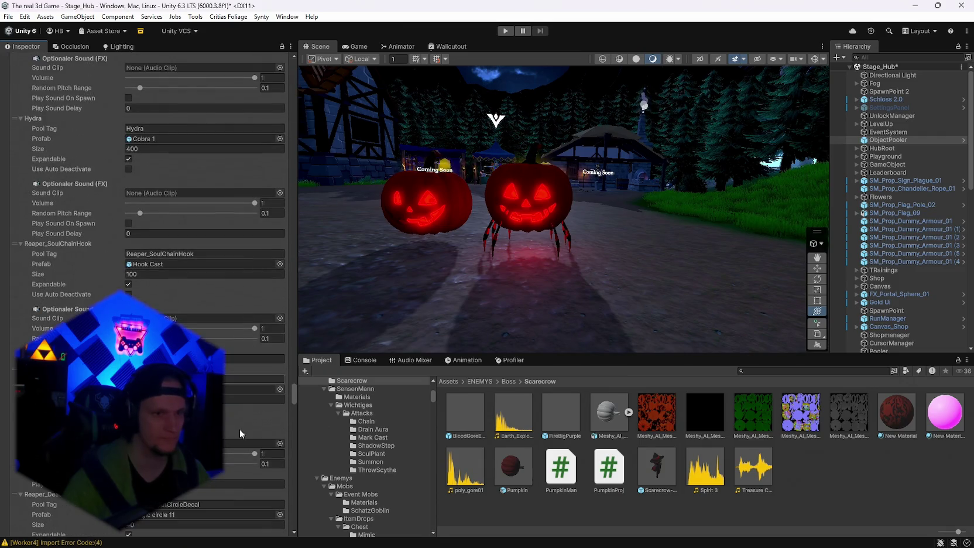
{"action": "scroll", "coordinate": [240, 432], "scroll_direction": "up", "scroll_amount": 14}
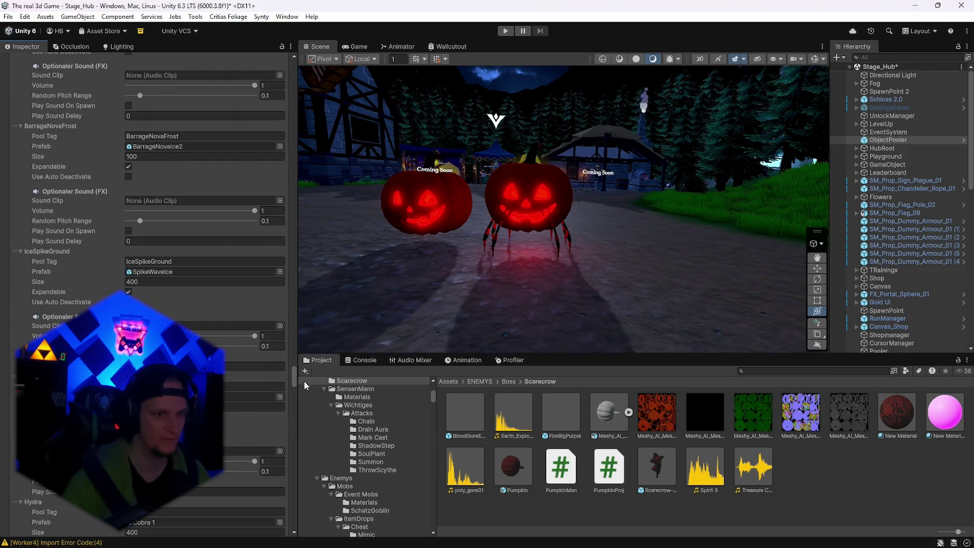
{"action": "left_click_drag", "start_coordinate": [295, 378], "coordinate": [315, 543]}
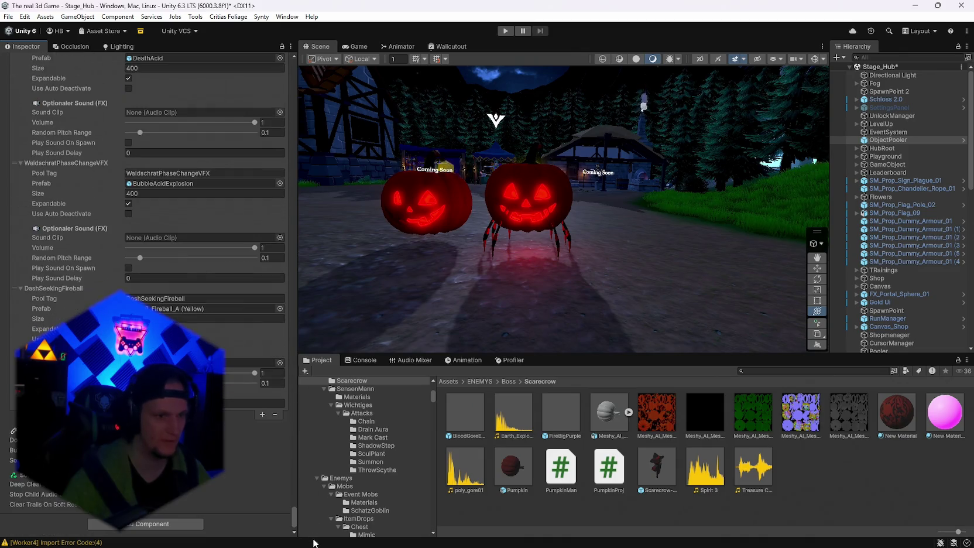
Step: Ping the fireball, BubbleAcidExplosion, AcidMissile, Cube and Cyro toxin pool prefabs in the Project window
{"action": "left_click", "coordinate": [159, 309]}
{"action": "scroll", "coordinate": [149, 301], "scroll_direction": "up", "scroll_amount": 3}
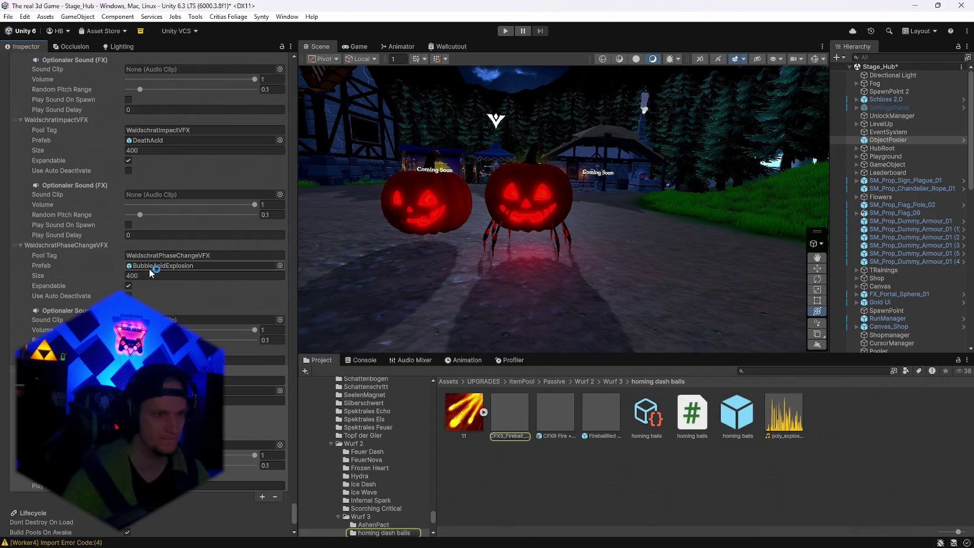
{"action": "left_click", "coordinate": [153, 266]}
{"action": "scroll", "coordinate": [166, 292], "scroll_direction": "up", "scroll_amount": 3}
{"action": "scroll", "coordinate": [150, 244], "scroll_direction": "up", "scroll_amount": 4}
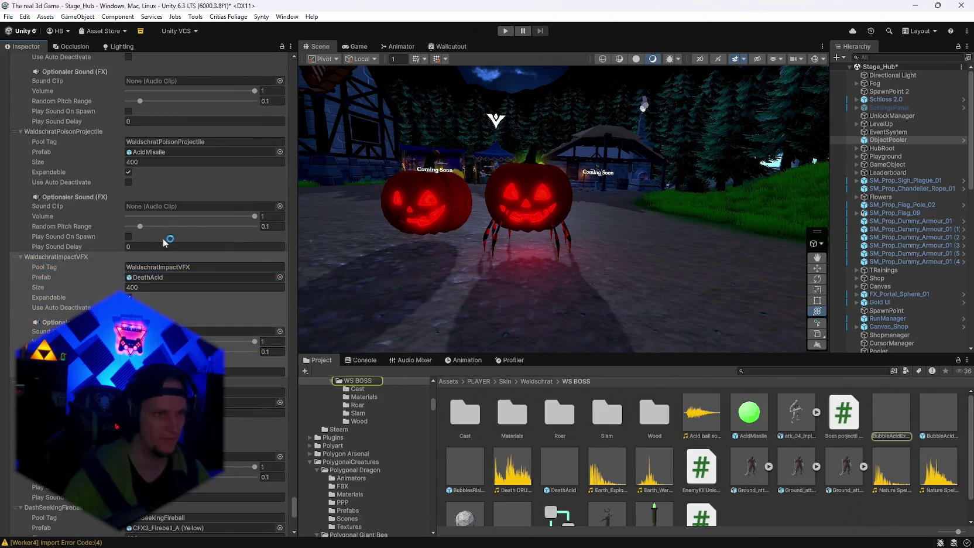
{"action": "left_click", "coordinate": [149, 208]}
{"action": "scroll", "coordinate": [171, 244], "scroll_direction": "up", "scroll_amount": 2}
{"action": "scroll", "coordinate": [171, 244], "scroll_direction": "up", "scroll_amount": 4}
{"action": "left_click", "coordinate": [170, 245]}
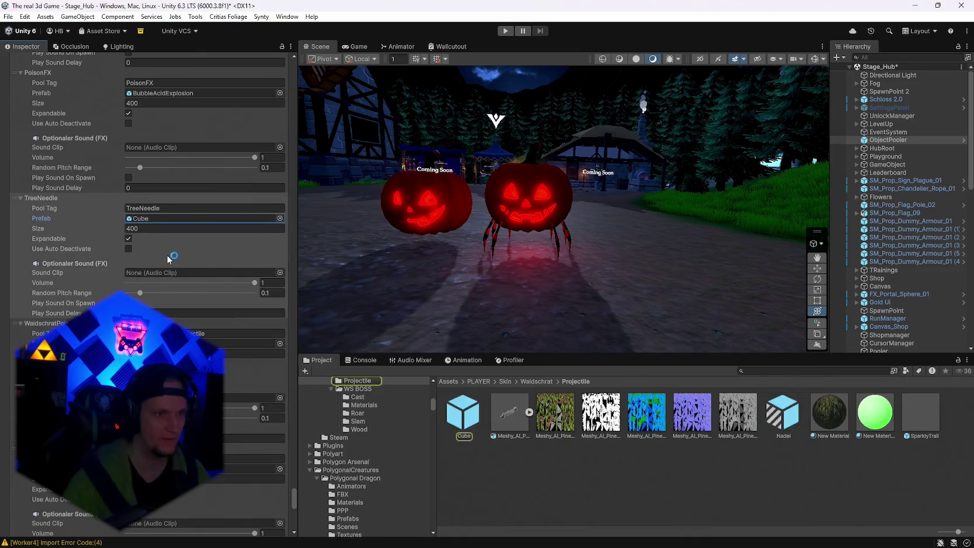
{"action": "scroll", "coordinate": [171, 246], "scroll_direction": "up", "scroll_amount": 2}
{"action": "scroll", "coordinate": [178, 266], "scroll_direction": "up", "scroll_amount": 1}
{"action": "left_click", "coordinate": [169, 202]}
{"action": "scroll", "coordinate": [168, 254], "scroll_direction": "up", "scroll_amount": 3}
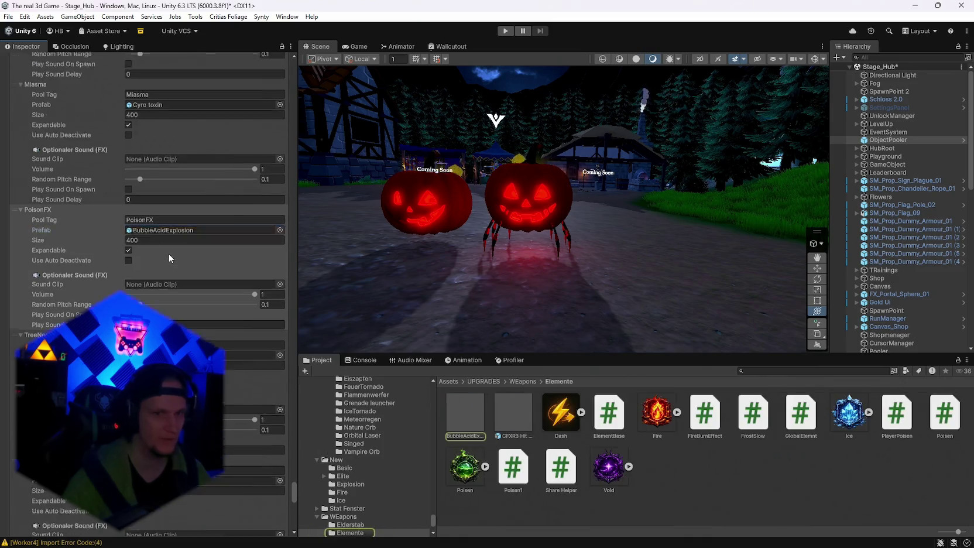
{"action": "left_click", "coordinate": [153, 214]}
Step: Ping the Contagion, SilenceCurse and health pickup prefabs, ending on PumpkinMortar's Pumpkin in the Scarecrow folder
{"action": "scroll", "coordinate": [165, 244], "scroll_direction": "up", "scroll_amount": 2}
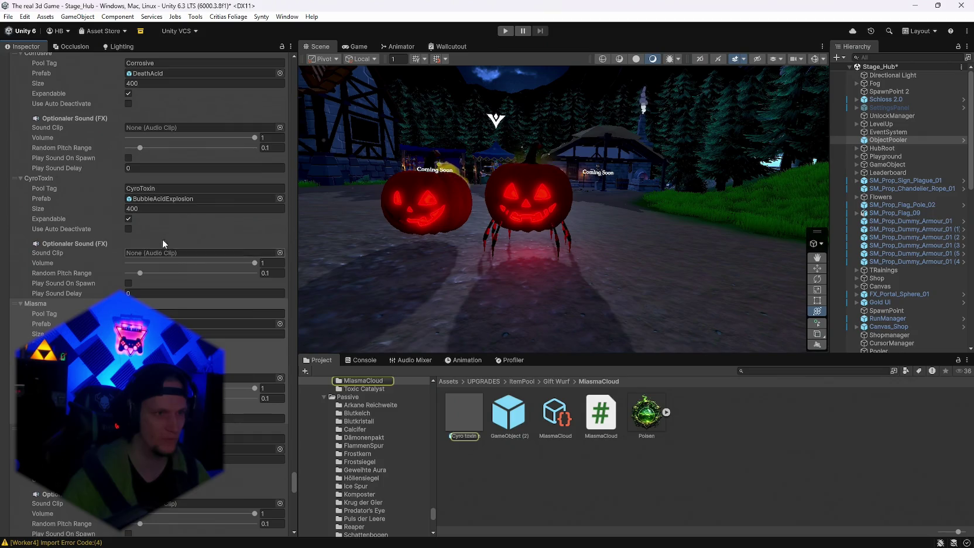
{"action": "scroll", "coordinate": [176, 244], "scroll_direction": "up", "scroll_amount": 2}
{"action": "scroll", "coordinate": [170, 234], "scroll_direction": "up", "scroll_amount": 1}
{"action": "left_click", "coordinate": [152, 190]}
{"action": "scroll", "coordinate": [165, 233], "scroll_direction": "up", "scroll_amount": 2}
{"action": "scroll", "coordinate": [158, 215], "scroll_direction": "up", "scroll_amount": 1}
{"action": "left_click", "coordinate": [153, 222]}
{"action": "scroll", "coordinate": [152, 225], "scroll_direction": "up", "scroll_amount": 2}
{"action": "left_click", "coordinate": [162, 211]}
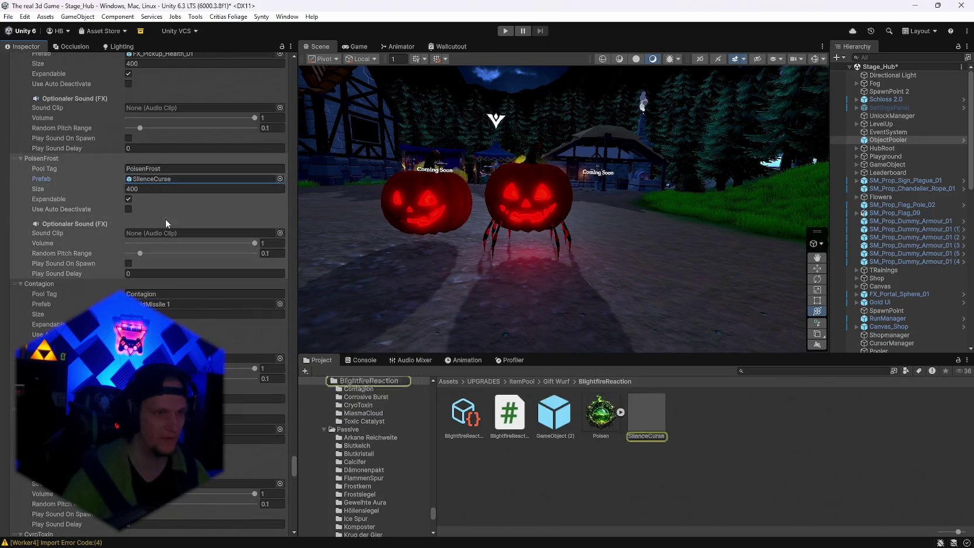
{"action": "scroll", "coordinate": [169, 234], "scroll_direction": "up", "scroll_amount": 2}
{"action": "left_click", "coordinate": [147, 217]}
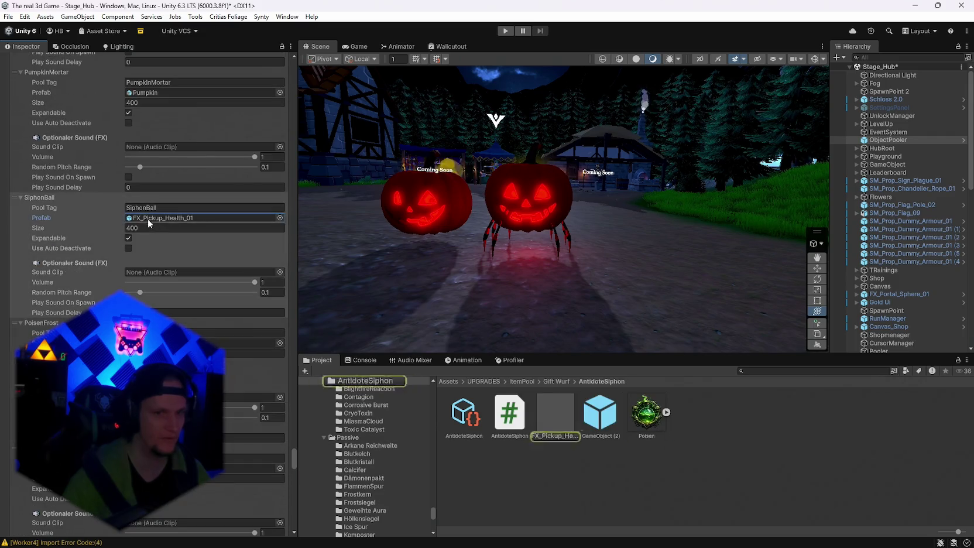
{"action": "scroll", "coordinate": [155, 228], "scroll_direction": "up", "scroll_amount": 3}
{"action": "left_click", "coordinate": [156, 229]}
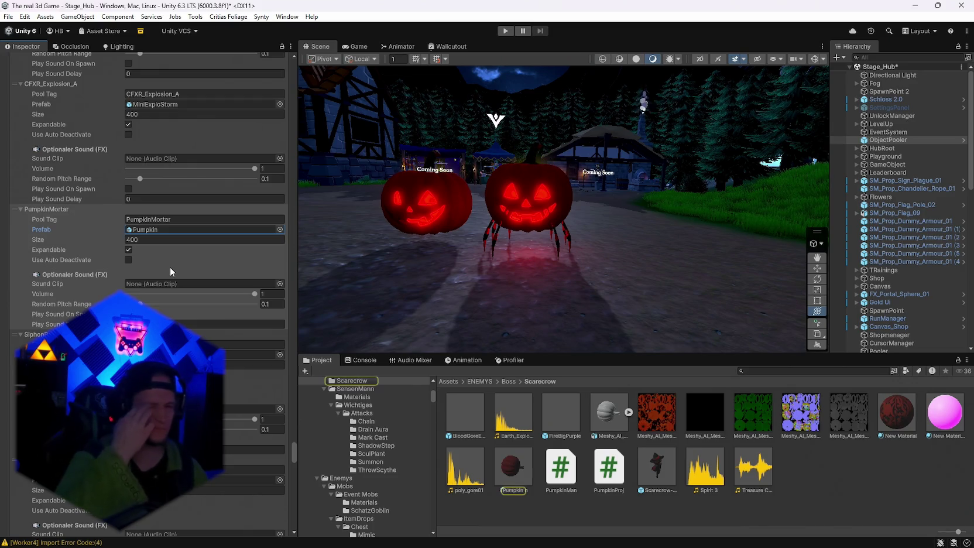
{"action": "left_click", "coordinate": [753, 369]}
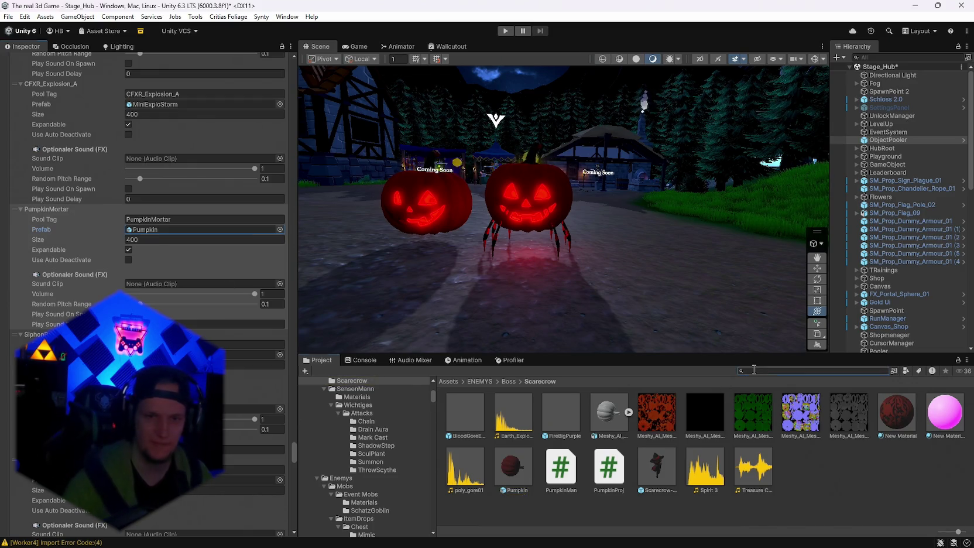
Step: Open the Jack o Latern skin folder and assign prototype as the Pumpkin Dash bomb's Pumpkin Prefab
{"action": "type", "text": "jack o"}
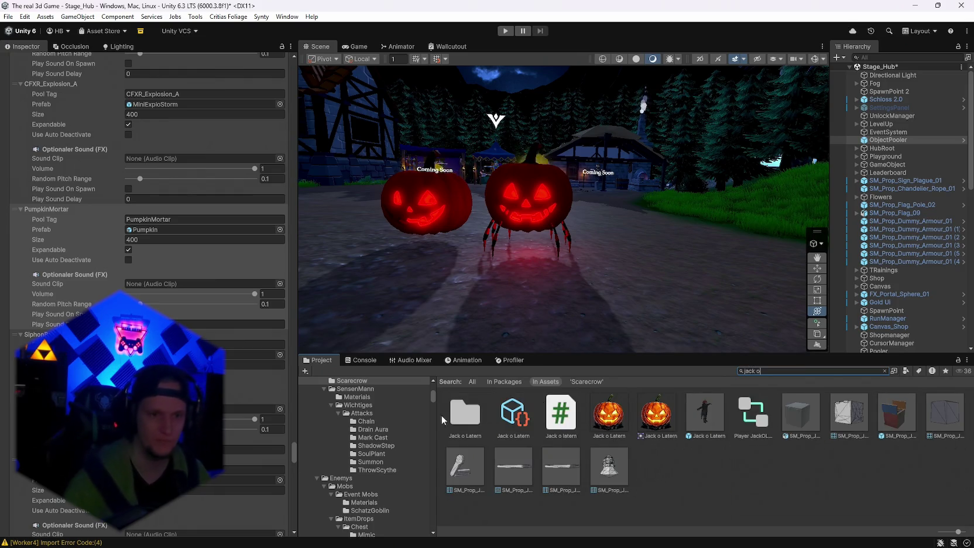
{"action": "double_click", "coordinate": [466, 415]}
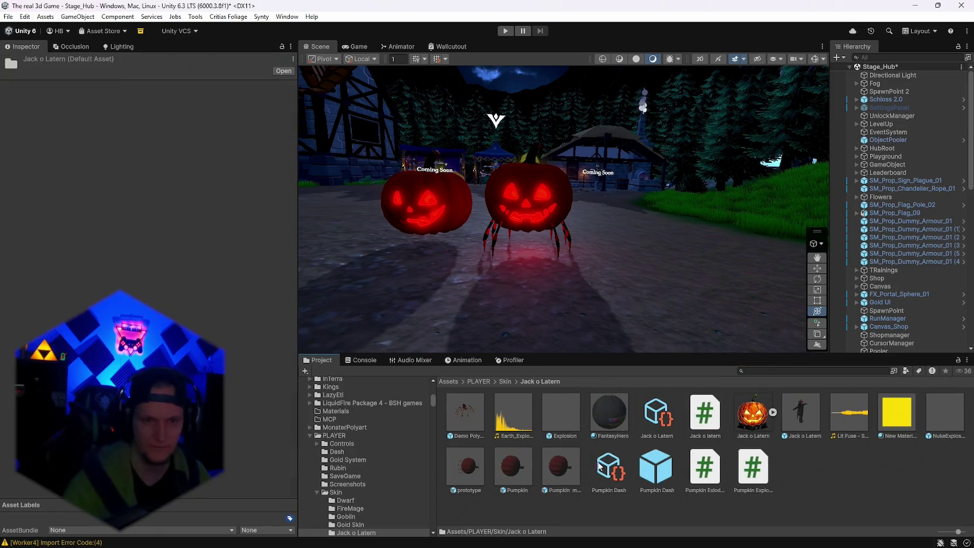
{"action": "left_click", "coordinate": [666, 471]}
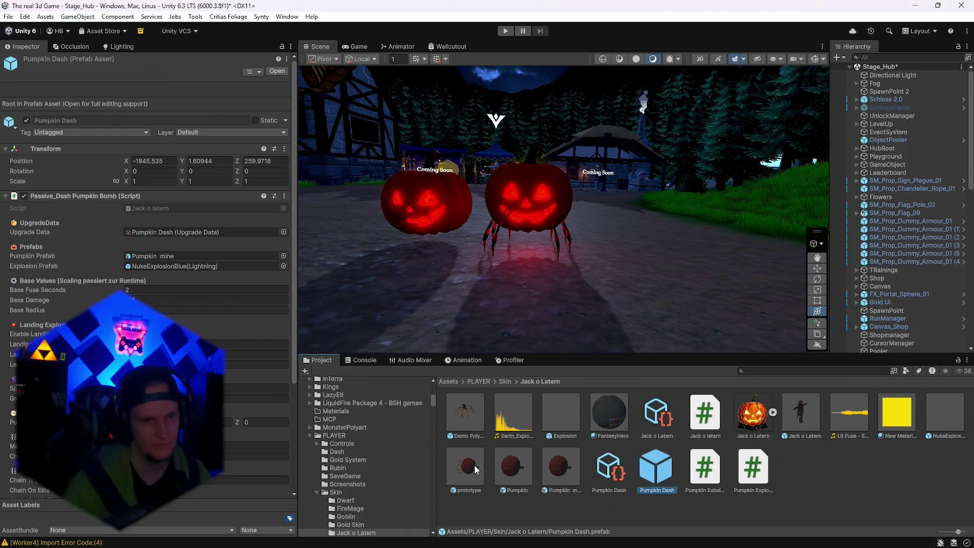
{"action": "left_click_drag", "start_coordinate": [470, 468], "coordinate": [211, 256]}
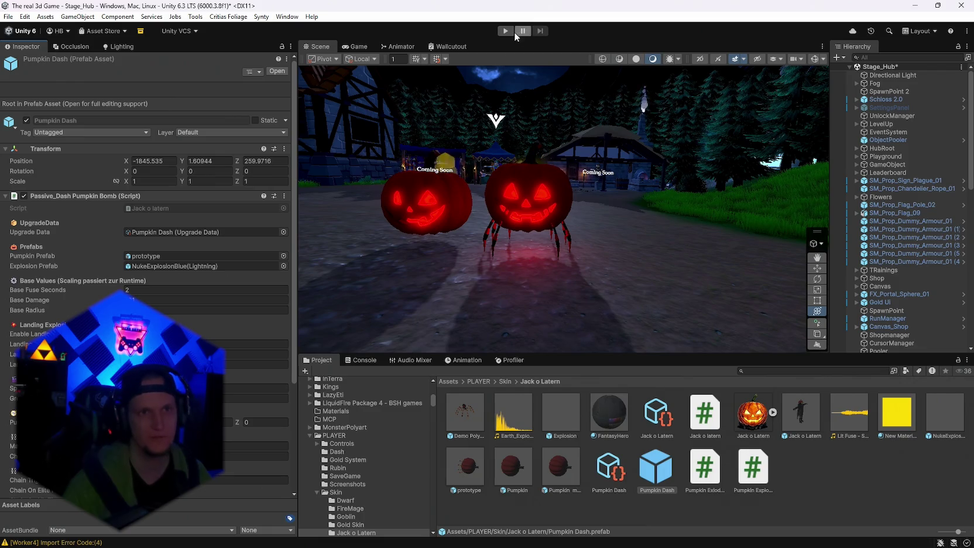
Step: Delete the Pumpkin mine and prototype objects from the hub scene
{"action": "scroll", "coordinate": [943, 299], "scroll_direction": "down", "scroll_amount": 10}
{"action": "left_click", "coordinate": [899, 339]}
{"action": "left_click", "coordinate": [890, 349], "text": "ctrl"}
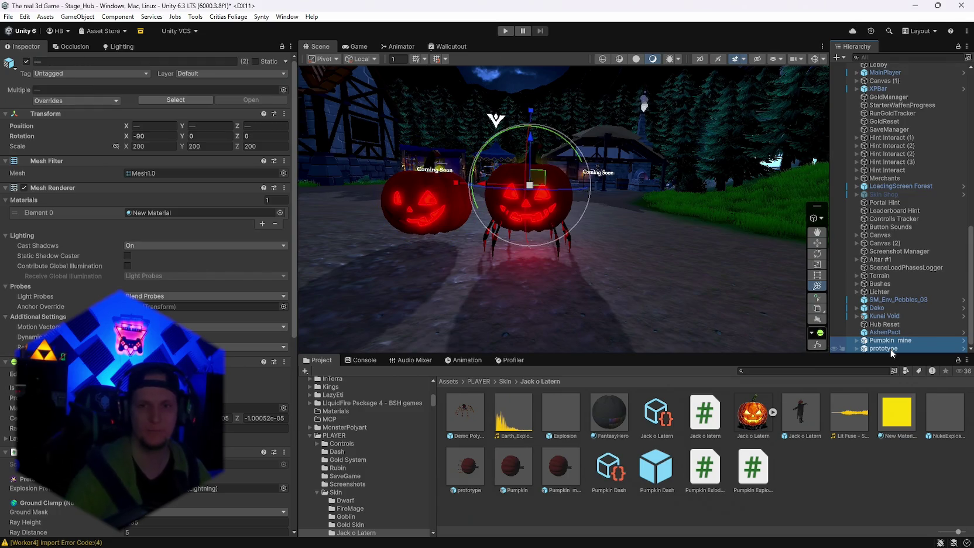
{"action": "key", "text": "Delete"}
{"action": "key", "text": "Delete"}
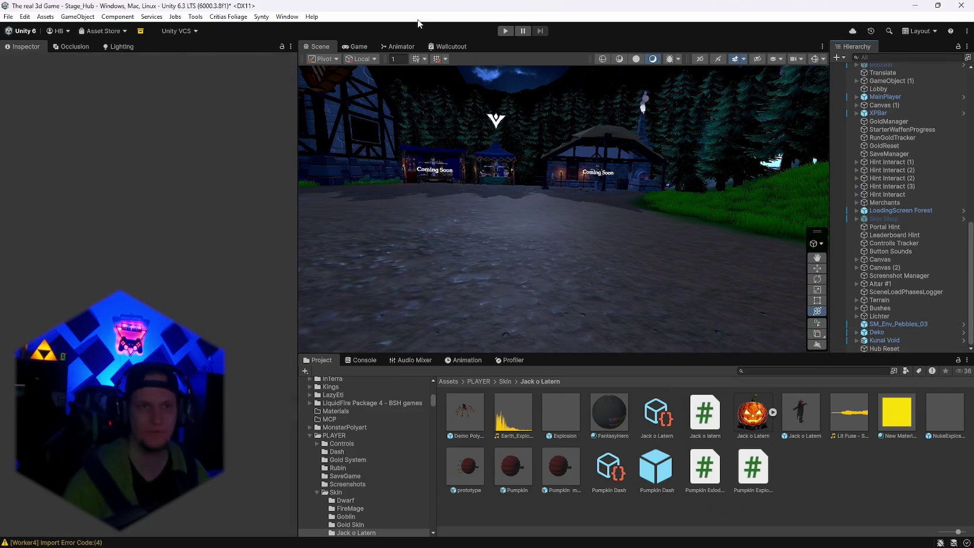
{"action": "left_click", "coordinate": [507, 31]}
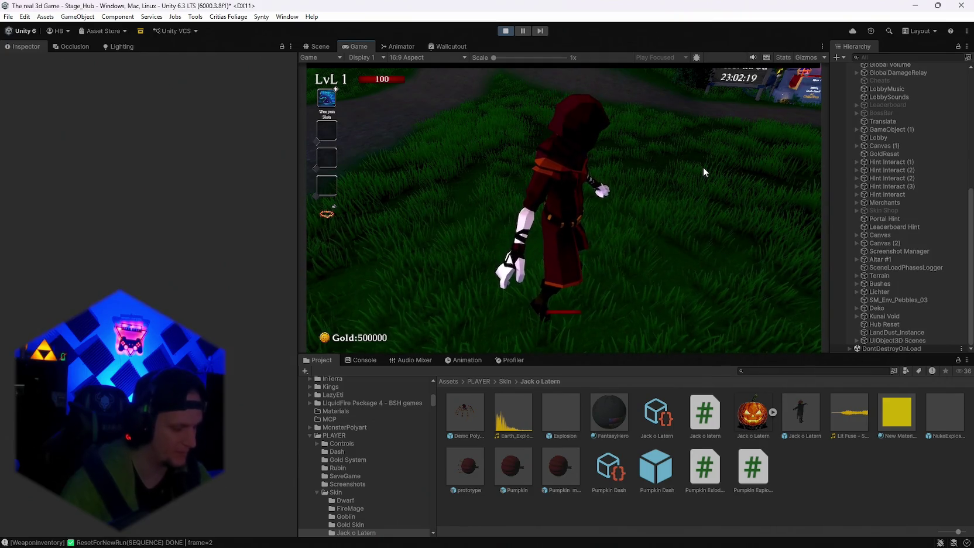
Step: Walk the character along the path up beside the merchant's tent counter
{"action": "left_click", "coordinate": [703, 169]}
{"action": "key", "text": "w"}
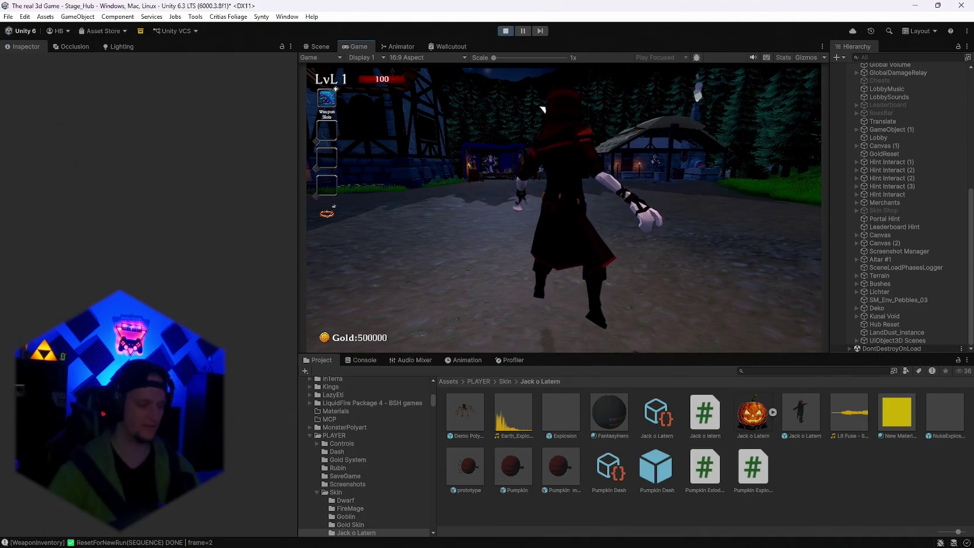
{"action": "key", "text": "w"}
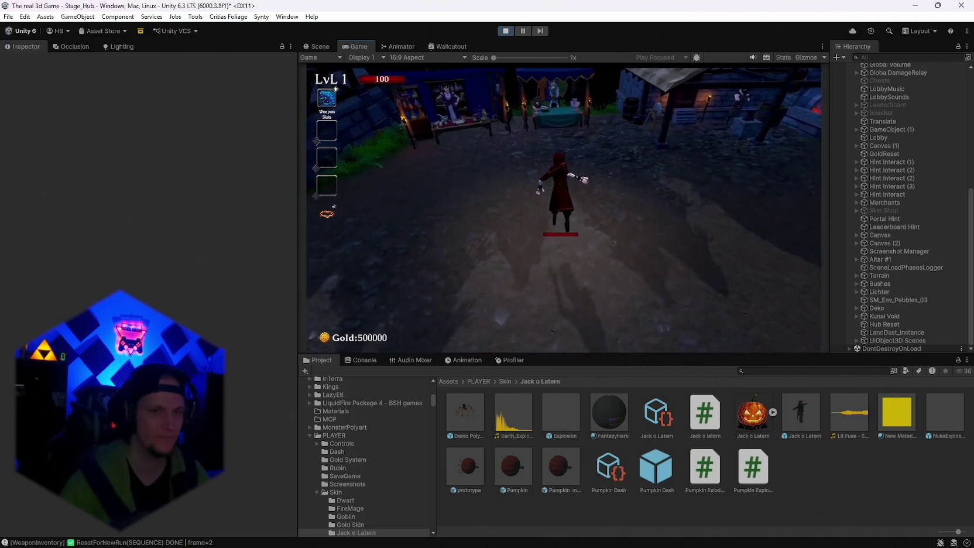
{"action": "key", "text": "w"}
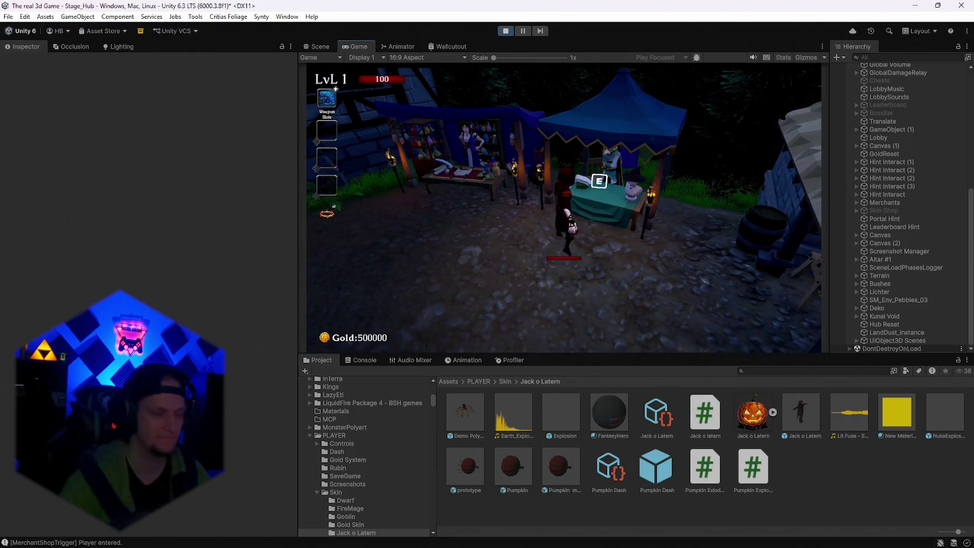
{"action": "key", "text": "w"}
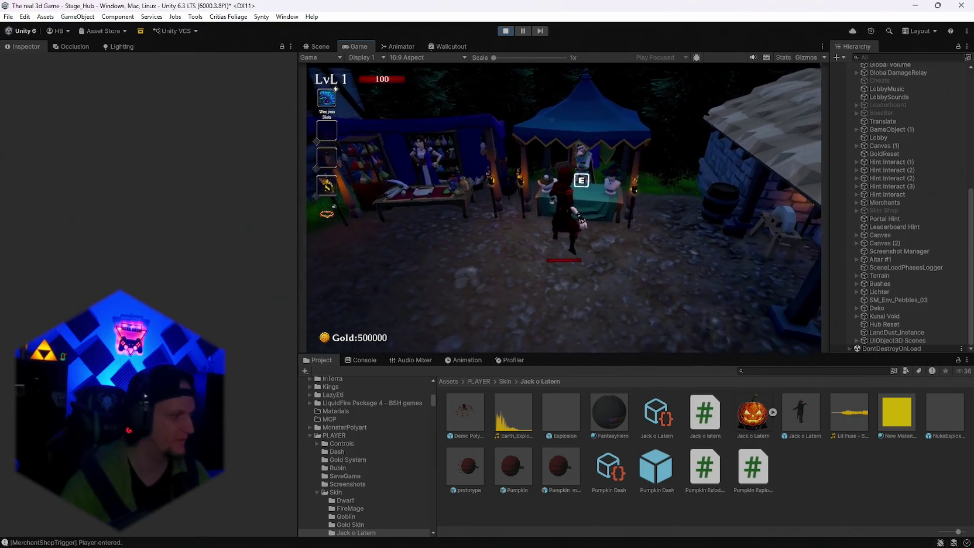
{"action": "key", "text": "d"}
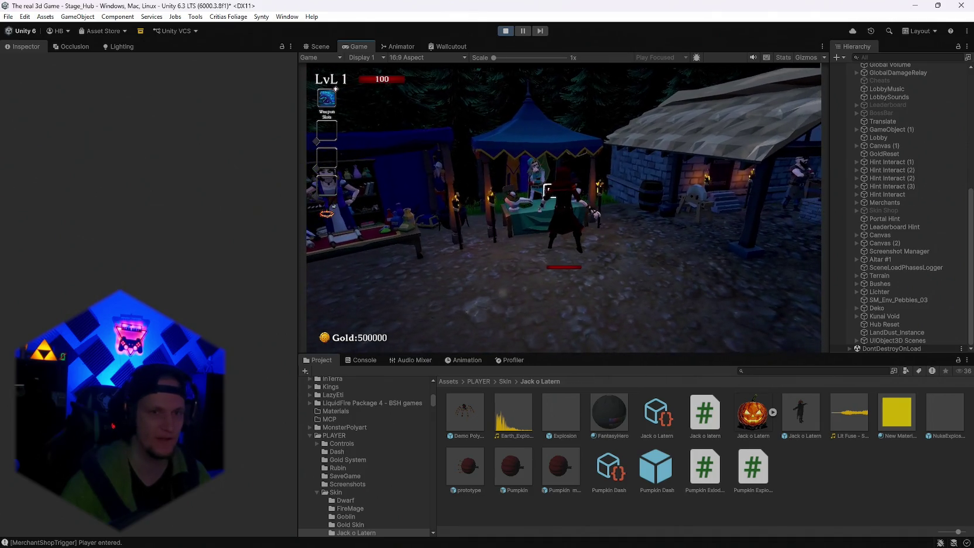
Step: Browse the merchant's Skin Shop cards, then exit the shop
{"action": "key", "text": "e"}
{"action": "scroll", "coordinate": [694, 222], "scroll_direction": "down", "scroll_amount": 5}
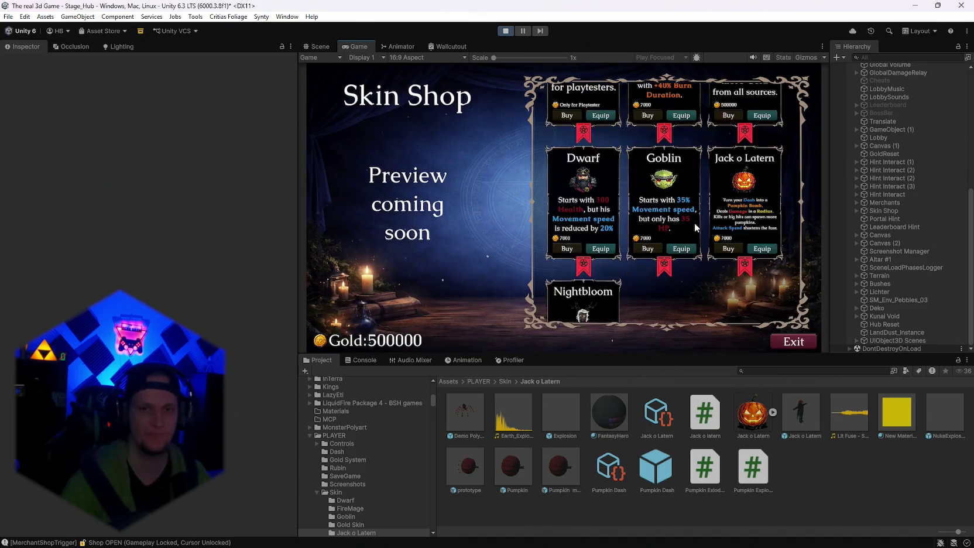
{"action": "scroll", "coordinate": [666, 246], "scroll_direction": "up", "scroll_amount": 3}
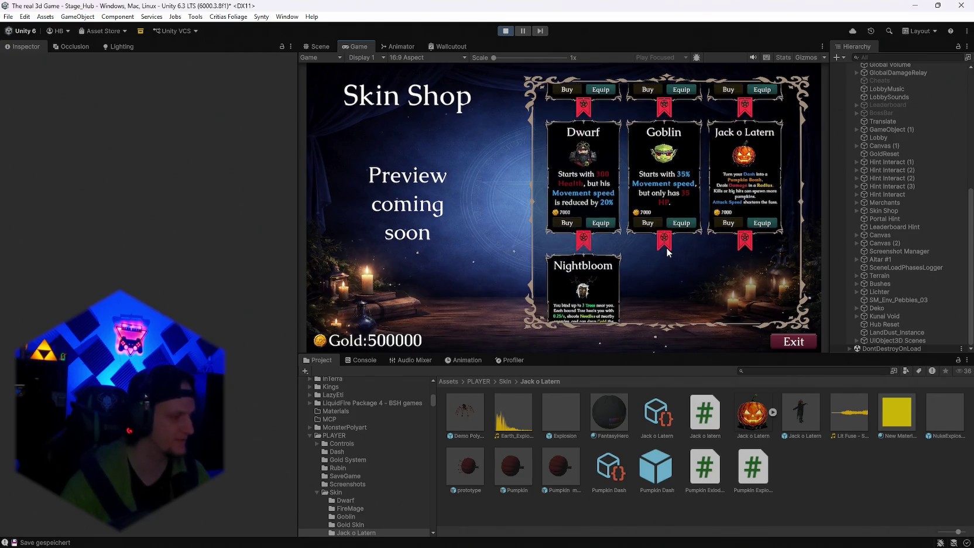
{"action": "scroll", "coordinate": [673, 255], "scroll_direction": "up", "scroll_amount": 2}
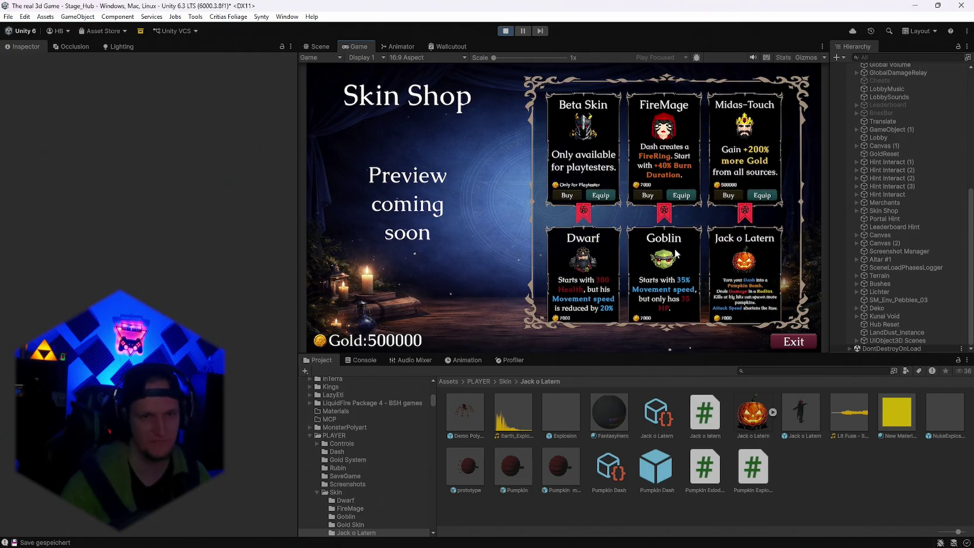
{"action": "scroll", "coordinate": [674, 251], "scroll_direction": "down", "scroll_amount": 4}
{"action": "scroll", "coordinate": [674, 247], "scroll_direction": "up", "scroll_amount": 4}
{"action": "scroll", "coordinate": [675, 249], "scroll_direction": "down", "scroll_amount": 2}
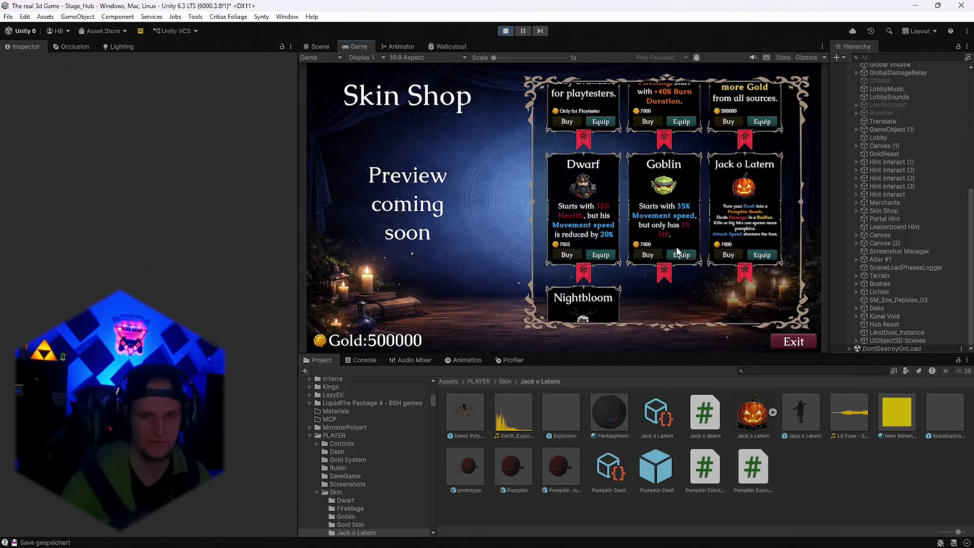
{"action": "left_click", "coordinate": [791, 339]}
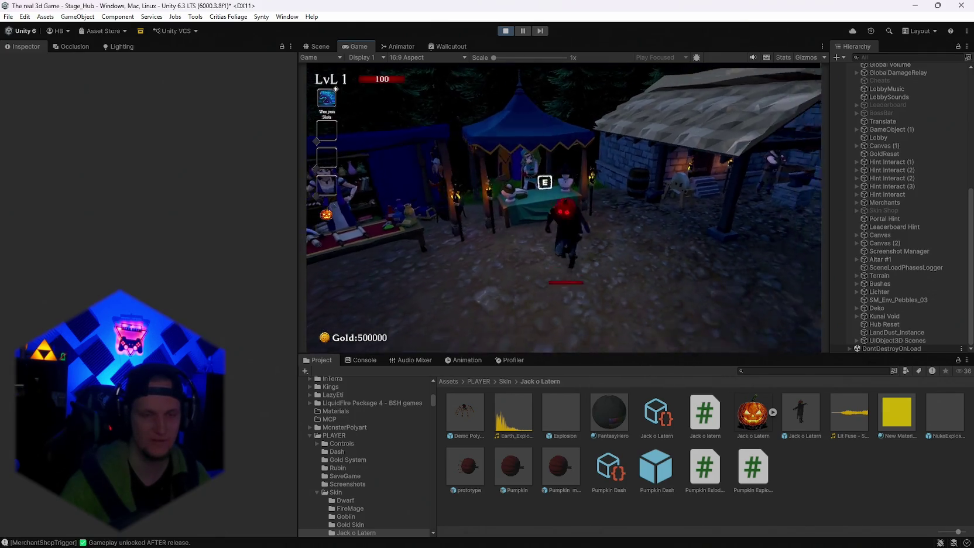
Step: Dash around the hub dropping Jack o Latern pumpkin bombs, then stop play mode
{"action": "key", "text": "shift"}
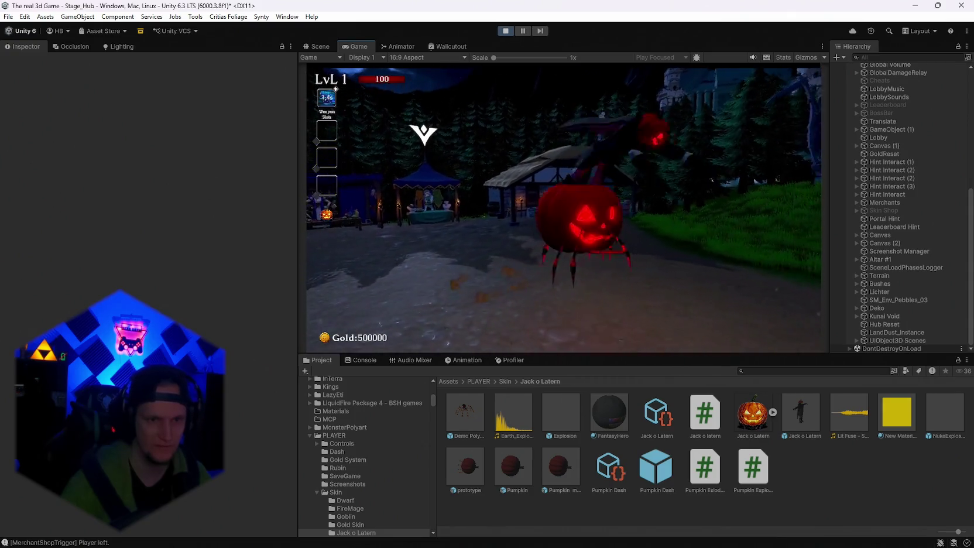
{"action": "key", "text": "w"}
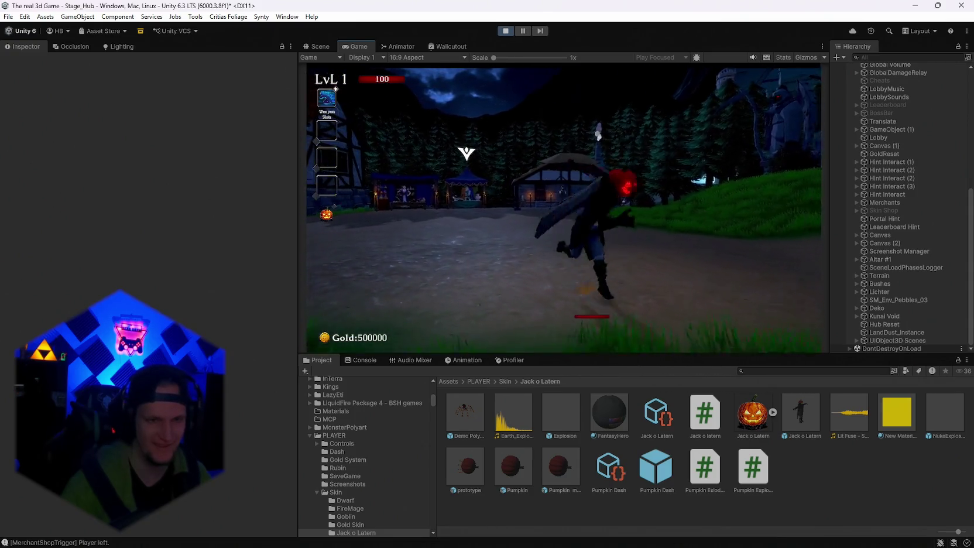
{"action": "key", "text": "shift"}
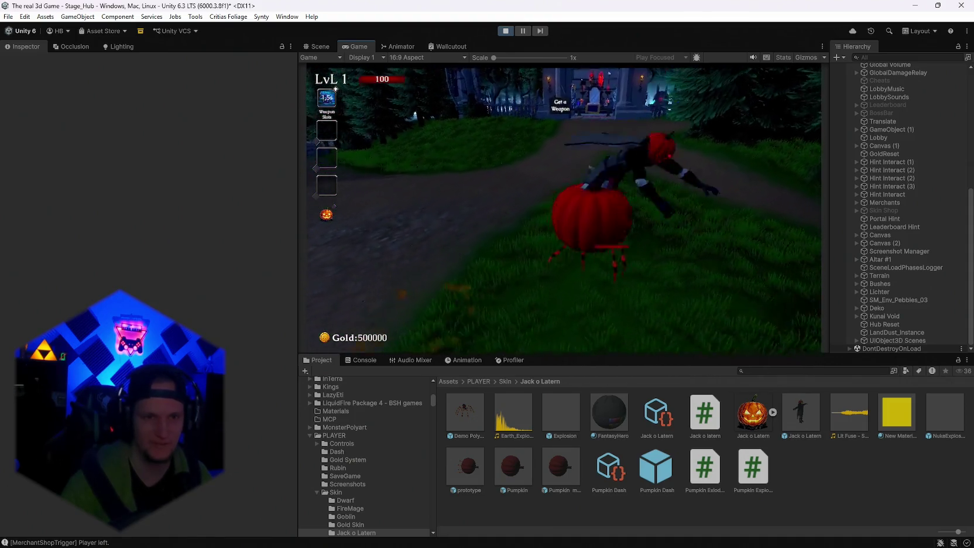
{"action": "key", "text": "shift"}
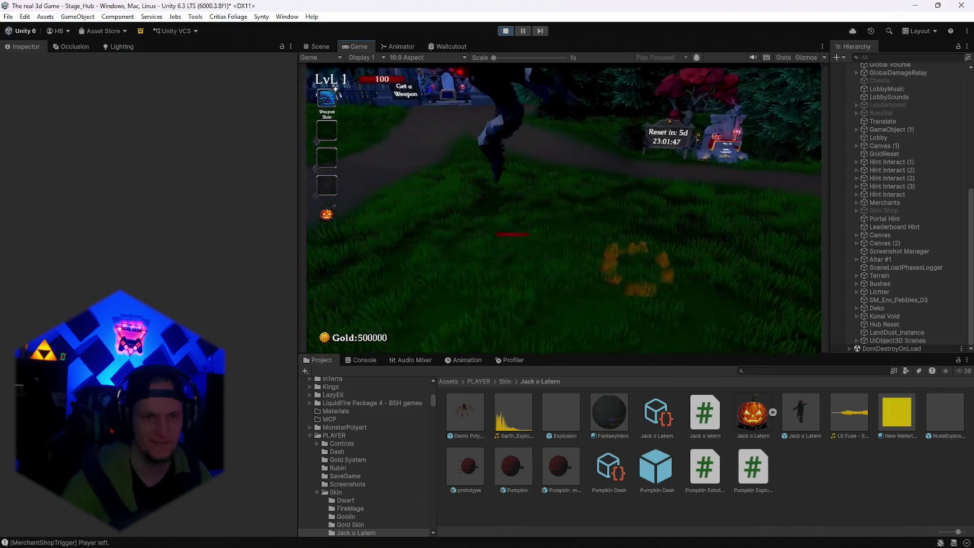
{"action": "key", "text": "shift"}
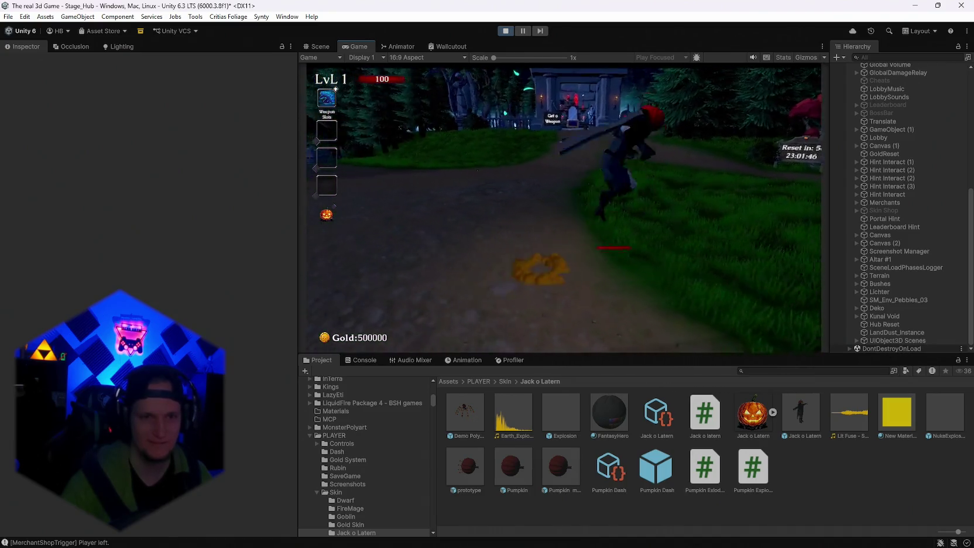
{"action": "key", "text": "shift"}
{"action": "key", "text": "shift"}
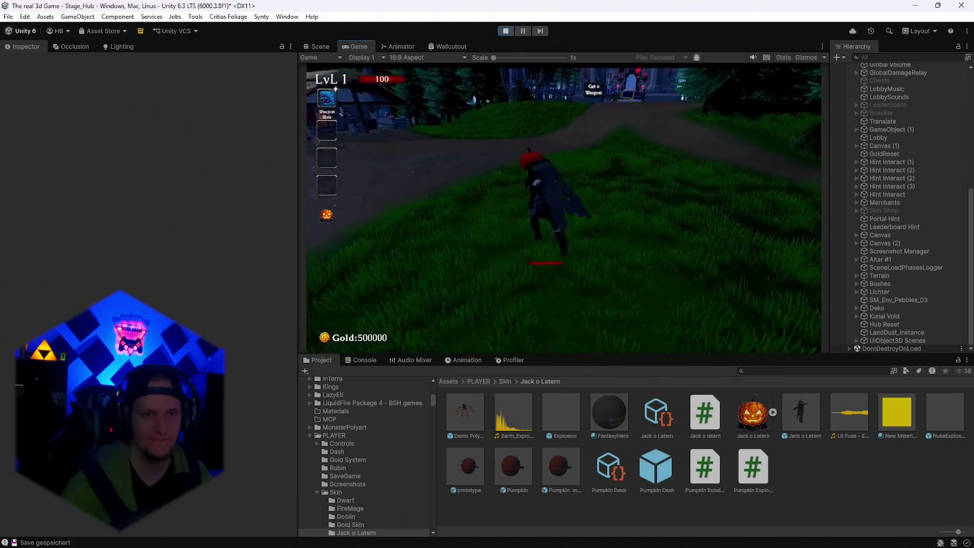
{"action": "key", "text": "Escape"}
{"action": "key", "text": "ctrl+p"}
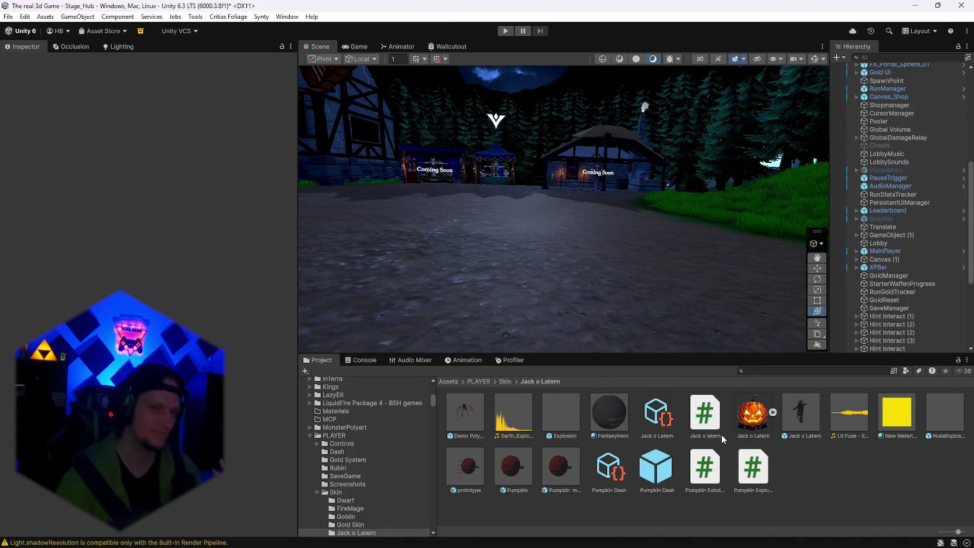
Step: Collapse the ENEMYS folder in the Project window's folder tree
{"action": "scroll", "coordinate": [871, 338], "scroll_direction": "down", "scroll_amount": 3}
{"action": "scroll", "coordinate": [872, 338], "scroll_direction": "up", "scroll_amount": 6}
{"action": "scroll", "coordinate": [388, 476], "scroll_direction": "up", "scroll_amount": 5}
{"action": "scroll", "coordinate": [396, 474], "scroll_direction": "up", "scroll_amount": 10}
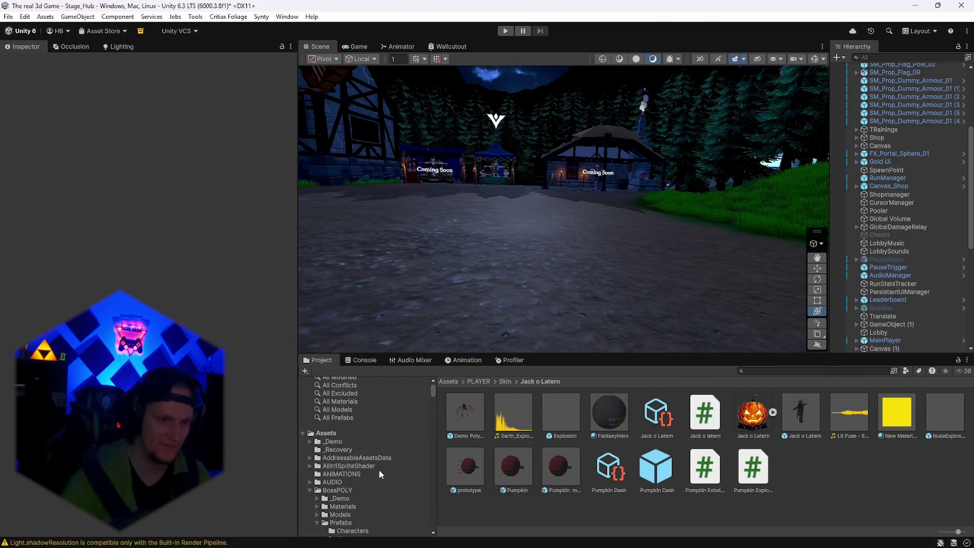
{"action": "scroll", "coordinate": [344, 460], "scroll_direction": "down", "scroll_amount": 5}
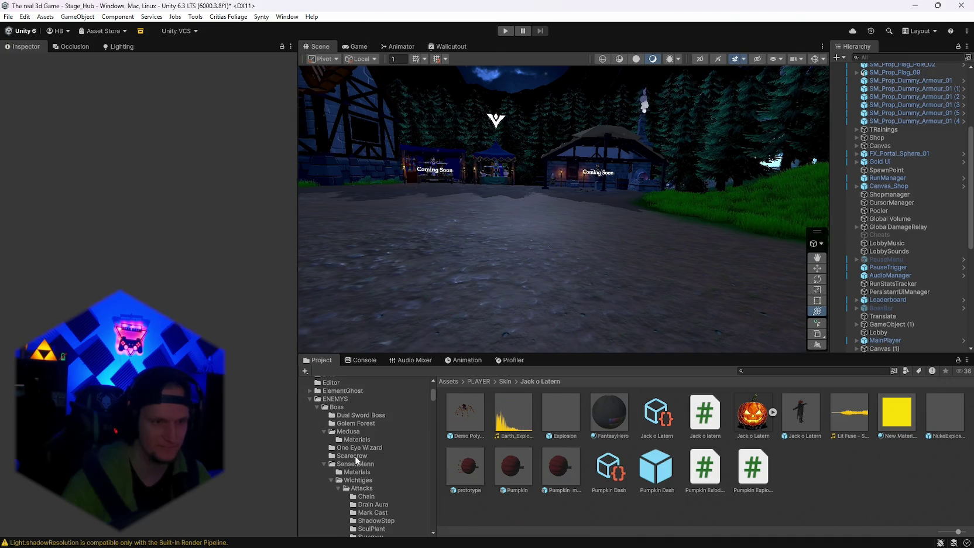
{"action": "left_click", "coordinate": [308, 398]}
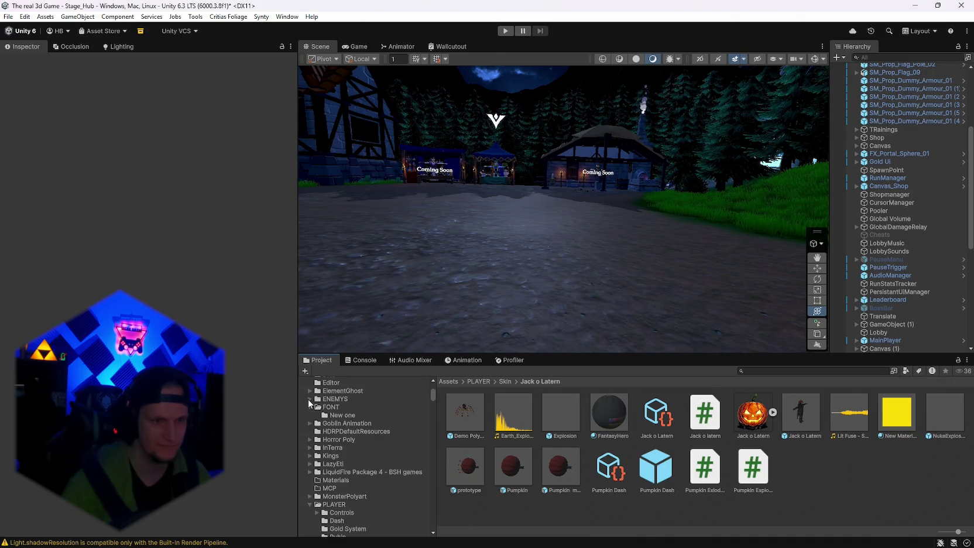
Step: Expand BossPOLY Prefabs, list its Characters, and open Character_BR_MutantGuy_01 for editing
{"action": "scroll", "coordinate": [333, 473], "scroll_direction": "up", "scroll_amount": 2}
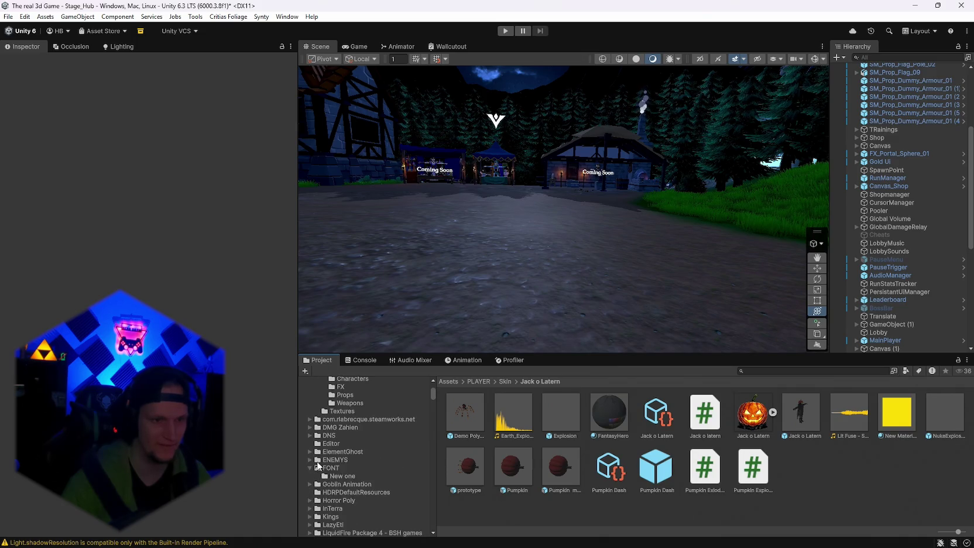
{"action": "scroll", "coordinate": [320, 473], "scroll_direction": "down", "scroll_amount": 3}
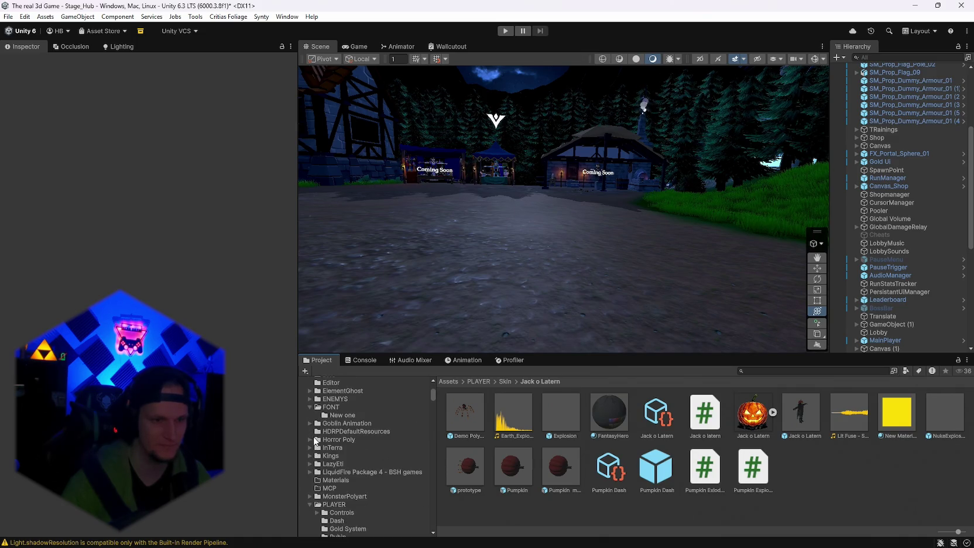
{"action": "scroll", "coordinate": [312, 471], "scroll_direction": "up", "scroll_amount": 10}
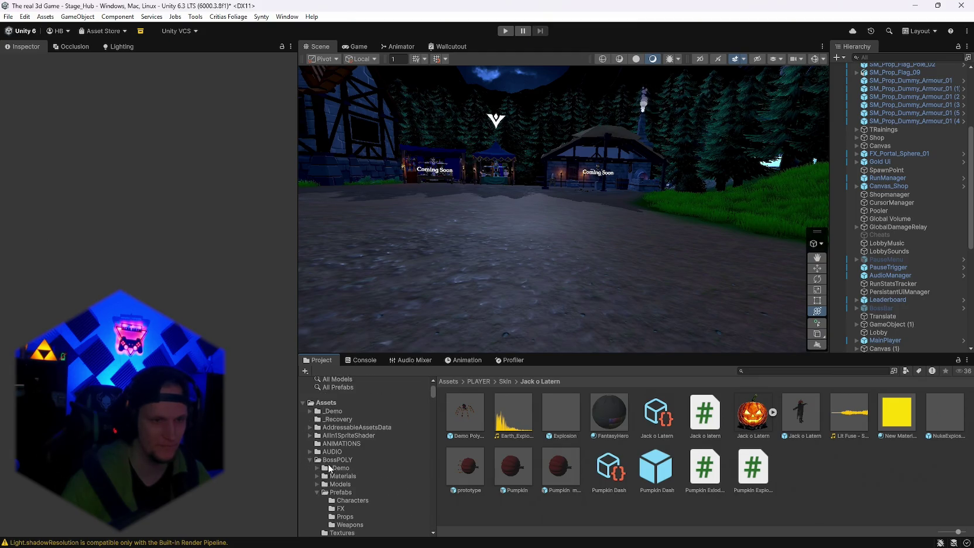
{"action": "scroll", "coordinate": [325, 462], "scroll_direction": "down", "scroll_amount": 2}
{"action": "left_click", "coordinate": [339, 461]}
{"action": "left_click", "coordinate": [340, 470]}
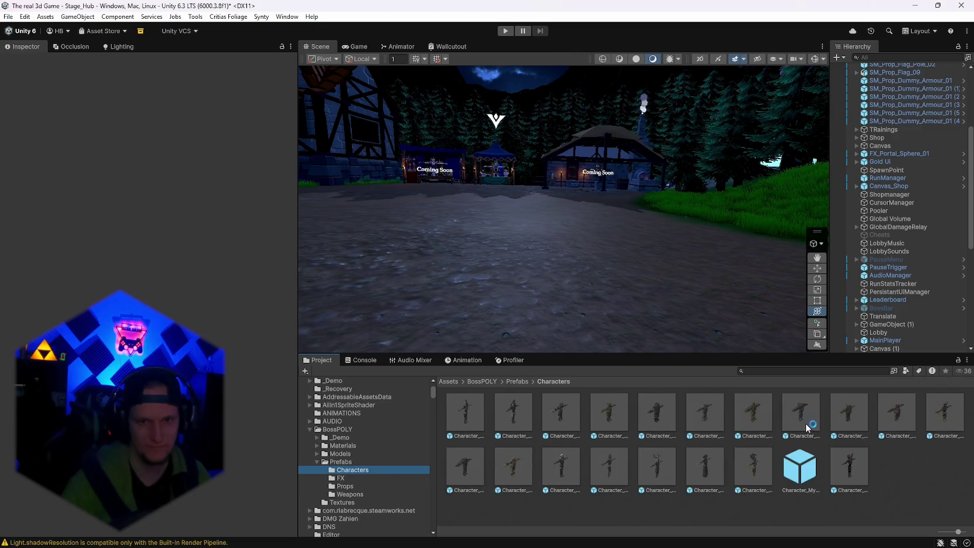
{"action": "double_click", "coordinate": [847, 409]}
Step: Orbit and zoom the view around the MutantGuy character model
{"action": "scroll", "coordinate": [611, 279], "scroll_direction": "up", "scroll_amount": 3}
{"action": "mouse_move", "coordinate": [655, 279]}
{"action": "left_mouse_down"}
{"action": "mouse_move", "coordinate": [791, 289]}
{"action": "mouse_move", "coordinate": [636, 274]}
{"action": "mouse_move", "coordinate": [547, 285]}
{"action": "mouse_move", "coordinate": [596, 271]}
{"action": "left_mouse_up"}
{"action": "scroll", "coordinate": [596, 271], "scroll_direction": "up", "scroll_amount": 3}
{"action": "mouse_move", "coordinate": [690, 254]}
{"action": "left_mouse_down"}
{"action": "mouse_move", "coordinate": [727, 237]}
{"action": "mouse_move", "coordinate": [787, 238]}
{"action": "mouse_move", "coordinate": [23, 240]}
{"action": "mouse_move", "coordinate": [162, 224]}
{"action": "mouse_move", "coordinate": [324, 225]}
{"action": "mouse_move", "coordinate": [192, 219]}
{"action": "mouse_move", "coordinate": [881, 230]}
{"action": "mouse_move", "coordinate": [620, 223]}
{"action": "mouse_move", "coordinate": [659, 220]}
{"action": "mouse_move", "coordinate": [742, 363]}
{"action": "left_mouse_up"}
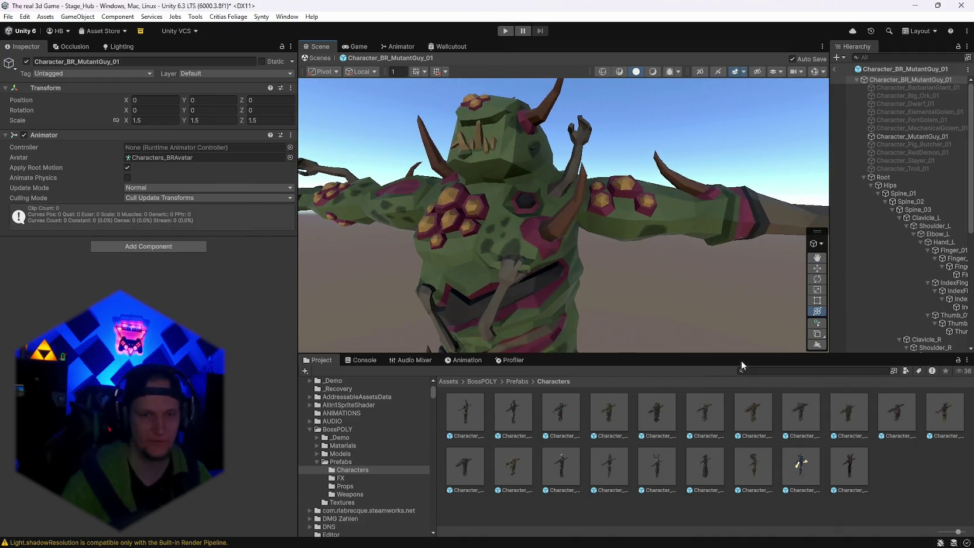
{"action": "scroll", "coordinate": [585, 266], "scroll_direction": "down", "scroll_amount": 5}
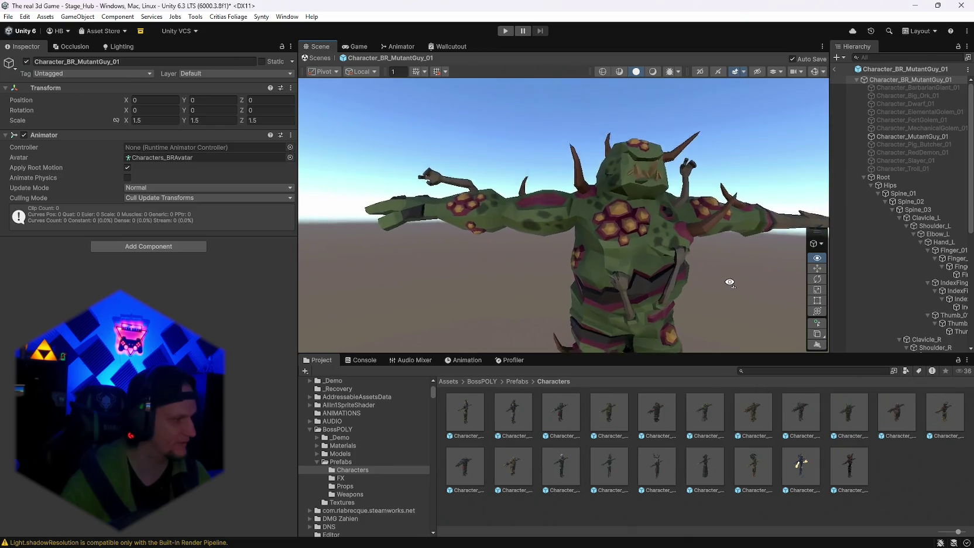
{"action": "scroll", "coordinate": [373, 469], "scroll_direction": "down", "scroll_amount": 10}
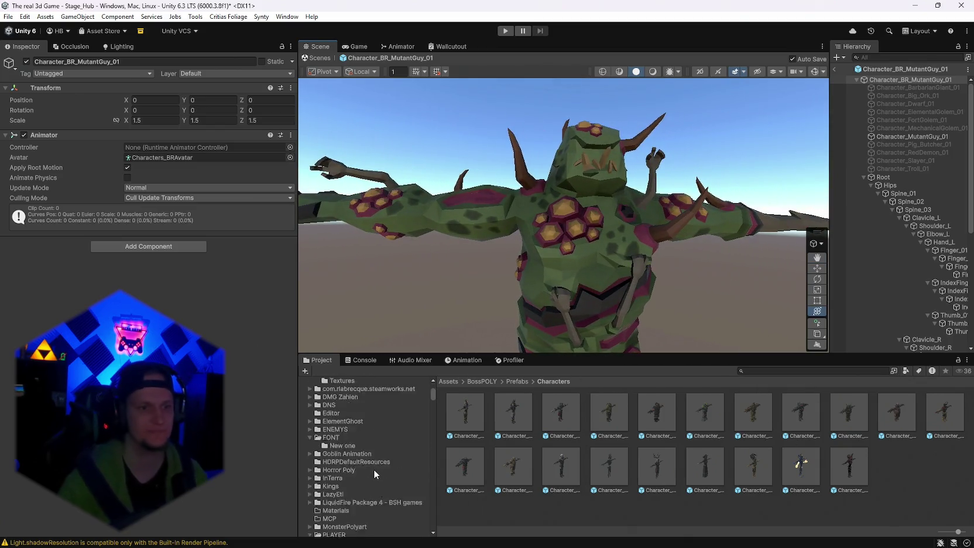
Step: List the Jack o Latern skin folder, exit to the hub level, and open the prototype prefab
{"action": "left_click", "coordinate": [356, 450]}
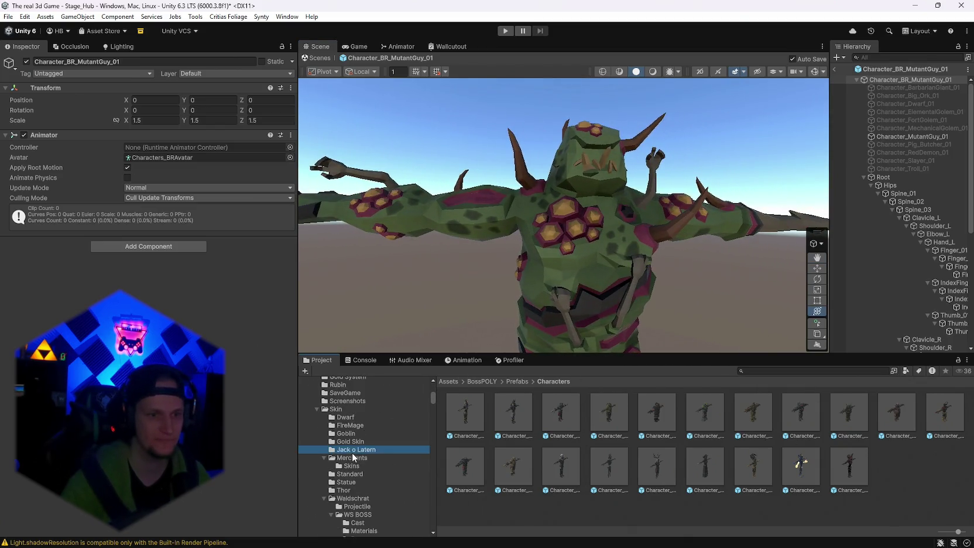
{"action": "left_click", "coordinate": [833, 69]}
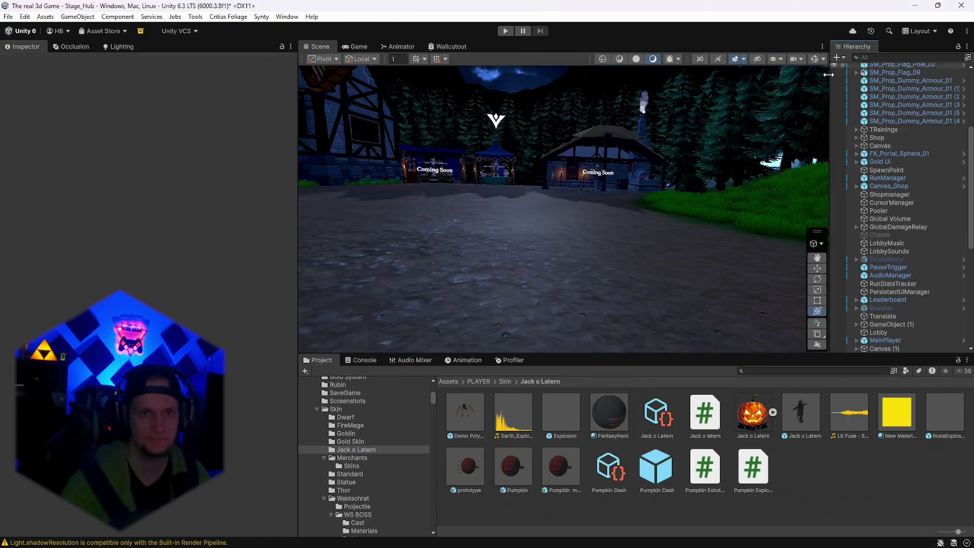
{"action": "mouse_move", "coordinate": [710, 199]}
{"action": "left_mouse_down"}
{"action": "mouse_move", "coordinate": [723, 200]}
{"action": "mouse_move", "coordinate": [660, 351]}
{"action": "left_mouse_up"}
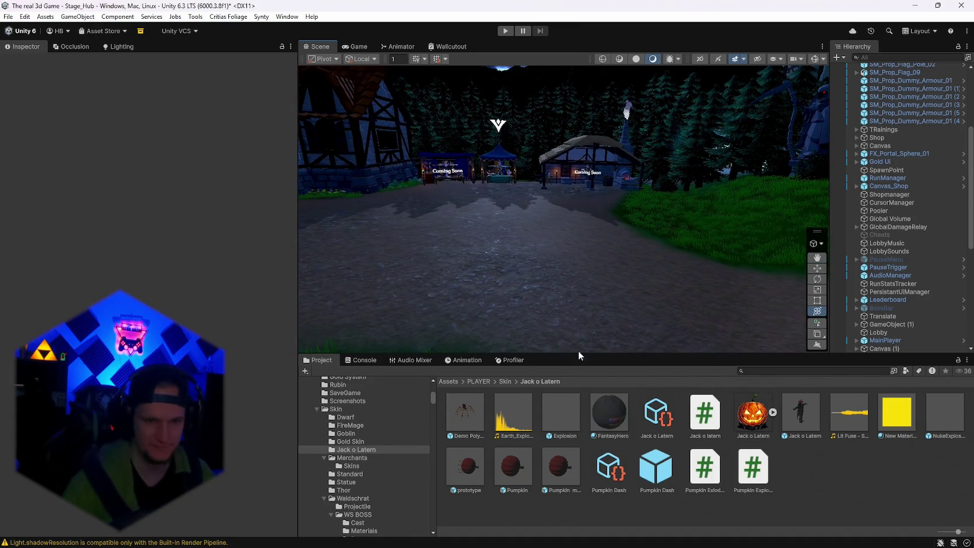
{"action": "double_click", "coordinate": [459, 468]}
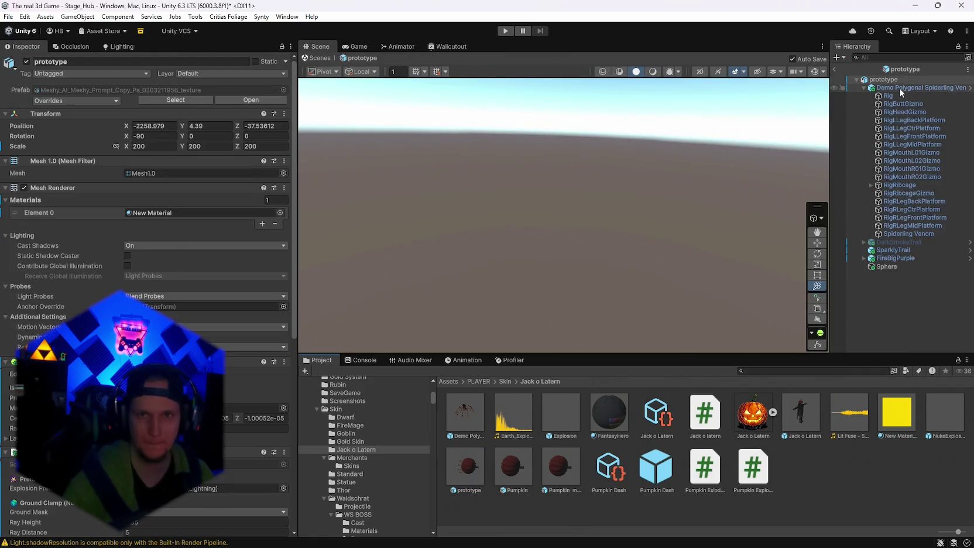
Step: Frame the prototype root and orbit closely around the jack-o-lantern spider's mouth and legs
{"action": "left_click", "coordinate": [899, 88]}
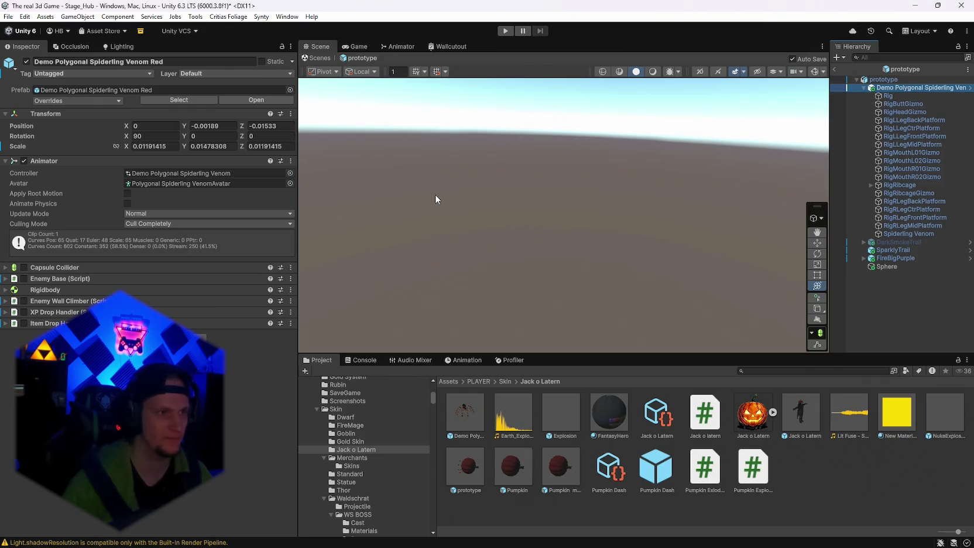
{"action": "left_click", "coordinate": [886, 80]}
{"action": "key", "text": "f"}
{"action": "scroll", "coordinate": [583, 225], "scroll_direction": "up", "scroll_amount": 6}
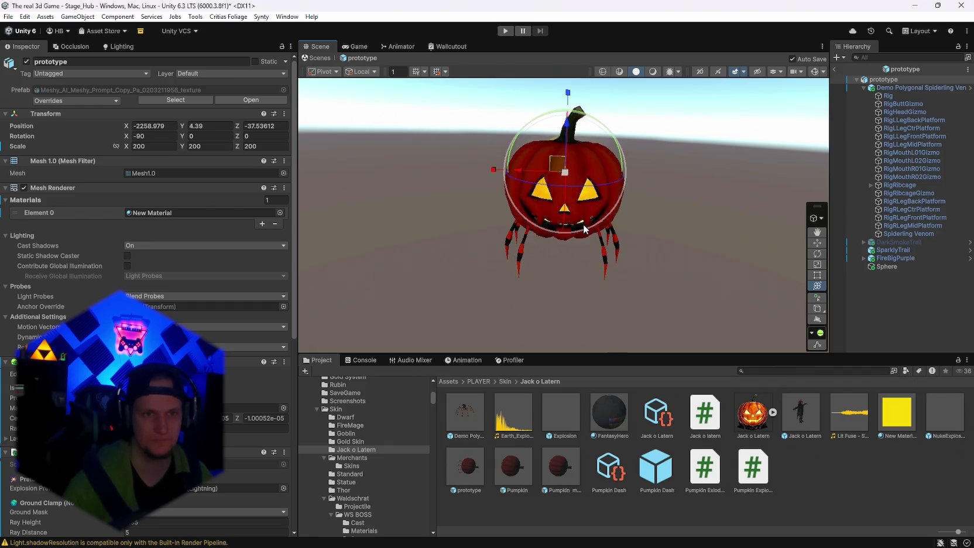
{"action": "mouse_move", "coordinate": [598, 175]}
{"action": "left_mouse_down"}
{"action": "mouse_move", "coordinate": [596, 152]}
{"action": "mouse_move", "coordinate": [591, 188]}
{"action": "left_mouse_up"}
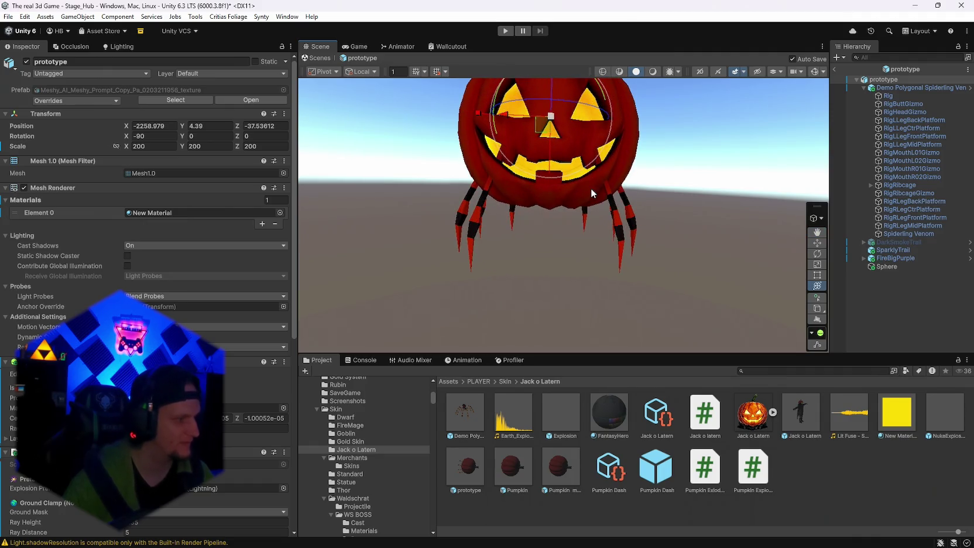
{"action": "mouse_move", "coordinate": [591, 194]}
{"action": "left_mouse_down"}
{"action": "mouse_move", "coordinate": [593, 161]}
{"action": "mouse_move", "coordinate": [537, 333]}
{"action": "mouse_move", "coordinate": [646, 213]}
{"action": "mouse_move", "coordinate": [562, 188]}
{"action": "mouse_move", "coordinate": [571, 186]}
{"action": "left_mouse_up"}
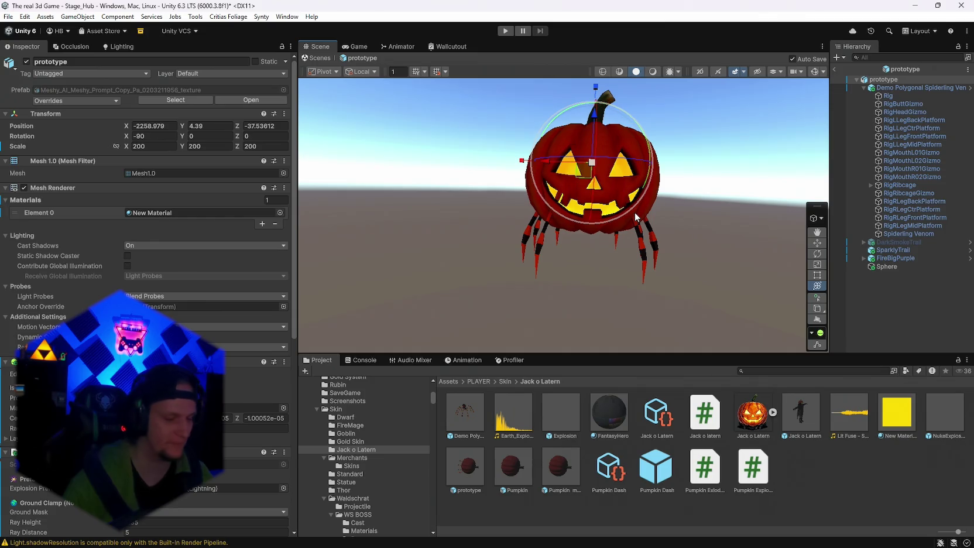
{"action": "left_click_drag", "start_coordinate": [631, 212], "coordinate": [651, 217]}
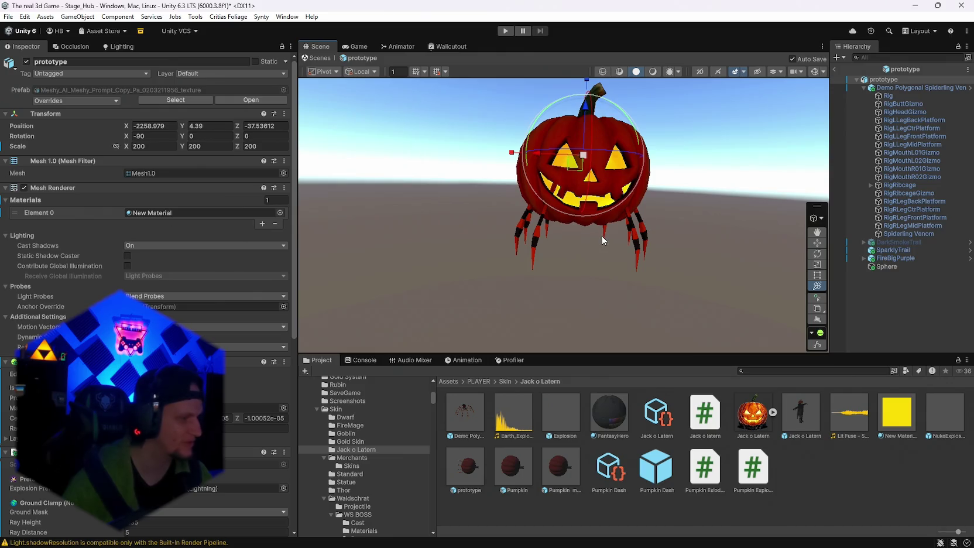
{"action": "mouse_move", "coordinate": [667, 212]}
{"action": "left_mouse_down"}
{"action": "mouse_move", "coordinate": [691, 211]}
{"action": "mouse_move", "coordinate": [643, 208]}
{"action": "left_mouse_up"}
{"action": "scroll", "coordinate": [146, 176], "scroll_direction": "down", "scroll_amount": 10}
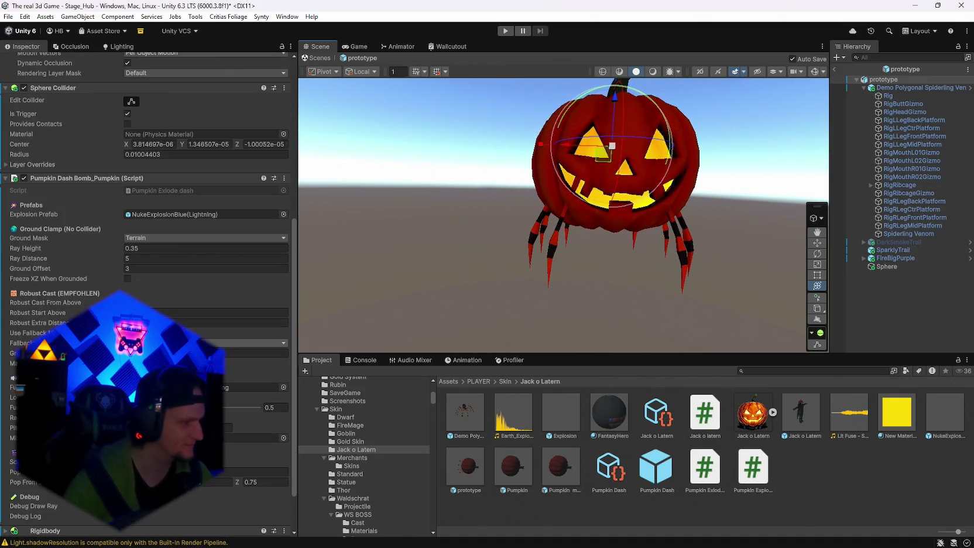
Step: Re-frame the pumpkin spider, collapse the spiderling rig, and inspect SparklyTrail and FireBigPurple effects
{"action": "scroll", "coordinate": [147, 293], "scroll_direction": "down", "scroll_amount": 3}
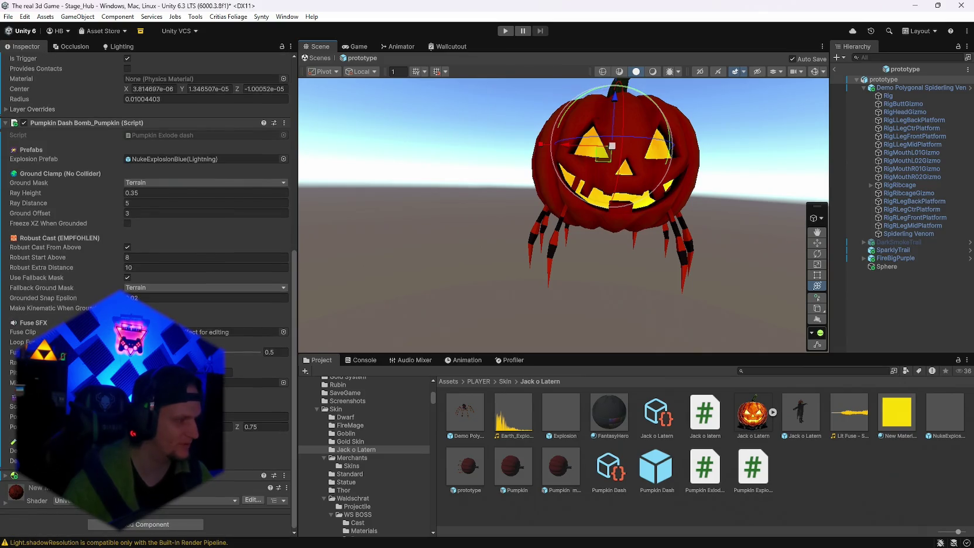
{"action": "scroll", "coordinate": [146, 292], "scroll_direction": "up", "scroll_amount": 18}
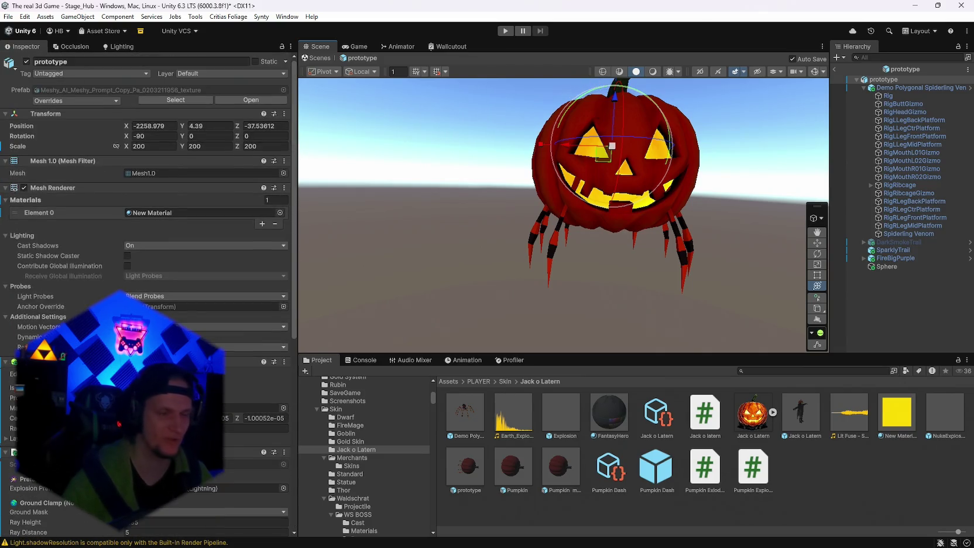
{"action": "key", "text": "f"}
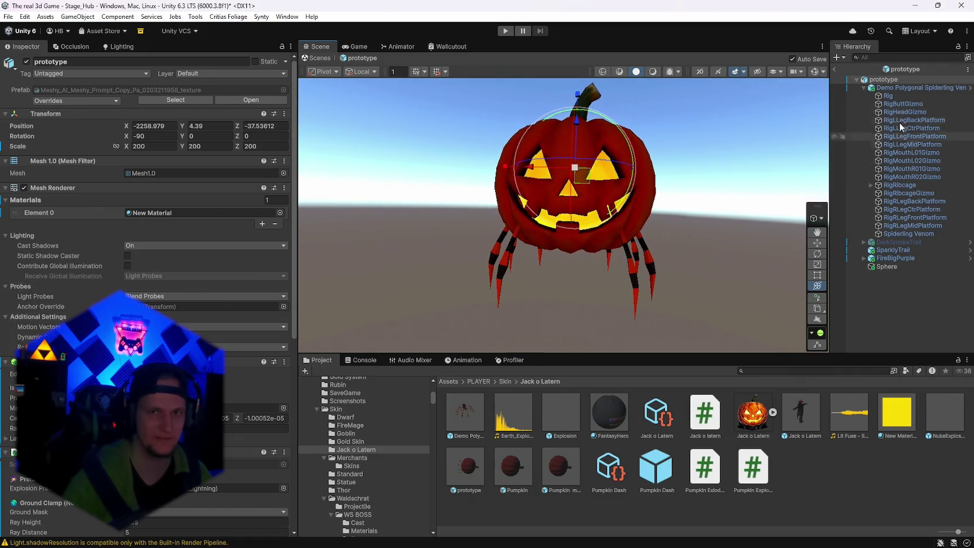
{"action": "left_click", "coordinate": [864, 87]}
{"action": "left_click", "coordinate": [887, 104]}
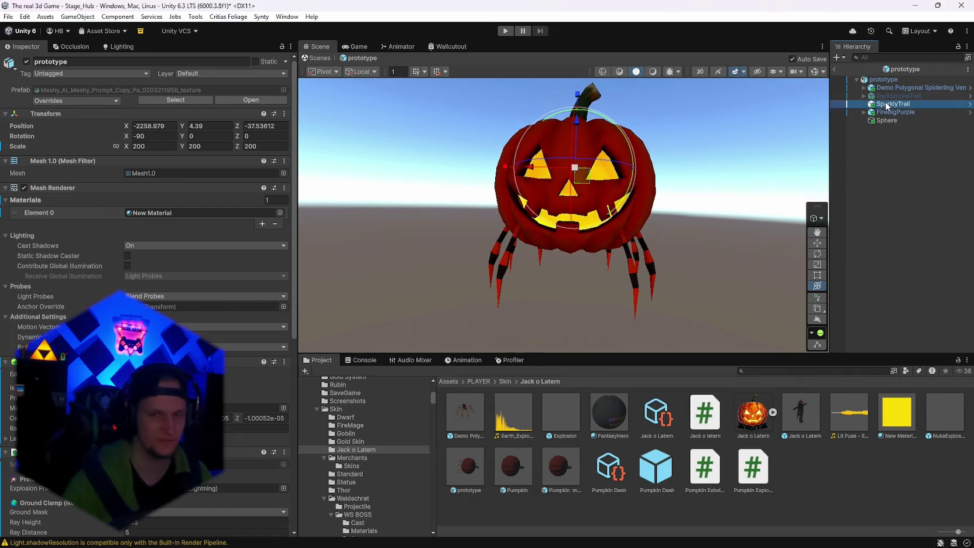
{"action": "left_click", "coordinate": [889, 112]}
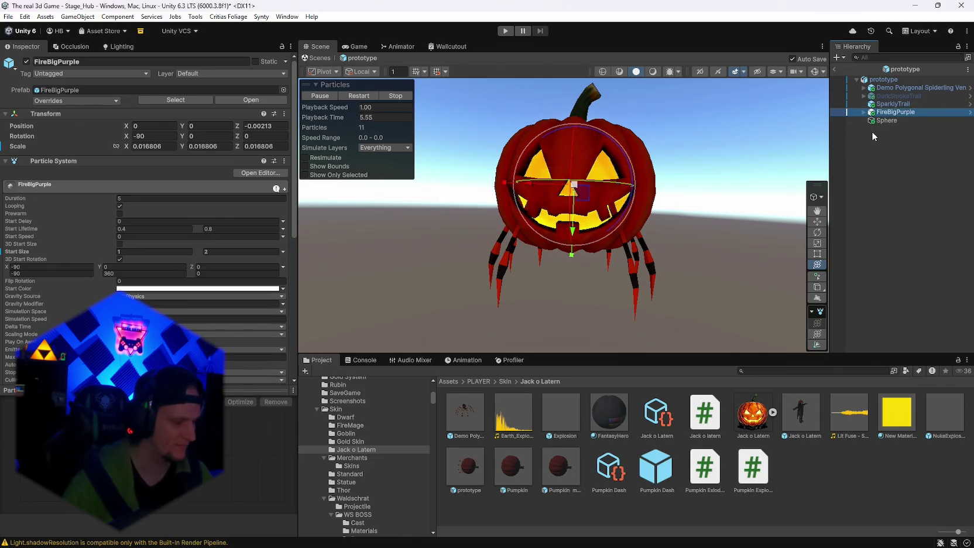
{"action": "left_click", "coordinate": [850, 79]}
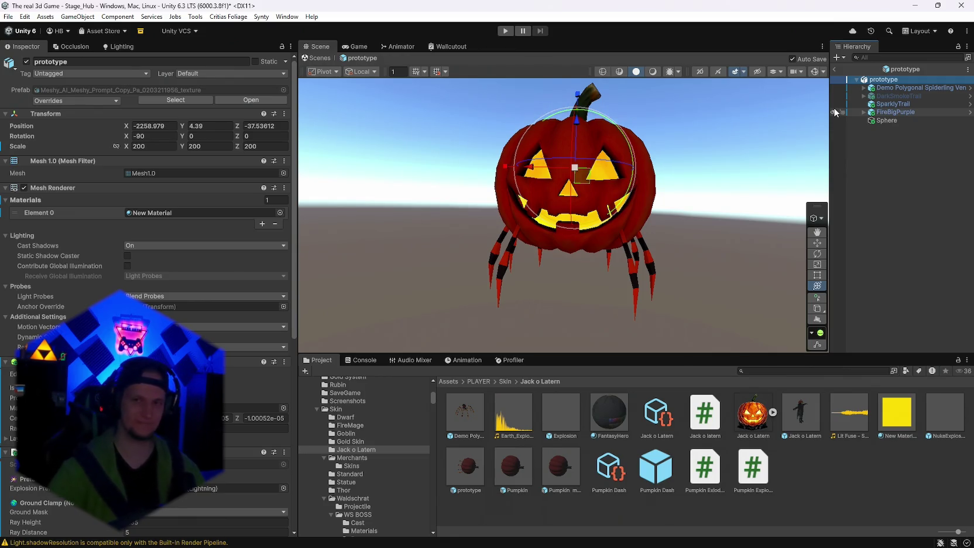
Step: Show the prototype root's sphere collider bounds and add another collider component
{"action": "left_click", "coordinate": [885, 87]}
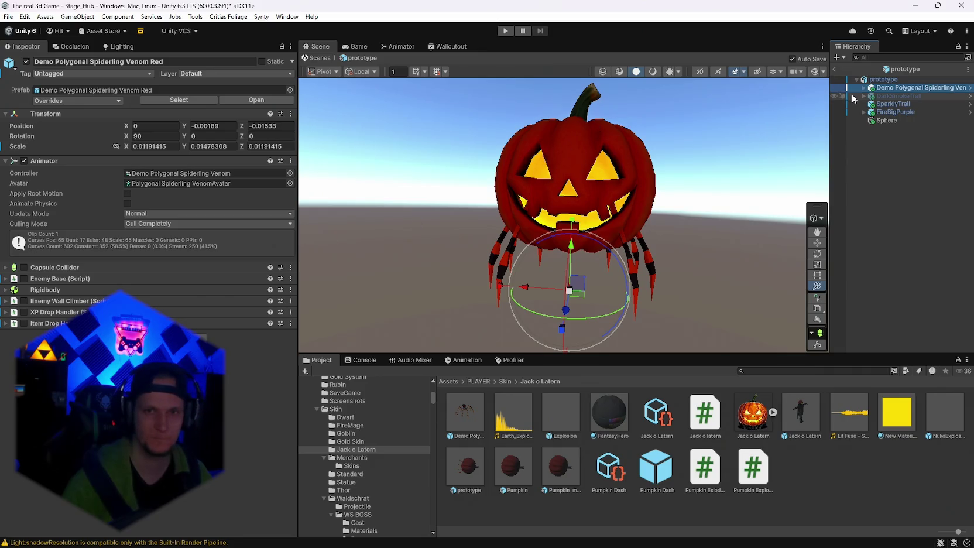
{"action": "left_click", "coordinate": [881, 79]}
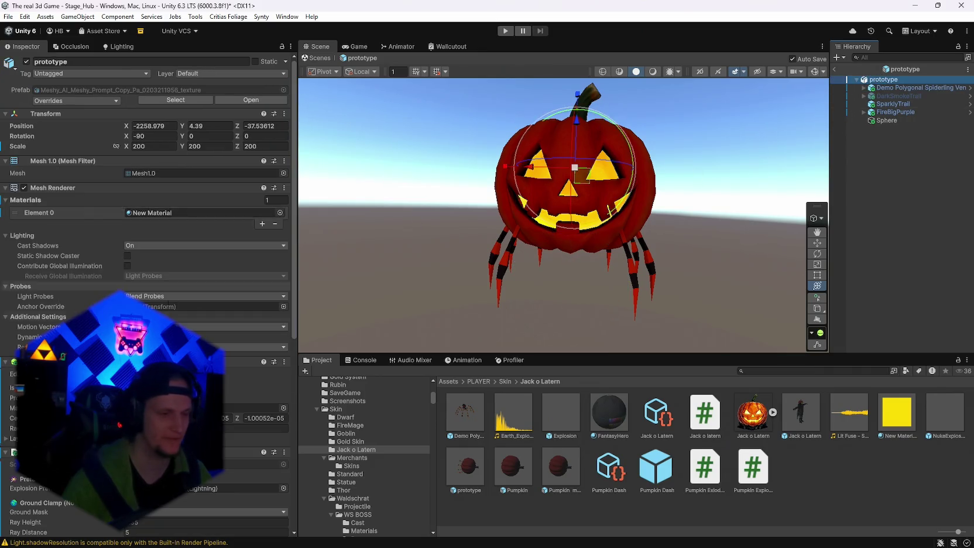
{"action": "scroll", "coordinate": [147, 234], "scroll_direction": "down", "scroll_amount": 10}
{"action": "scroll", "coordinate": [49, 187], "scroll_direction": "up", "scroll_amount": 8}
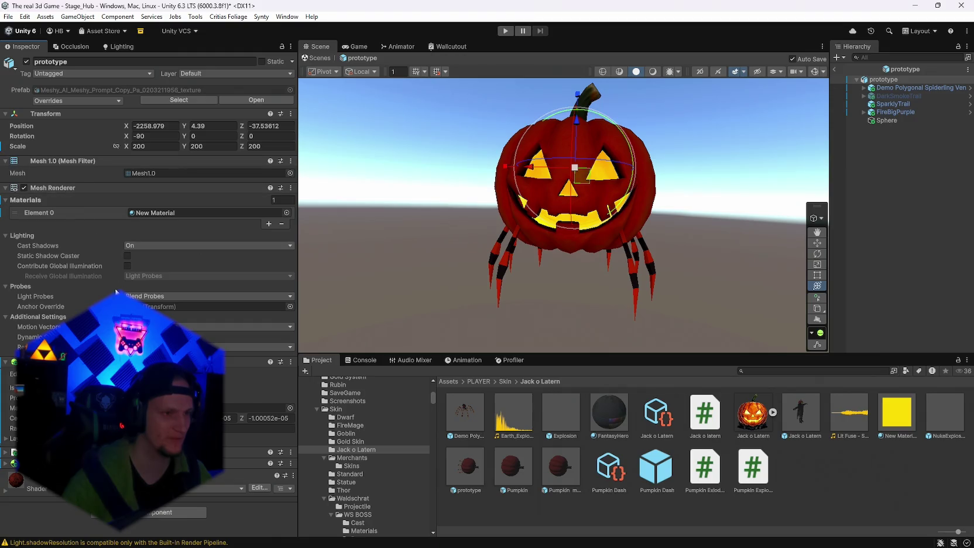
{"action": "left_click", "coordinate": [816, 344]}
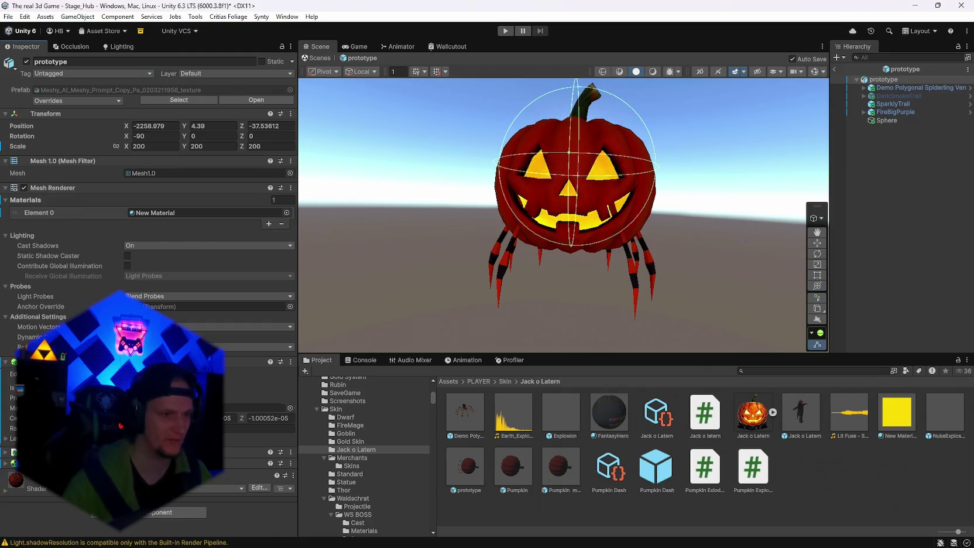
{"action": "left_click", "coordinate": [142, 513]}
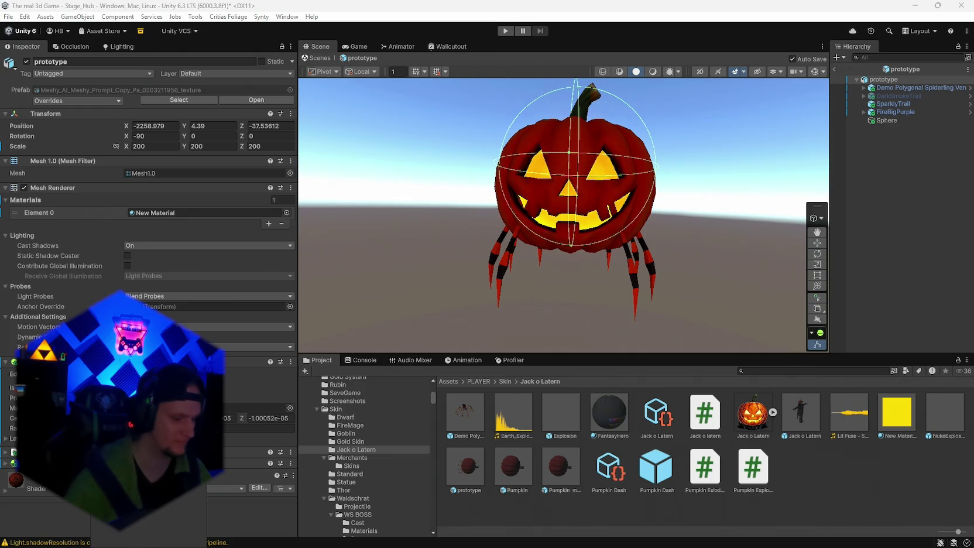
{"action": "key", "text": "Return"}
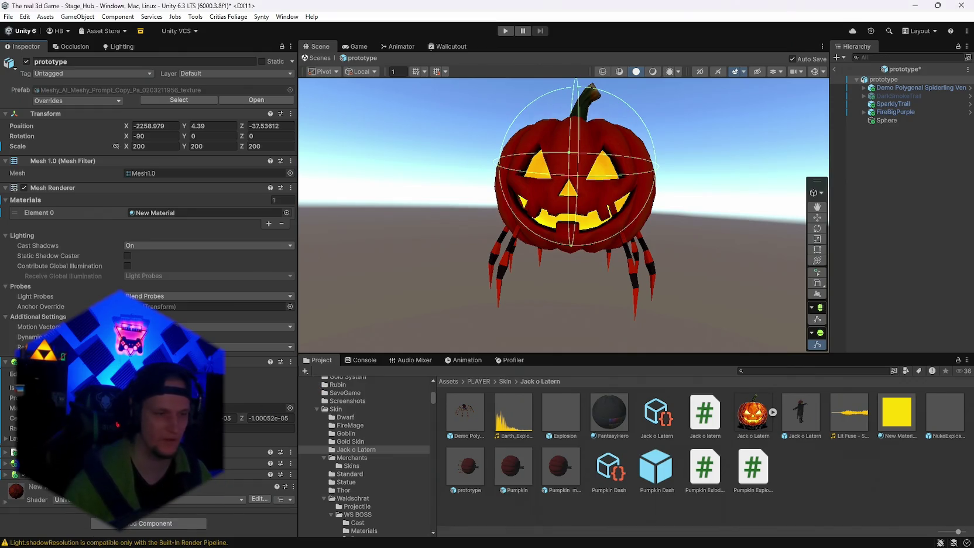
Step: Set the sphere collider radius to 0 and save the prefab
{"action": "scroll", "coordinate": [3, 477], "scroll_direction": "down", "scroll_amount": 5}
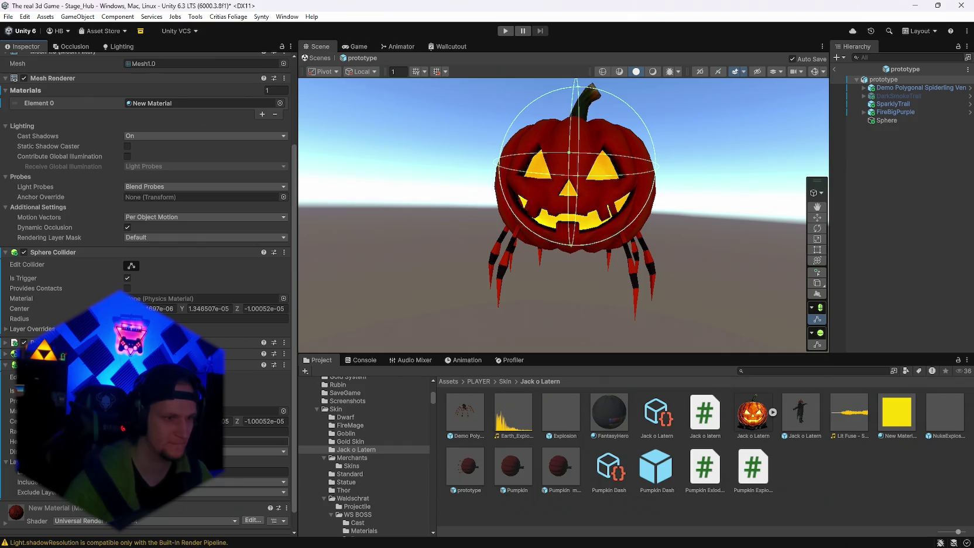
{"action": "type", "text": "0"}
{"action": "key", "text": "Return"}
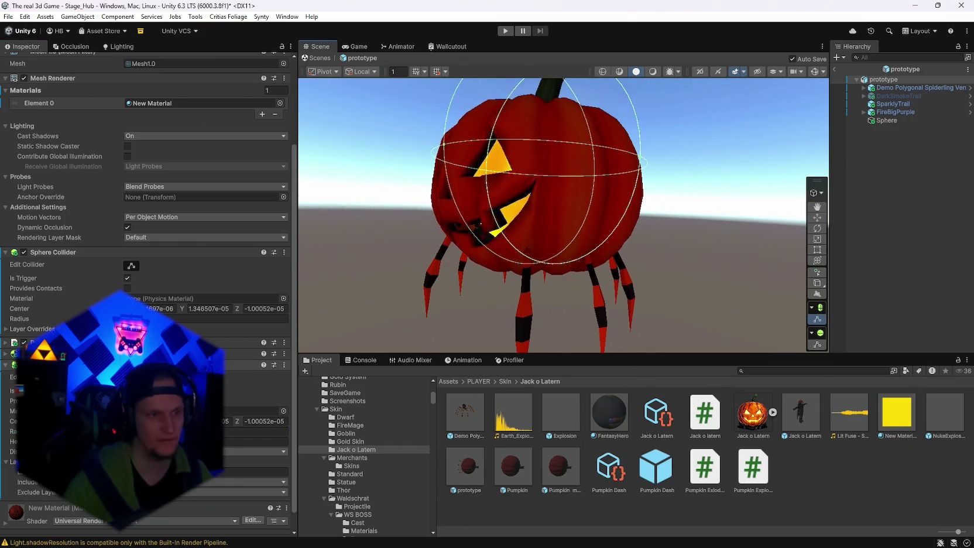
Step: Re-centre on the pumpkin and try enlarging the sphere collider, undoing both attempts
{"action": "key", "text": "f"}
{"action": "left_click_drag", "start_coordinate": [474, 210], "coordinate": [366, 231]}
{"action": "key", "text": "ctrl+z"}
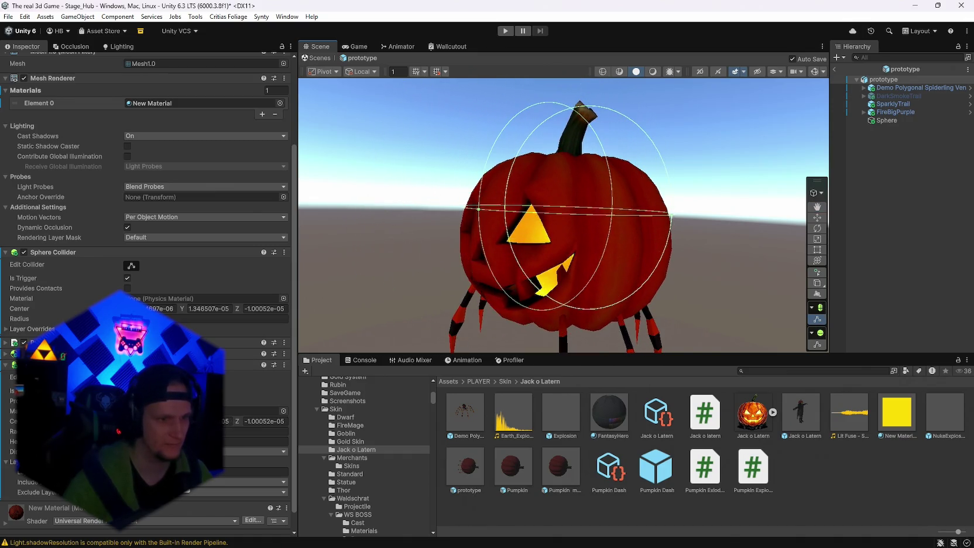
{"action": "scroll", "coordinate": [542, 187], "scroll_direction": "down", "scroll_amount": 3}
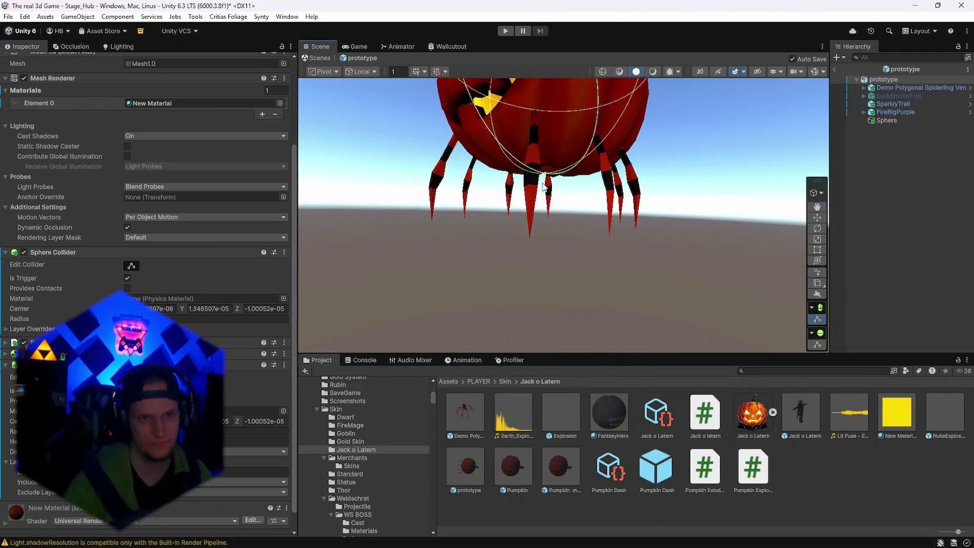
{"action": "left_click_drag", "start_coordinate": [542, 187], "coordinate": [540, 254]}
{"action": "key", "text": "ctrl+z"}
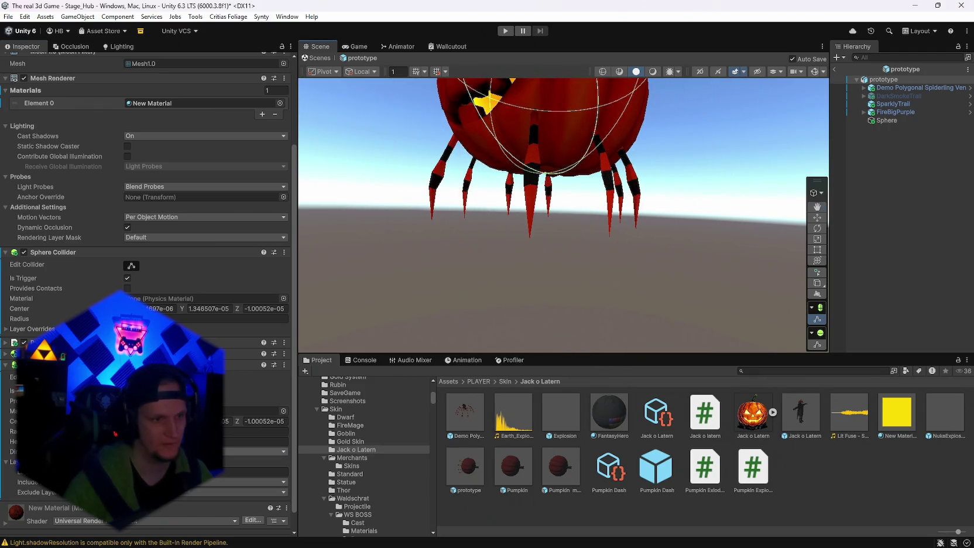
Step: Orbit to the pumpkin's carved face, return to the hub, and start a play test
{"action": "mouse_move", "coordinate": [559, 228]}
{"action": "left_mouse_down"}
{"action": "mouse_move", "coordinate": [559, 296]}
{"action": "mouse_move", "coordinate": [557, 241]}
{"action": "mouse_move", "coordinate": [643, 273]}
{"action": "mouse_move", "coordinate": [684, 203]}
{"action": "mouse_move", "coordinate": [615, 225]}
{"action": "mouse_move", "coordinate": [578, 215]}
{"action": "mouse_move", "coordinate": [555, 261]}
{"action": "mouse_move", "coordinate": [559, 272]}
{"action": "mouse_move", "coordinate": [692, 319]}
{"action": "mouse_move", "coordinate": [593, 250]}
{"action": "mouse_move", "coordinate": [557, 178]}
{"action": "mouse_move", "coordinate": [550, 229]}
{"action": "mouse_move", "coordinate": [529, 239]}
{"action": "mouse_move", "coordinate": [556, 146]}
{"action": "mouse_move", "coordinate": [568, 165]}
{"action": "mouse_move", "coordinate": [596, 174]}
{"action": "mouse_move", "coordinate": [583, 179]}
{"action": "mouse_move", "coordinate": [701, 304]}
{"action": "mouse_move", "coordinate": [587, 278]}
{"action": "mouse_move", "coordinate": [545, 246]}
{"action": "mouse_move", "coordinate": [650, 225]}
{"action": "mouse_move", "coordinate": [584, 229]}
{"action": "mouse_move", "coordinate": [523, 209]}
{"action": "mouse_move", "coordinate": [658, 232]}
{"action": "mouse_move", "coordinate": [580, 215]}
{"action": "mouse_move", "coordinate": [550, 232]}
{"action": "mouse_move", "coordinate": [642, 227]}
{"action": "mouse_move", "coordinate": [631, 288]}
{"action": "mouse_move", "coordinate": [666, 323]}
{"action": "mouse_move", "coordinate": [698, 333]}
{"action": "left_mouse_up"}
{"action": "scroll", "coordinate": [703, 219], "scroll_direction": "up", "scroll_amount": 3}
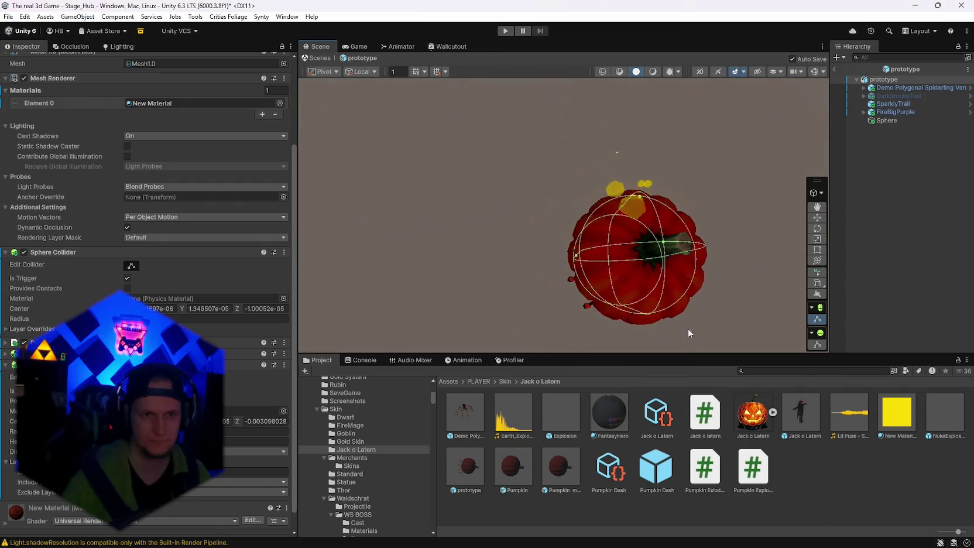
{"action": "left_click_drag", "start_coordinate": [575, 257], "coordinate": [587, 257]}
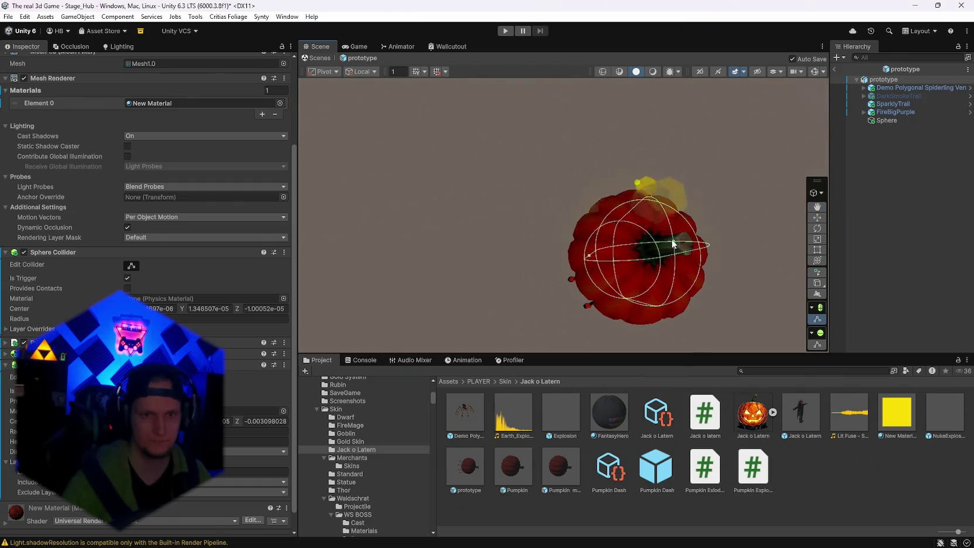
{"action": "mouse_move", "coordinate": [659, 278]}
{"action": "left_mouse_down"}
{"action": "mouse_move", "coordinate": [688, 135]}
{"action": "mouse_move", "coordinate": [644, 141]}
{"action": "mouse_move", "coordinate": [700, 115]}
{"action": "mouse_move", "coordinate": [664, 192]}
{"action": "mouse_move", "coordinate": [661, 143]}
{"action": "mouse_move", "coordinate": [555, 153]}
{"action": "mouse_move", "coordinate": [423, 286]}
{"action": "left_mouse_up"}
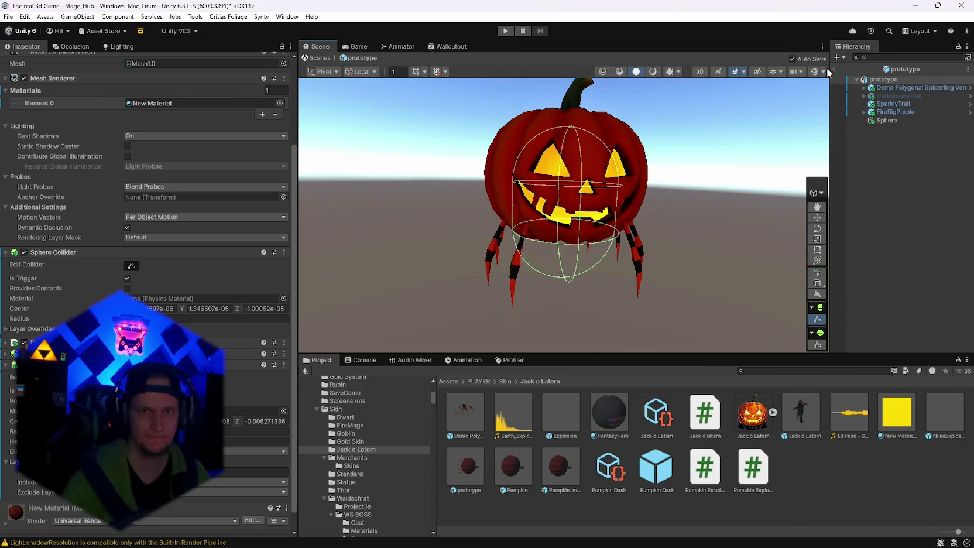
{"action": "left_click", "coordinate": [836, 70]}
{"action": "left_click", "coordinate": [504, 31]}
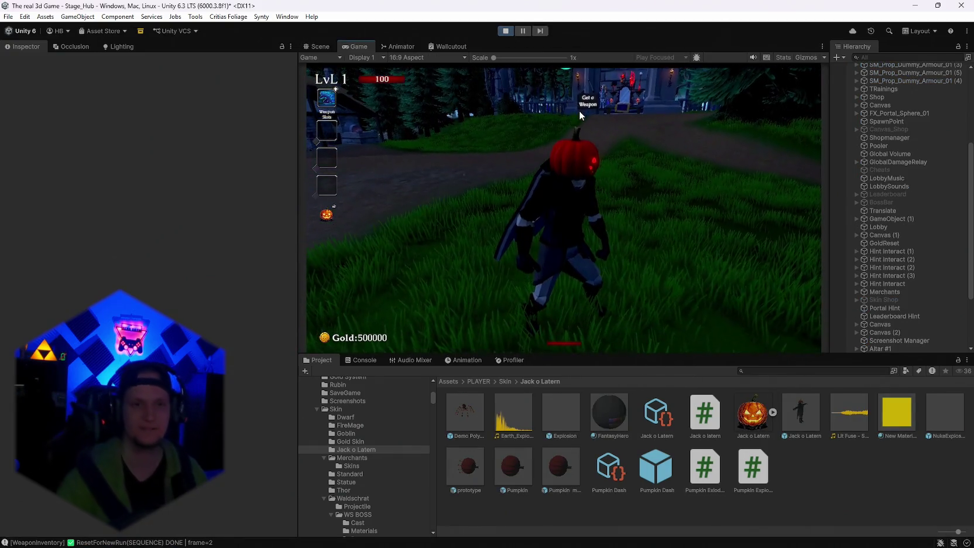
Step: Run the pumpkin-head character through the hub, dashing repeatedly to drop exploding pumpkin bombs
{"action": "left_click", "coordinate": [634, 125]}
{"action": "key", "text": "w"}
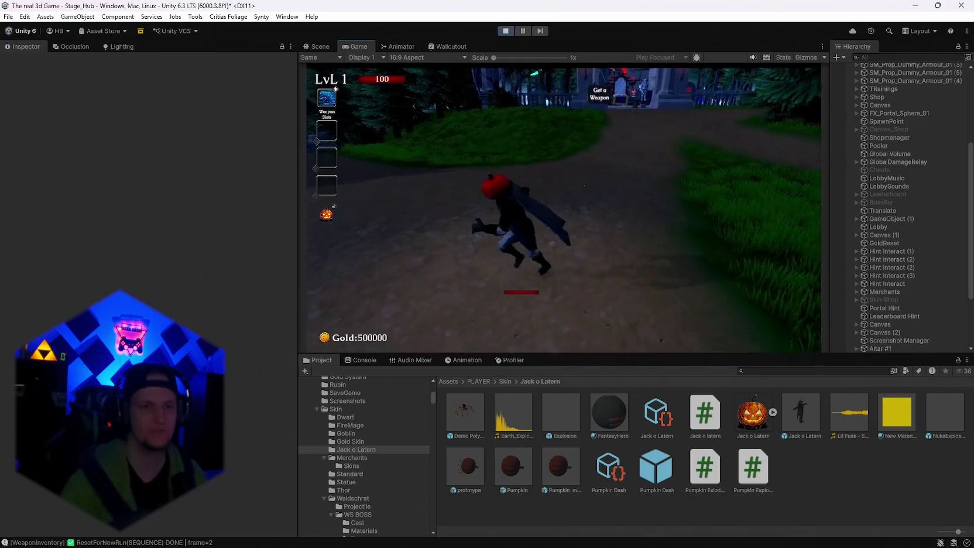
{"action": "key", "text": "w"}
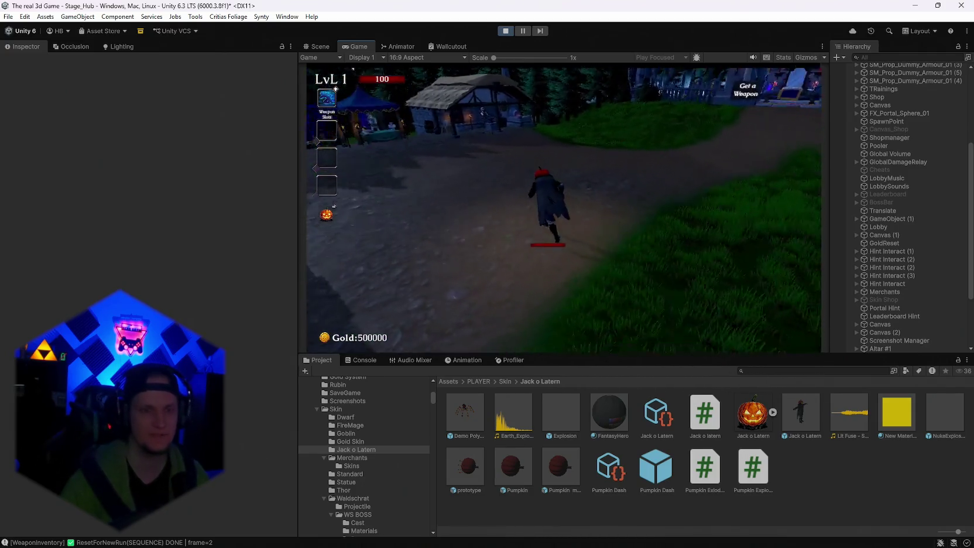
{"action": "key", "text": "w"}
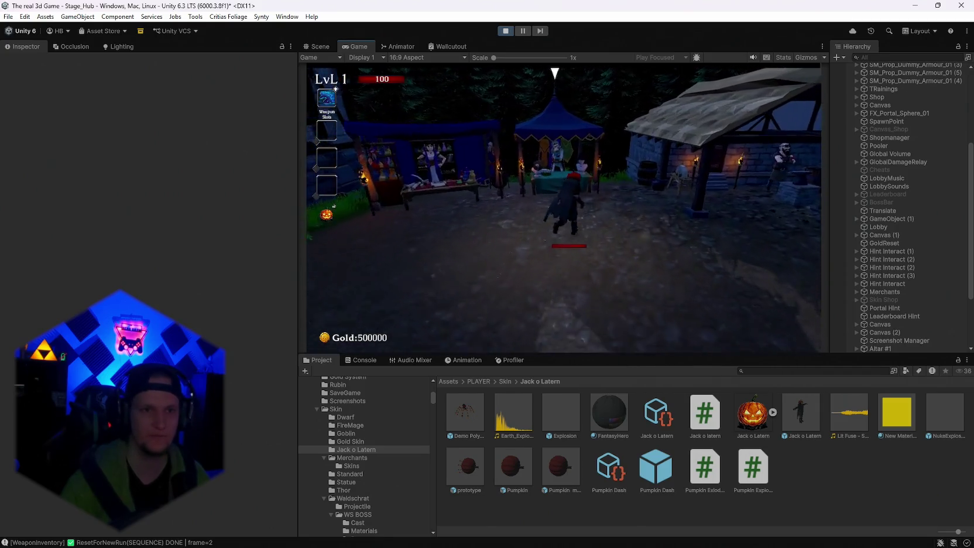
{"action": "key", "text": "w"}
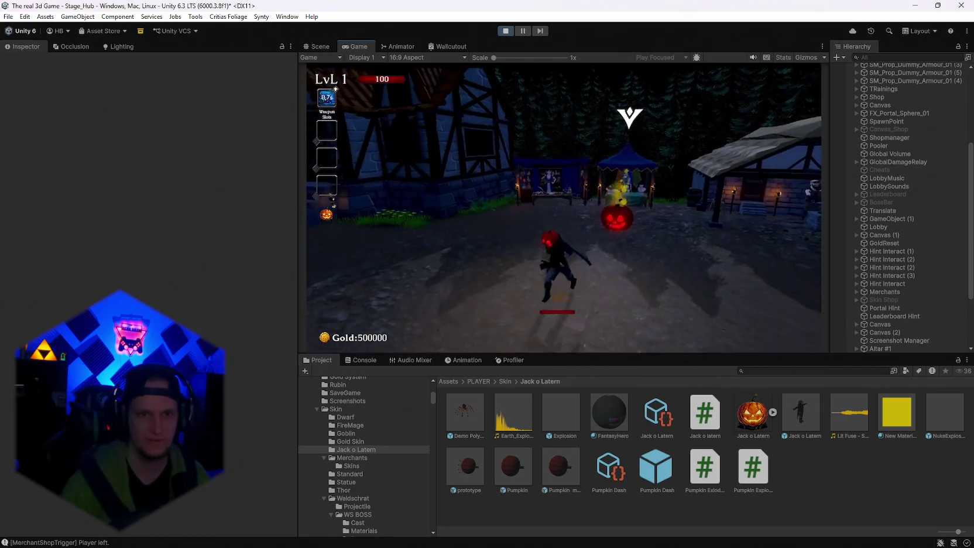
{"action": "key", "text": "w"}
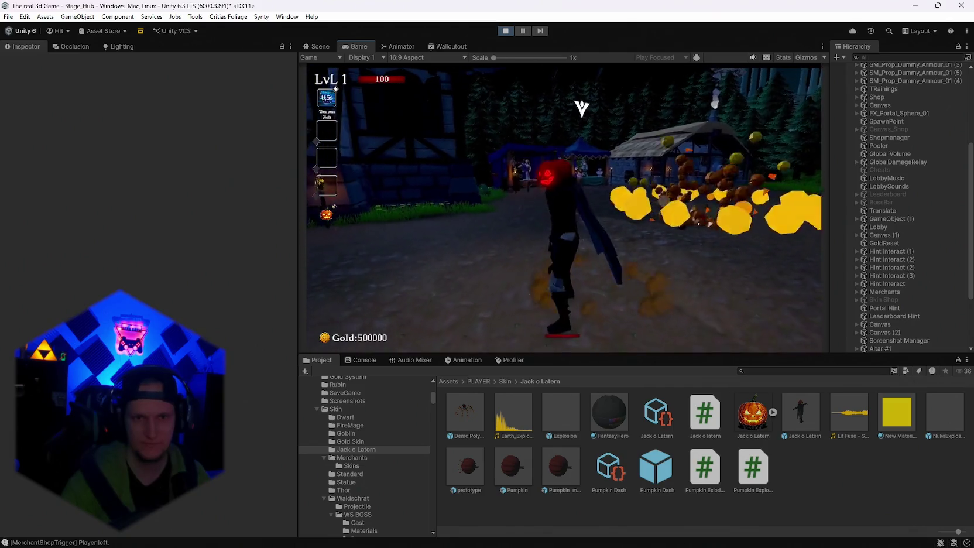
{"action": "key", "text": "w"}
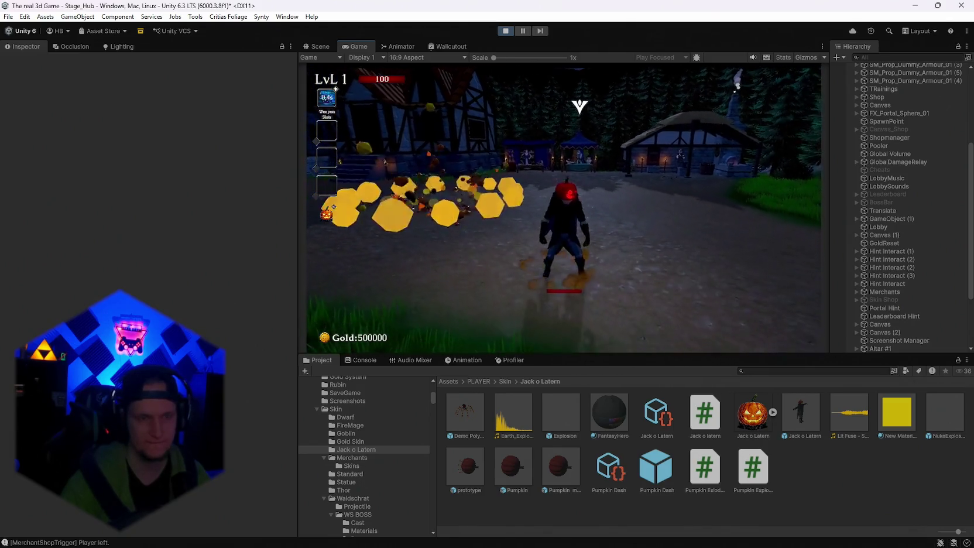
{"action": "key", "text": "w"}
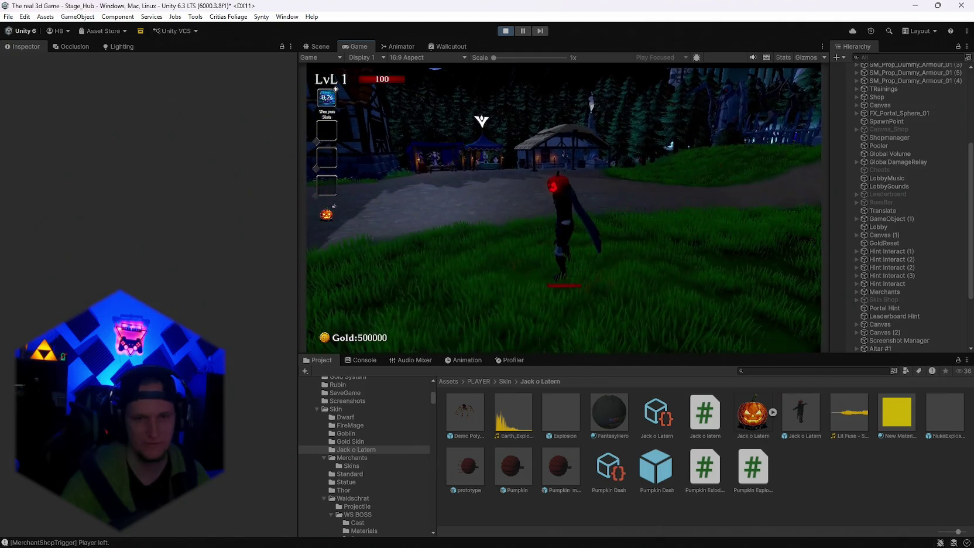
Step: Pause the game, resume from the Pause menu, then pause again
{"action": "key", "text": "Escape"}
{"action": "key", "text": "Escape"}
{"action": "key", "text": "Escape"}
{"action": "left_click", "coordinate": [593, 184]}
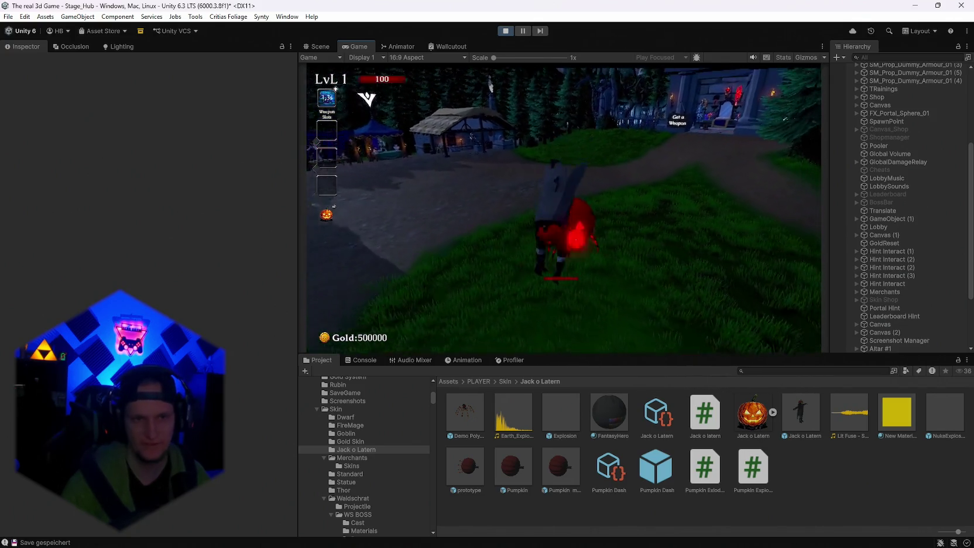
{"action": "key", "text": "Escape"}
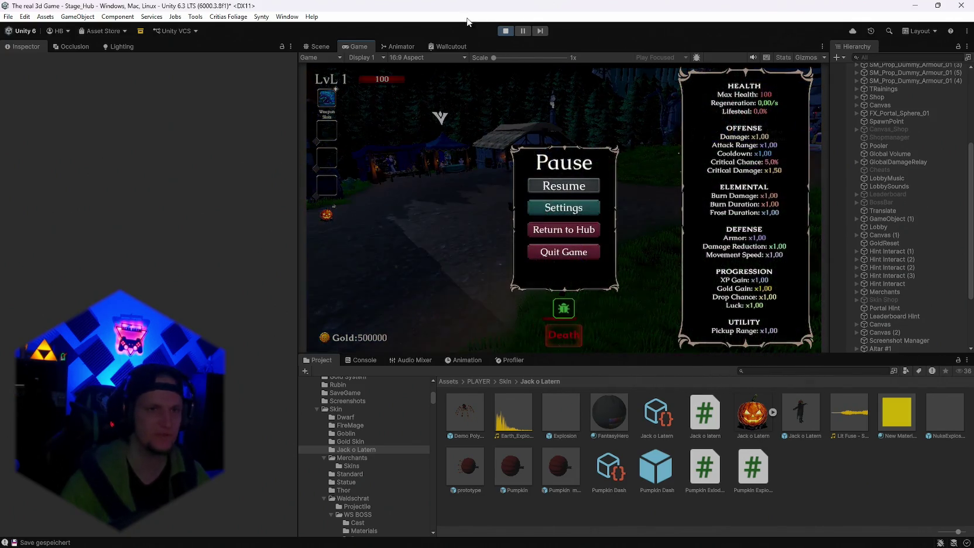
Step: Stop the play test and drag the pumpkin-spider prototype onto the hub path
{"action": "left_click", "coordinate": [505, 32]}
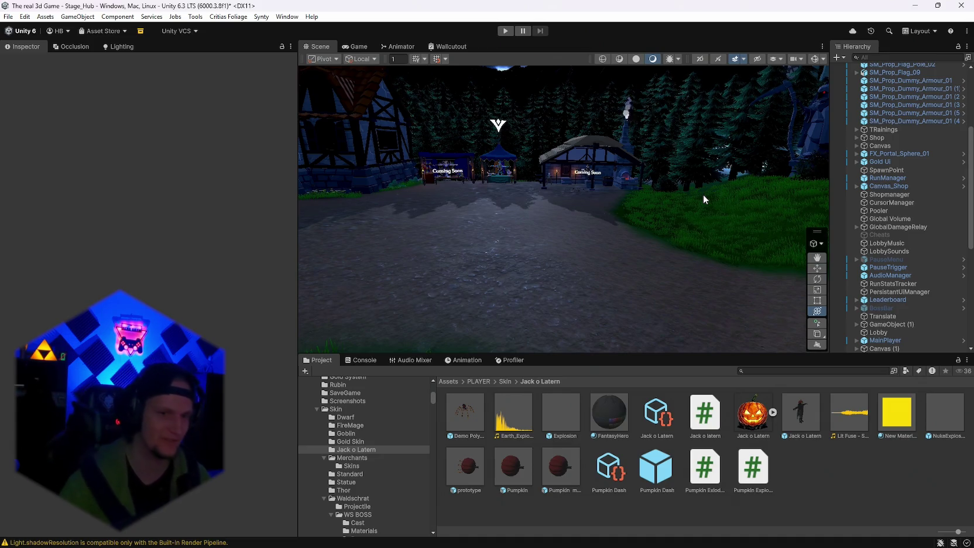
{"action": "left_click_drag", "start_coordinate": [585, 230], "coordinate": [591, 249]}
{"action": "mouse_move", "coordinate": [466, 466]}
{"action": "left_mouse_down"}
{"action": "mouse_move", "coordinate": [550, 275]}
{"action": "mouse_move", "coordinate": [535, 266]}
{"action": "mouse_move", "coordinate": [546, 260]}
{"action": "mouse_move", "coordinate": [554, 157]}
{"action": "left_mouse_up"}
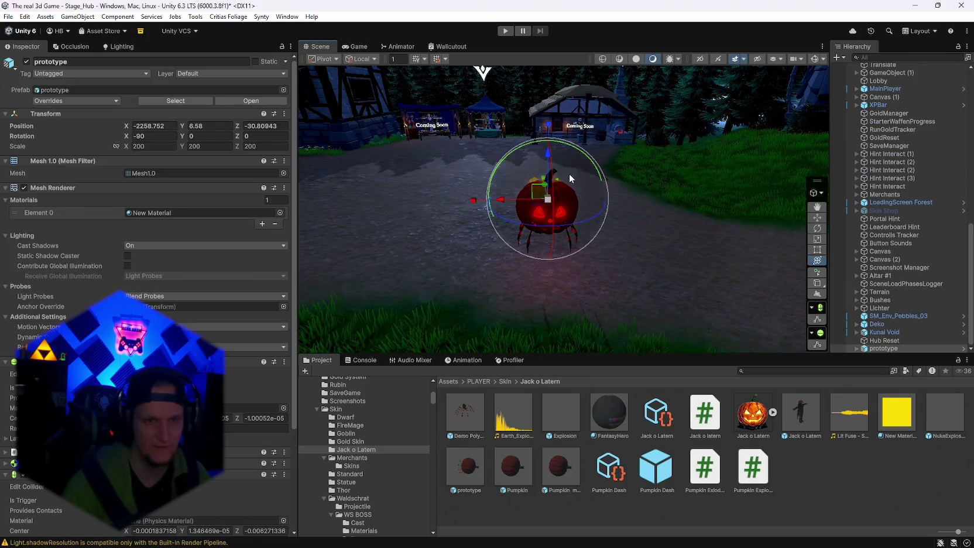
{"action": "scroll", "coordinate": [183, 315], "scroll_direction": "down", "scroll_amount": 4}
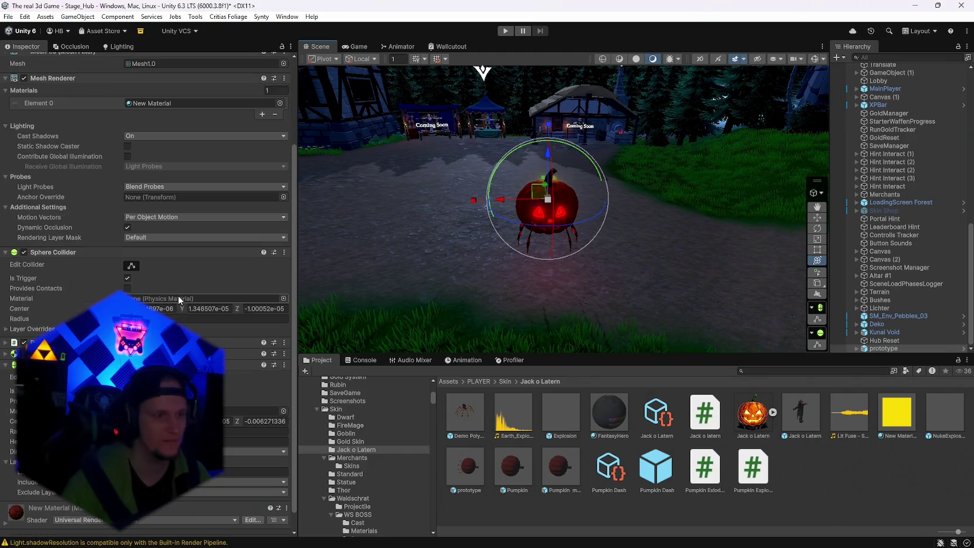
Step: Expand and collapse the spider's Rigidbody settings, then start a new play test
{"action": "left_click", "coordinate": [6, 354]}
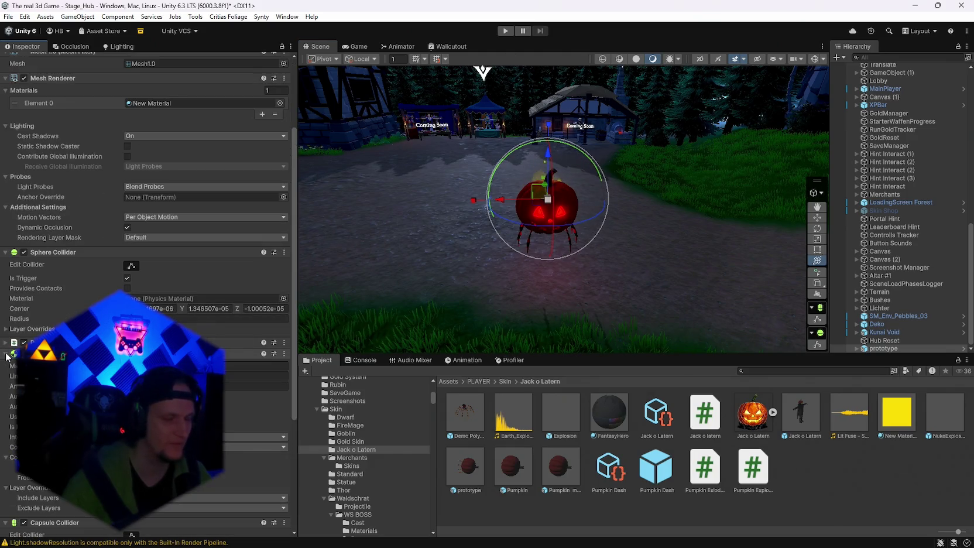
{"action": "left_click", "coordinate": [6, 354]}
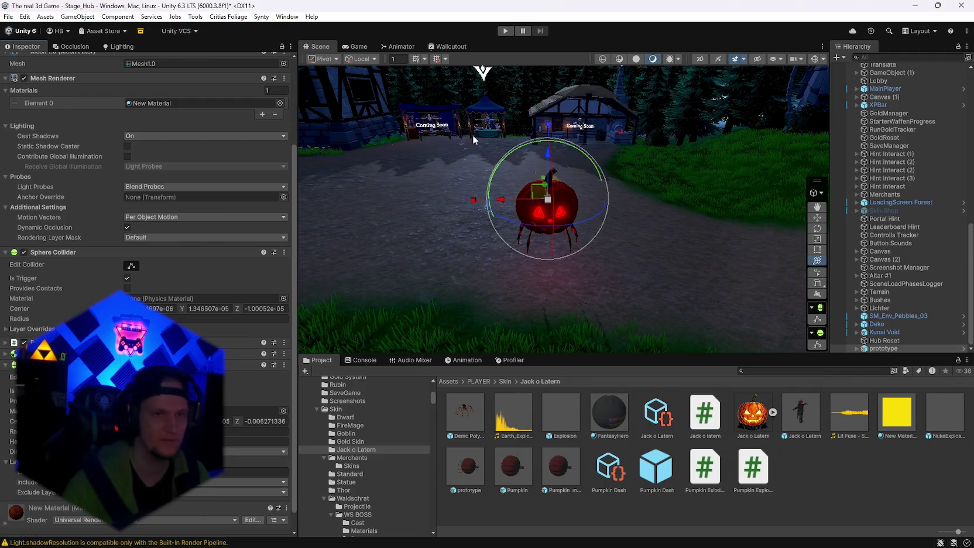
{"action": "left_click", "coordinate": [505, 31]}
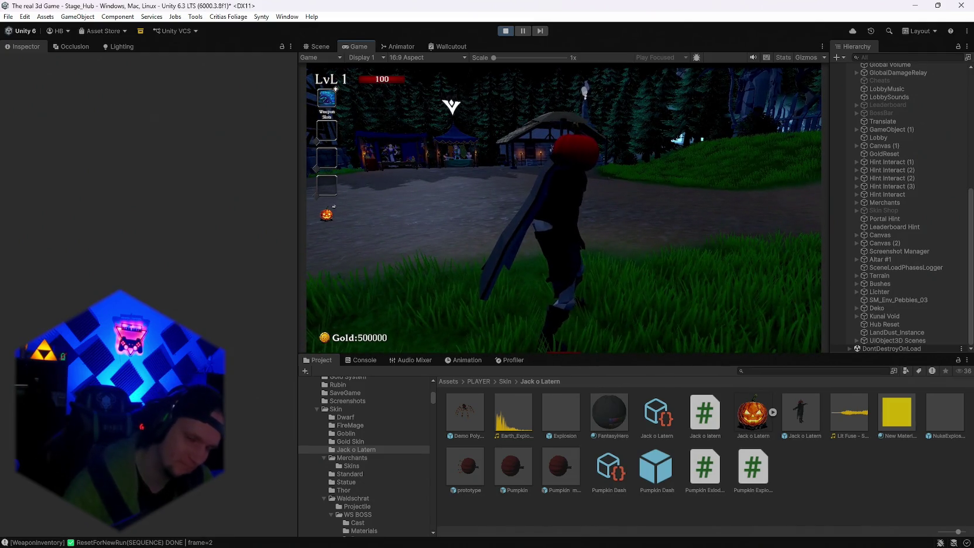
Step: Pause and drag a pumpkin-spider clone into the running hub from the Scene view
{"action": "key", "text": "Escape"}
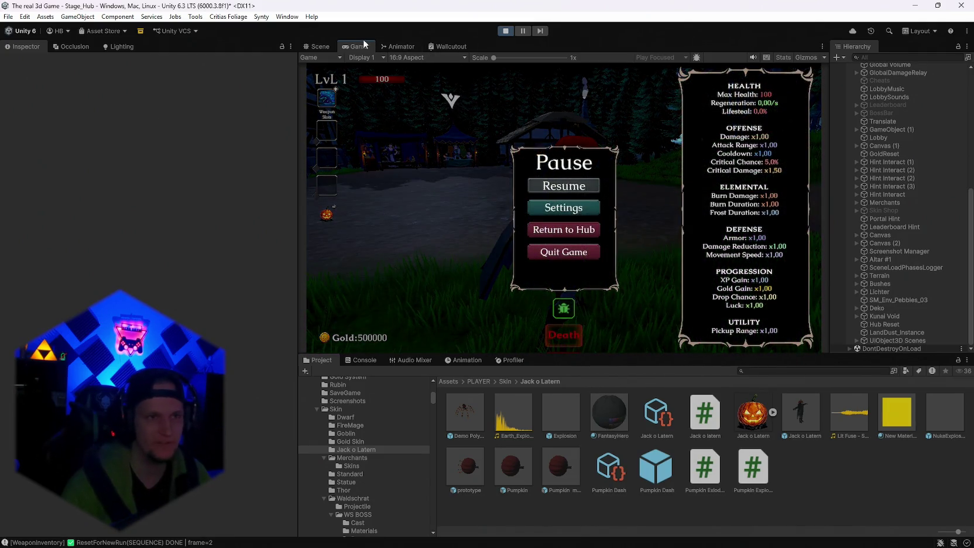
{"action": "left_click", "coordinate": [320, 47]}
{"action": "left_click_drag", "start_coordinate": [515, 282], "coordinate": [539, 210]}
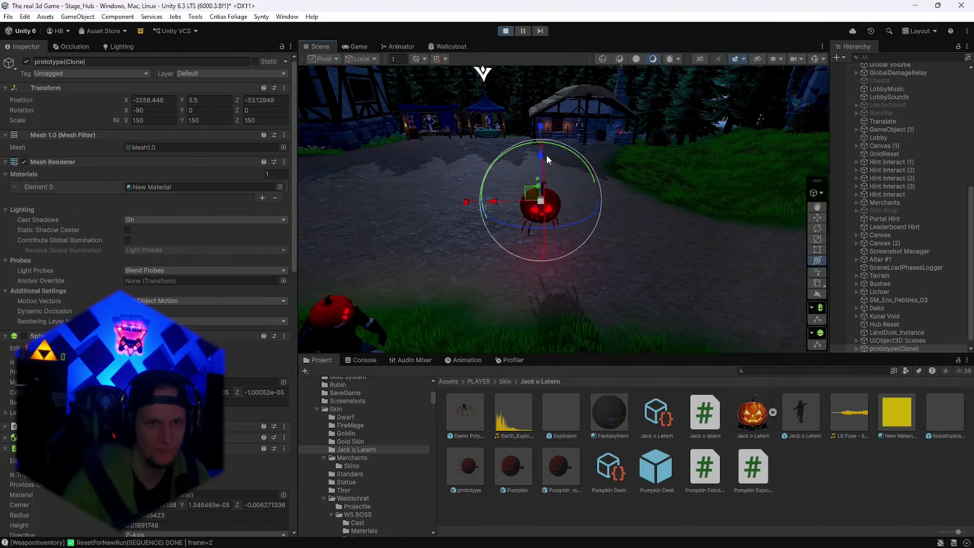
{"action": "left_click", "coordinate": [357, 46]}
Step: Resume briefly, pause, stop the play test, and select the prototype prefab asset
{"action": "left_click", "coordinate": [561, 182]}
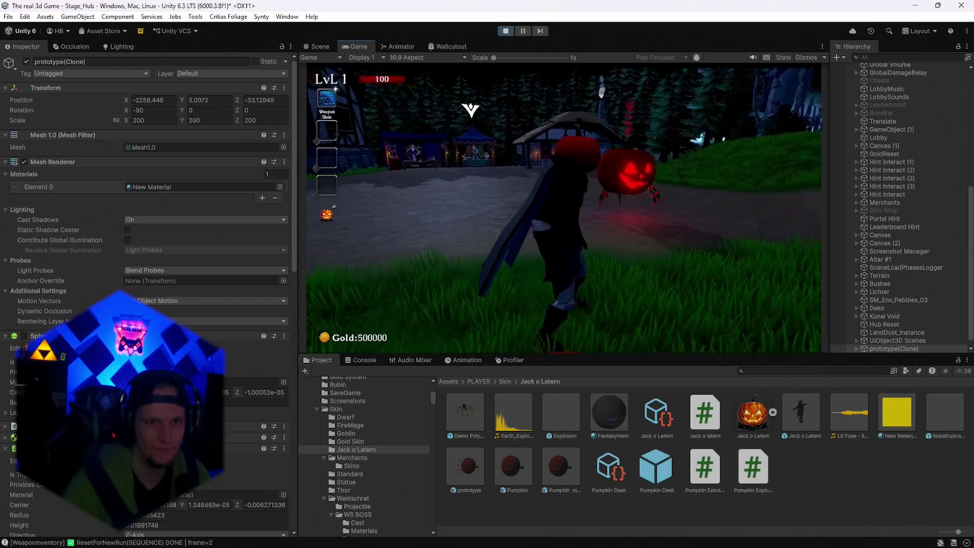
{"action": "key", "text": "Escape"}
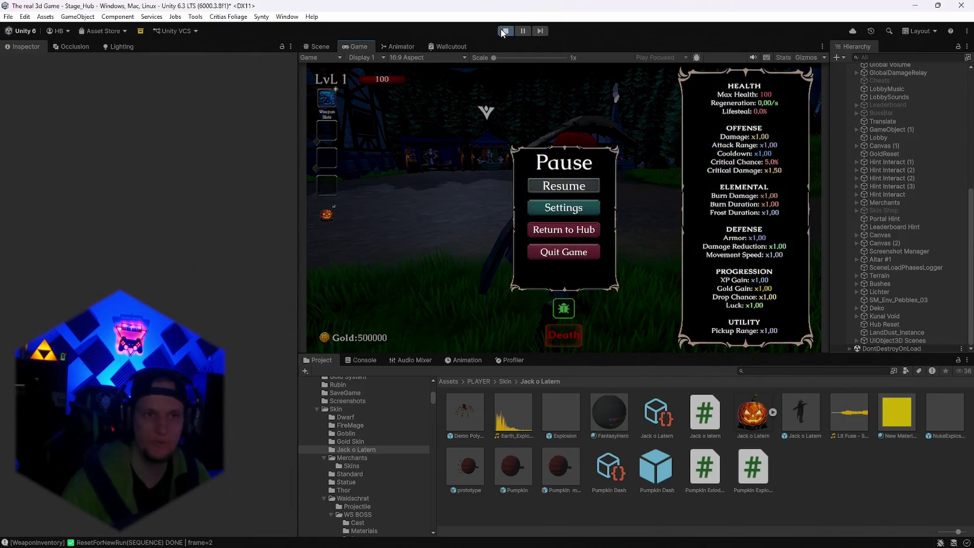
{"action": "left_click", "coordinate": [504, 31]}
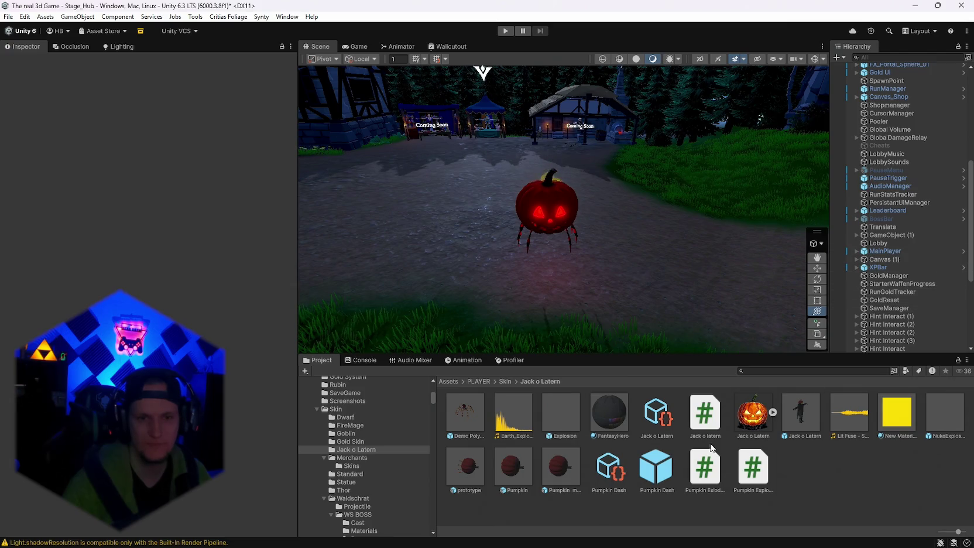
{"action": "left_click", "coordinate": [477, 466]}
Step: Open the prototype prefab and select the Demo Polygonal Spiderling Venom Red model
{"action": "key", "text": "Return"}
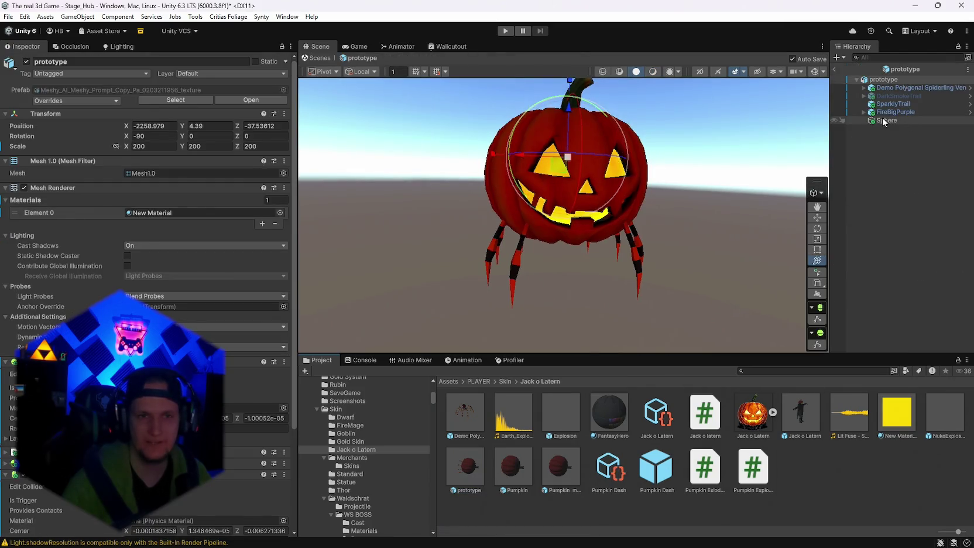
{"action": "left_click", "coordinate": [882, 118]}
{"action": "left_click", "coordinate": [888, 87]}
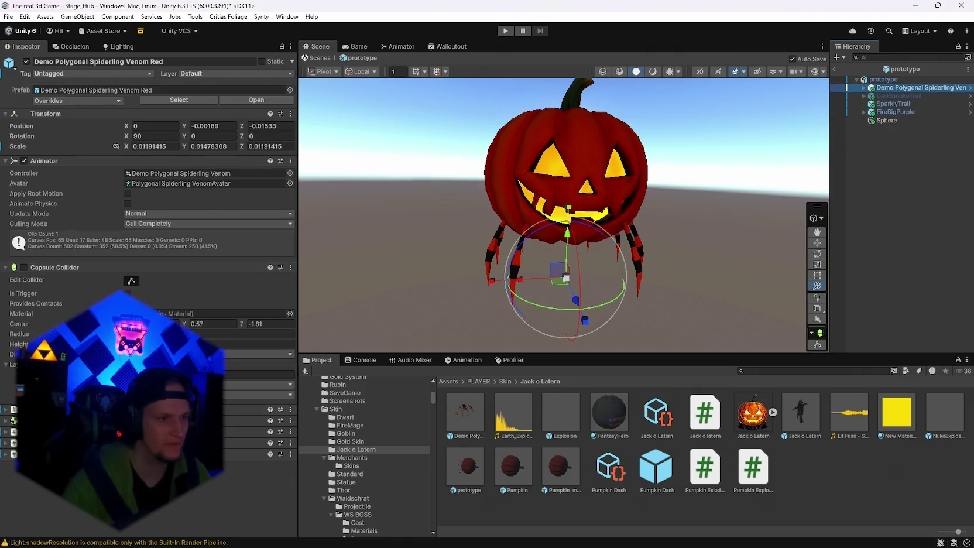
Step: Attempt Remove Component on its Rigidbody, dismiss the dependency warning, and expand the spiderling
{"action": "right_click", "coordinate": [50, 409]}
{"action": "left_click", "coordinate": [87, 433]}
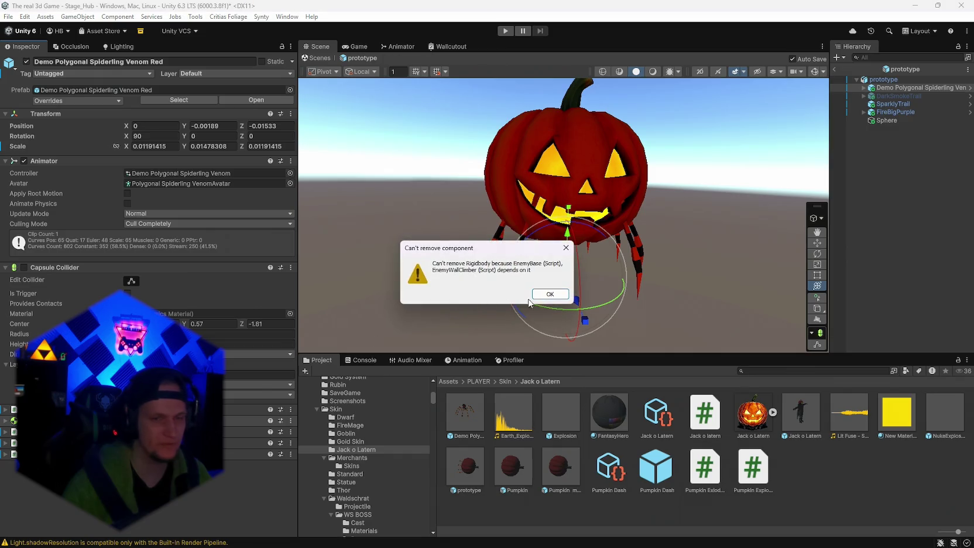
{"action": "left_click", "coordinate": [549, 294]}
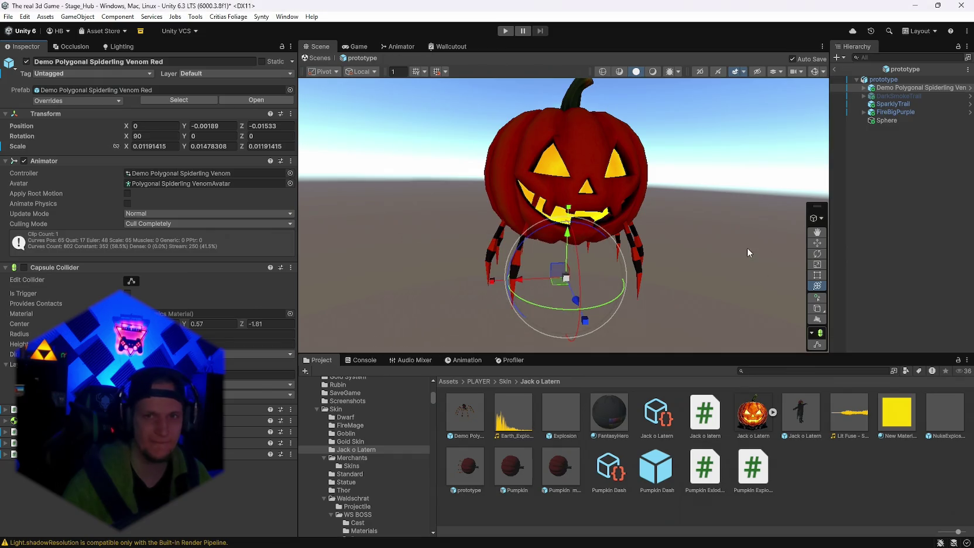
{"action": "left_click", "coordinate": [863, 88]}
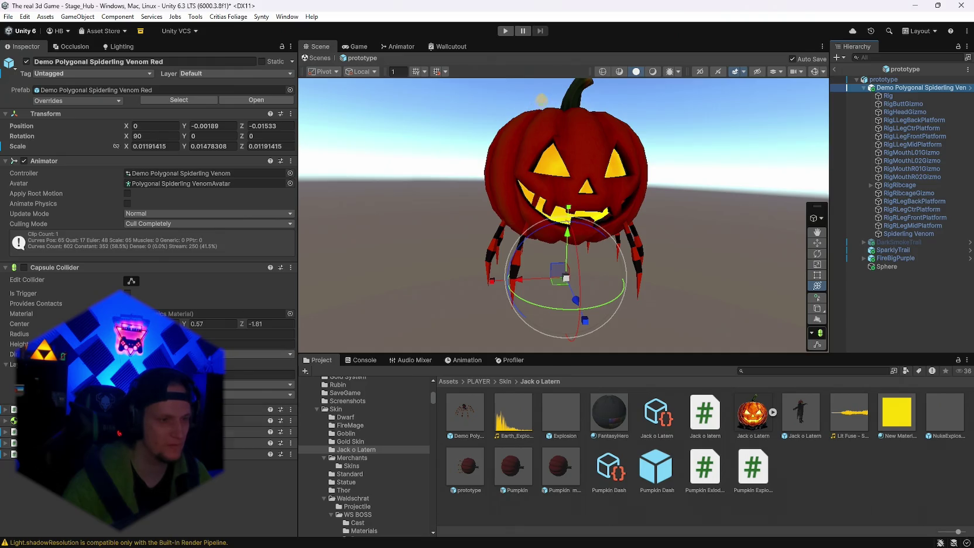
Step: Exit Prefab Mode back to Stage_Hub and start another play test
{"action": "scroll", "coordinate": [149, 293], "scroll_direction": "down", "scroll_amount": 3}
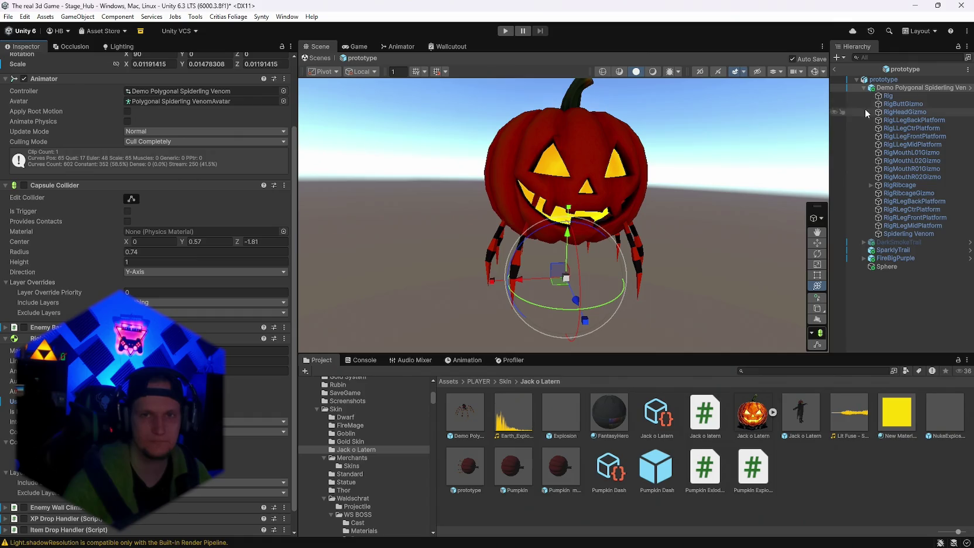
{"action": "left_click", "coordinate": [835, 68]}
{"action": "left_click", "coordinate": [503, 32]}
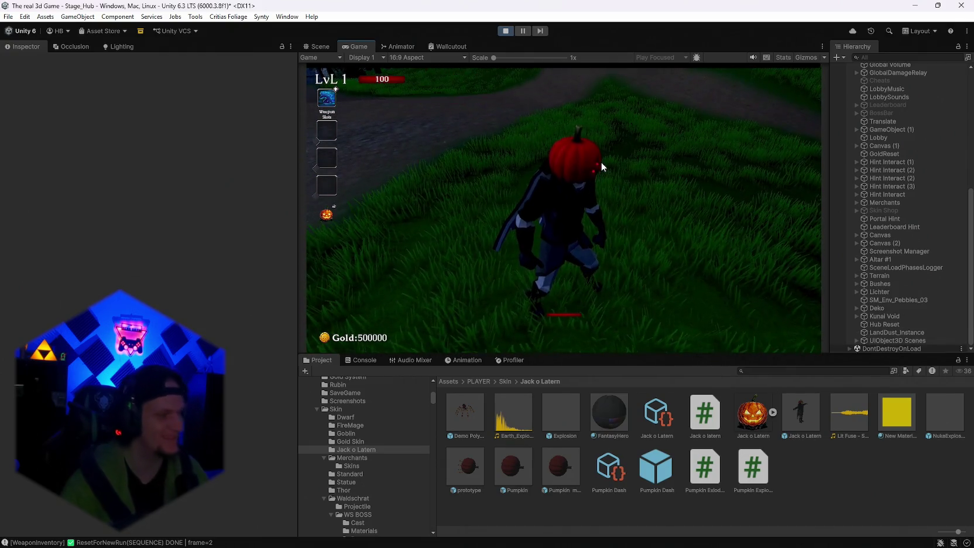
Step: Pause, select the spawned pumpkin bomb in the Scene view, then resume and pause again
{"action": "key", "text": "Escape"}
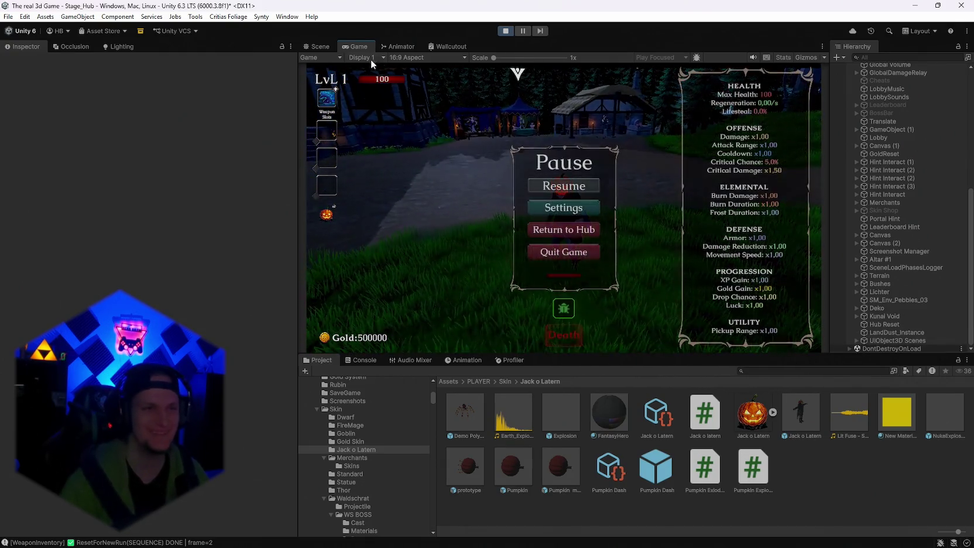
{"action": "left_click", "coordinate": [319, 46]}
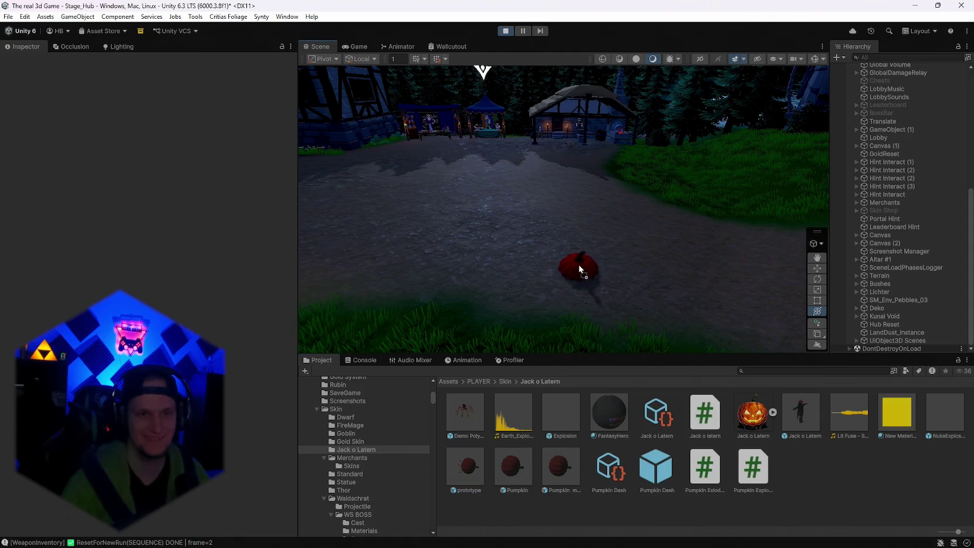
{"action": "left_click", "coordinate": [578, 268]}
{"action": "left_click", "coordinate": [358, 46]}
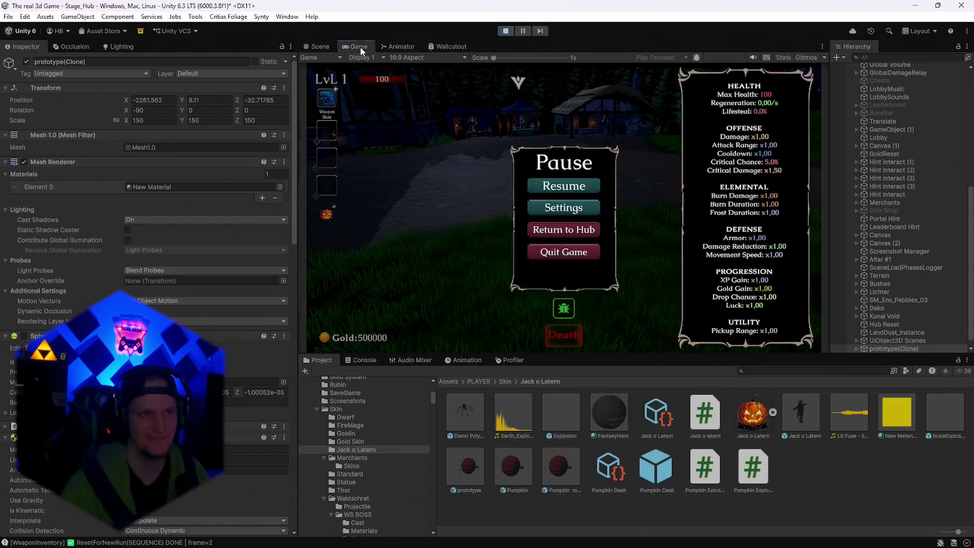
{"action": "key", "text": "Escape"}
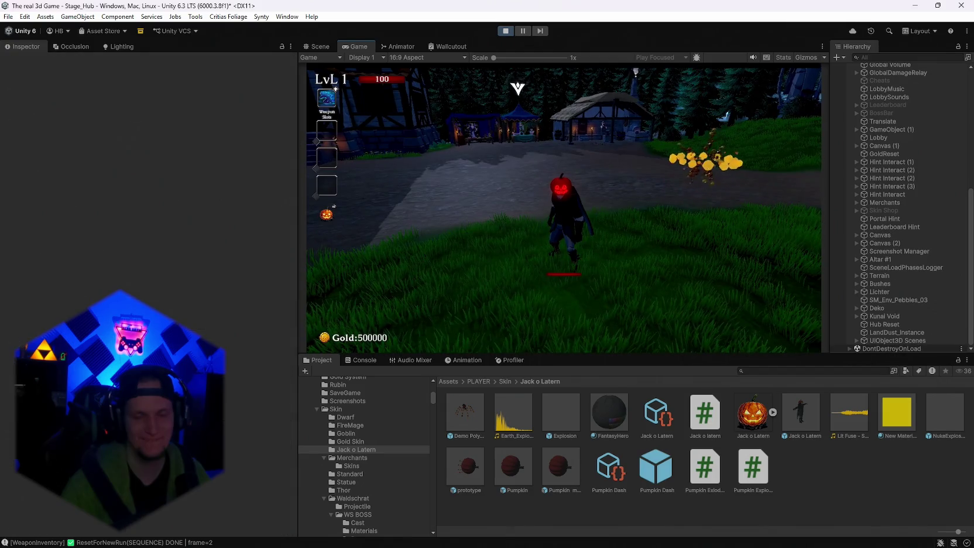
{"action": "key", "text": "Escape"}
Step: Open the prototype prefab from the Project window
{"action": "left_click", "coordinate": [471, 468]}
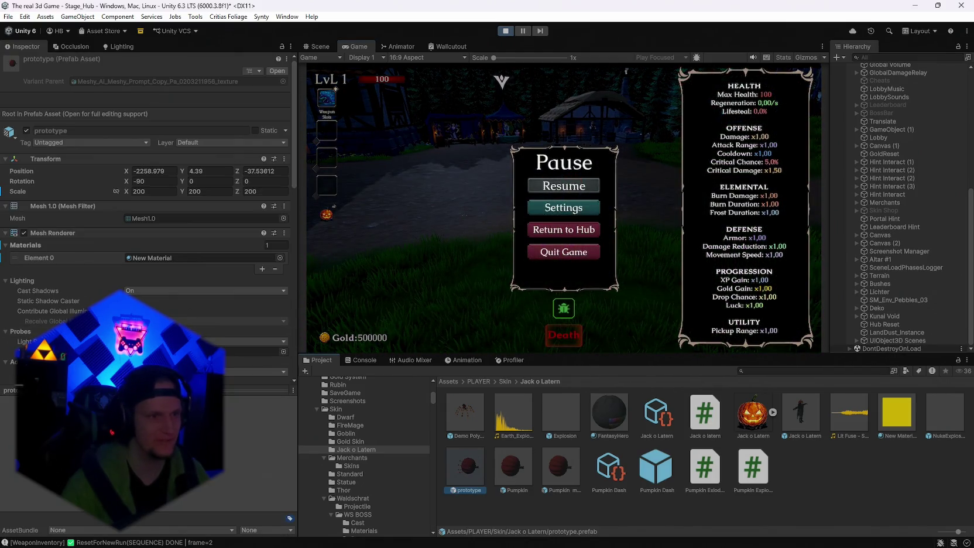
{"action": "scroll", "coordinate": [146, 234], "scroll_direction": "down", "scroll_amount": 10}
{"action": "double_click", "coordinate": [465, 468]}
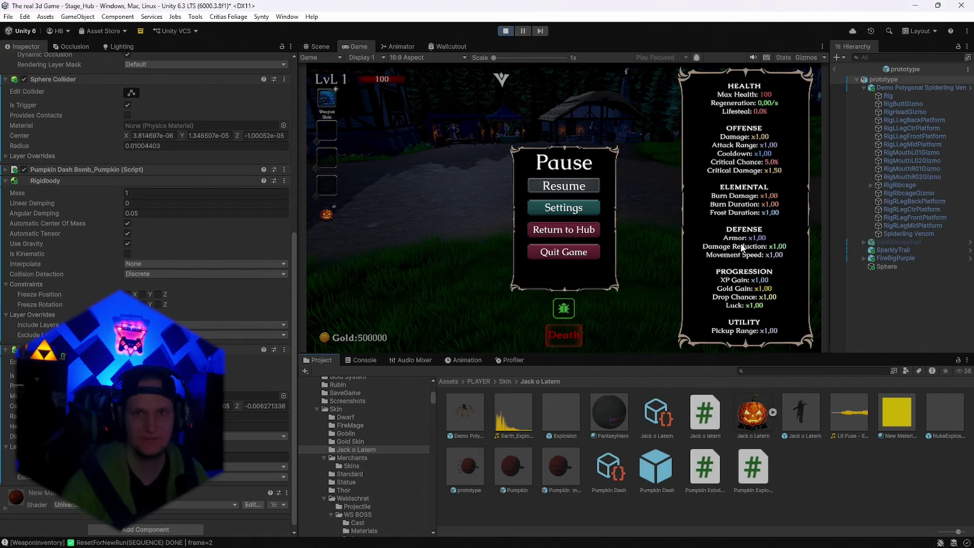
{"action": "mouse_move", "coordinate": [883, 88]}
{"action": "left_mouse_down"}
{"action": "mouse_move", "coordinate": [891, 257]}
{"action": "mouse_move", "coordinate": [887, 82]}
{"action": "left_mouse_up"}
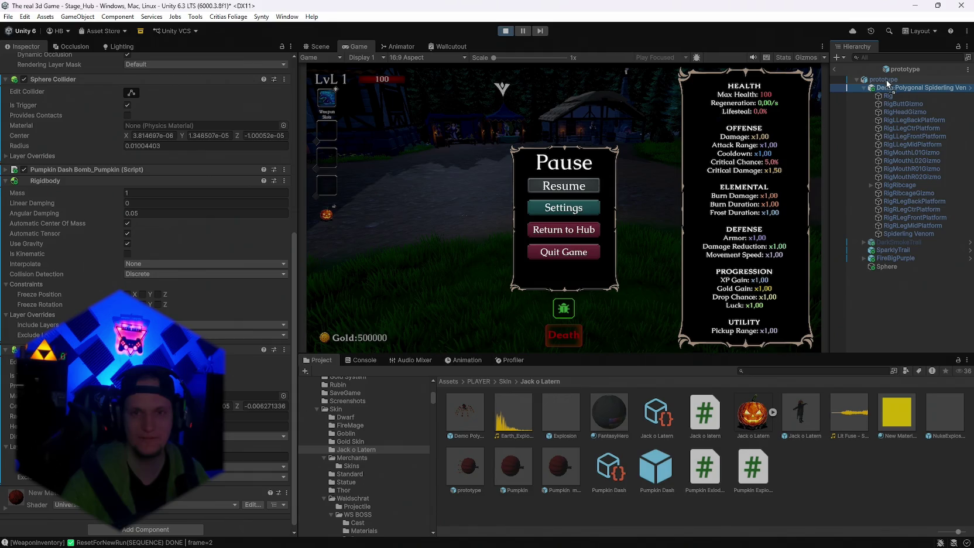
Step: Enable the Capsule Collider on the Demo Polygonal Spiderling Venom model
{"action": "left_click", "coordinate": [884, 89]}
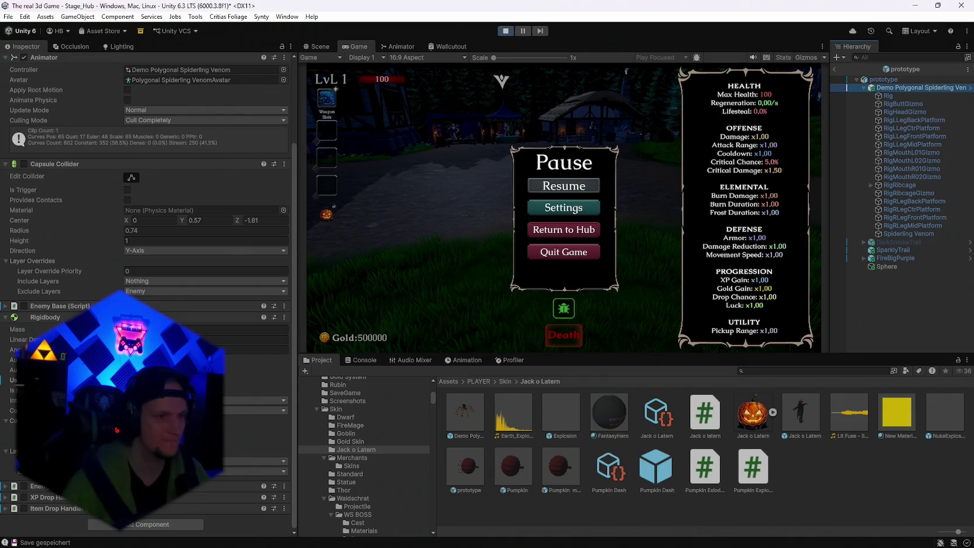
{"action": "left_click", "coordinate": [888, 95]}
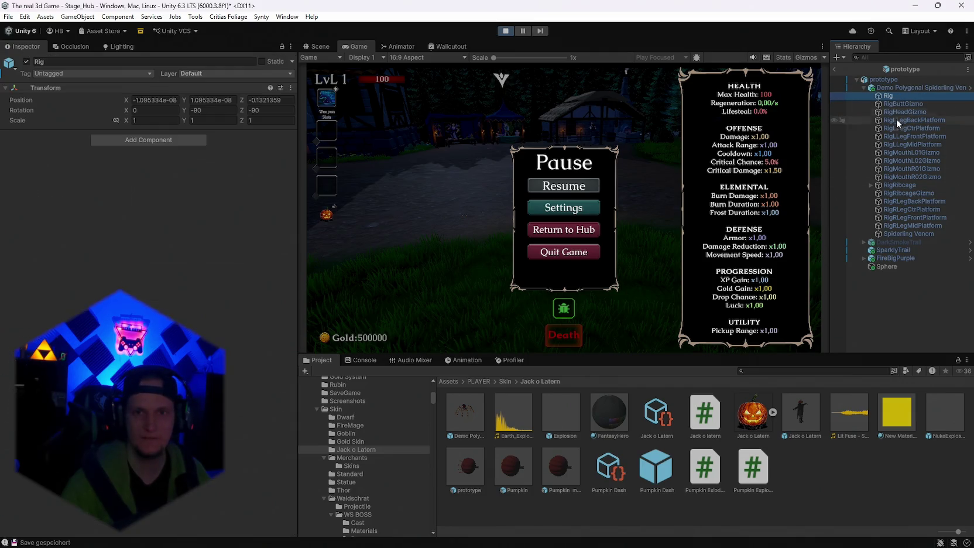
{"action": "left_click", "coordinate": [894, 185]}
{"action": "left_click", "coordinate": [885, 88]}
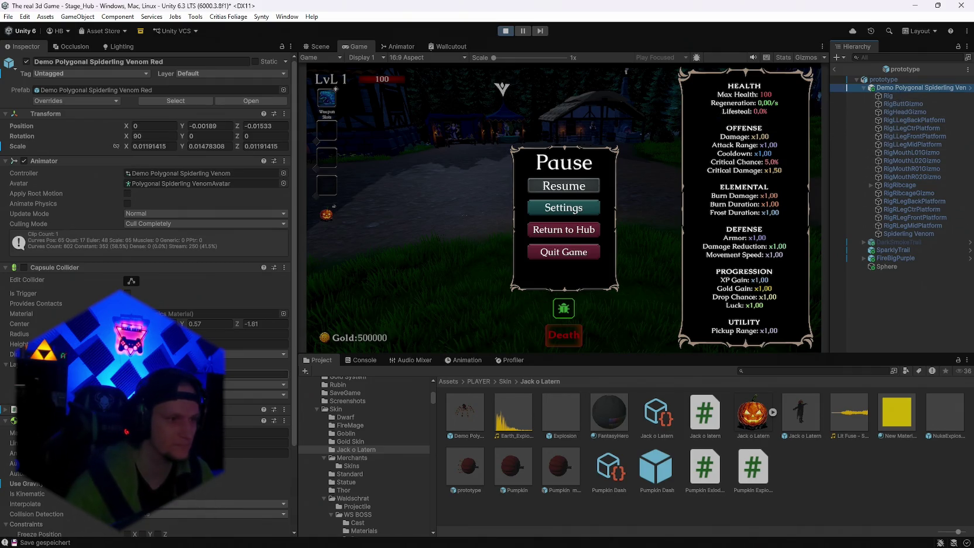
{"action": "scroll", "coordinate": [146, 263], "scroll_direction": "down", "scroll_amount": 1}
{"action": "left_click", "coordinate": [23, 240]}
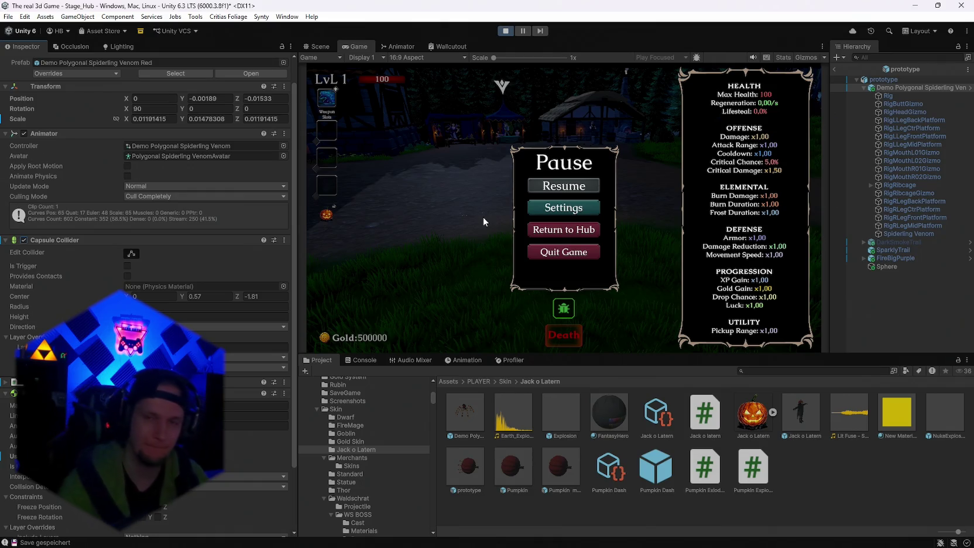
Step: Exit the prefab, select the spawned pumpkin bomb in the hub, then resume and pause
{"action": "left_click", "coordinate": [563, 186]}
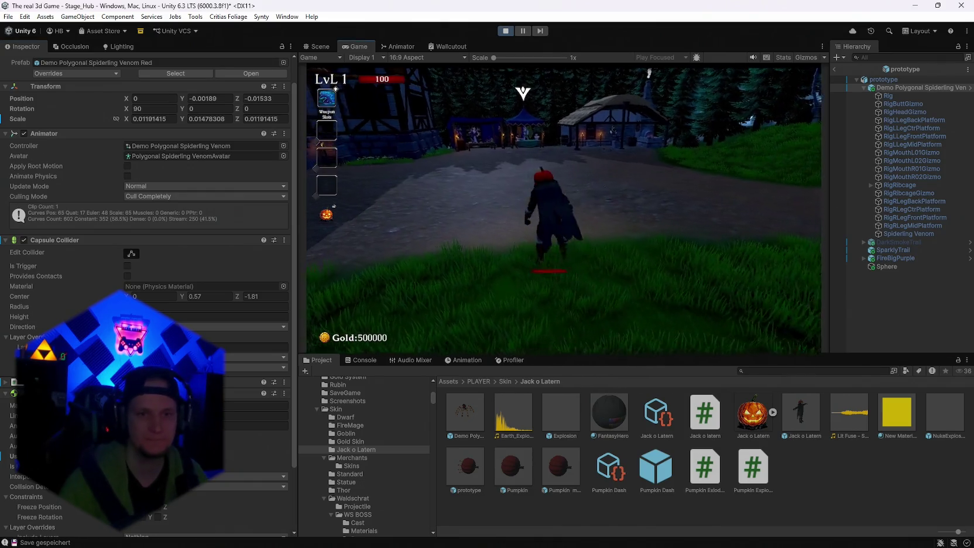
{"action": "key", "text": "Escape"}
{"action": "left_click", "coordinate": [320, 47]}
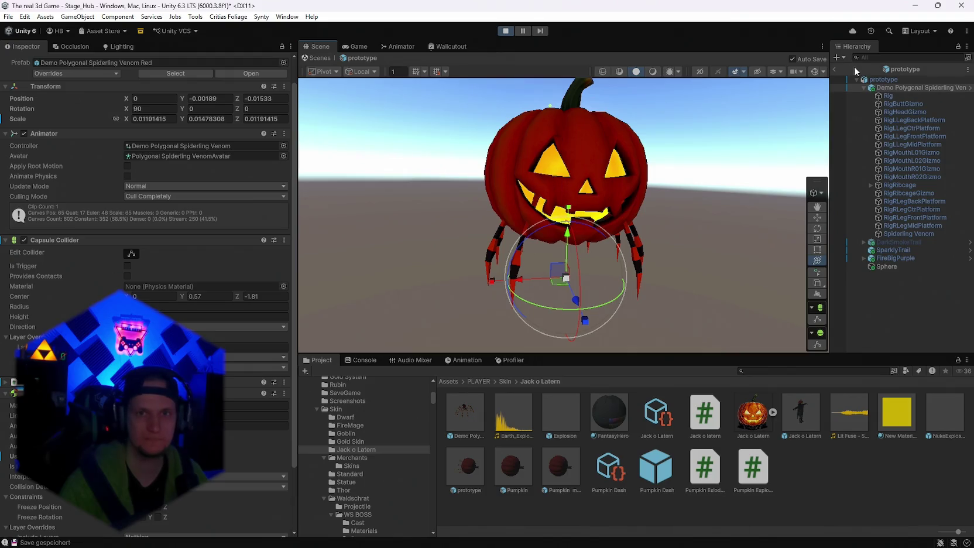
{"action": "left_click", "coordinate": [834, 69]}
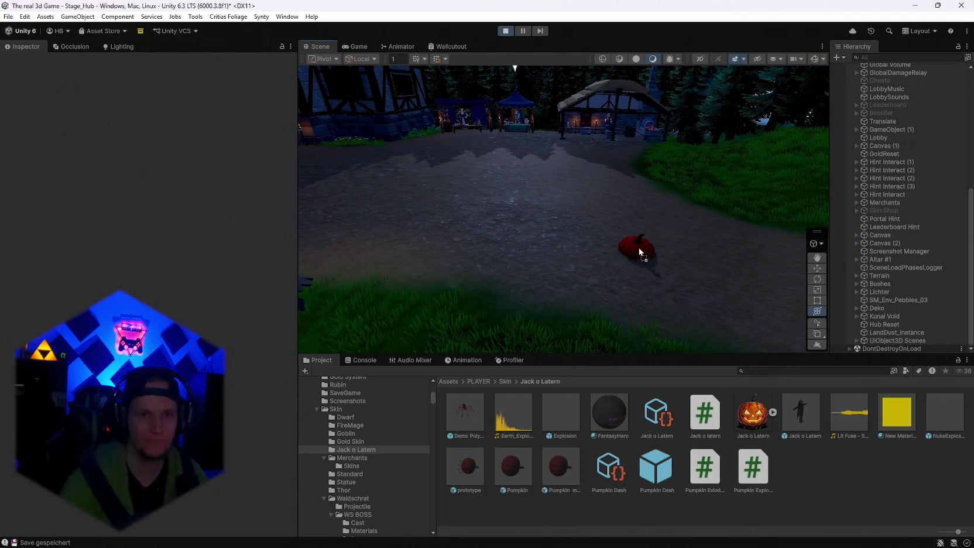
{"action": "left_click", "coordinate": [637, 255]}
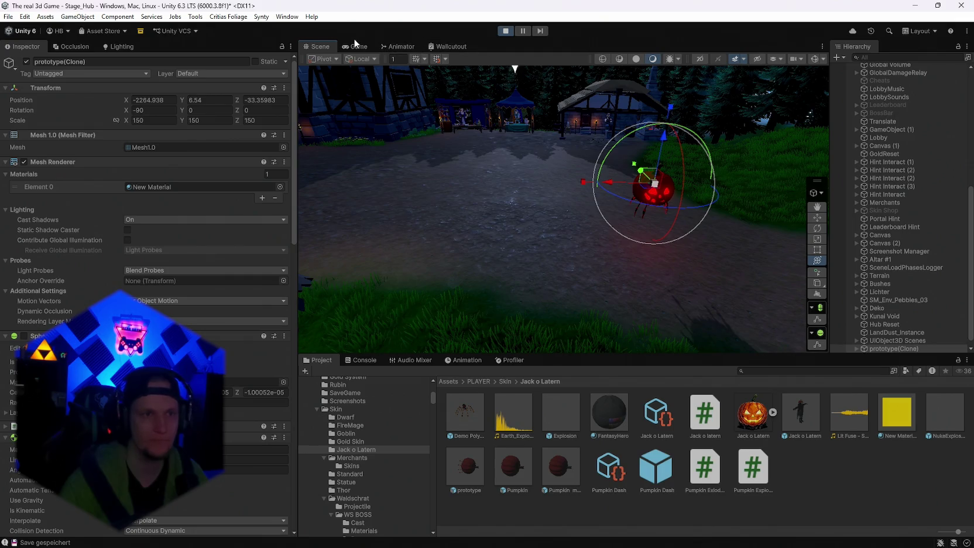
{"action": "left_click", "coordinate": [355, 47]}
{"action": "left_click", "coordinate": [550, 187]}
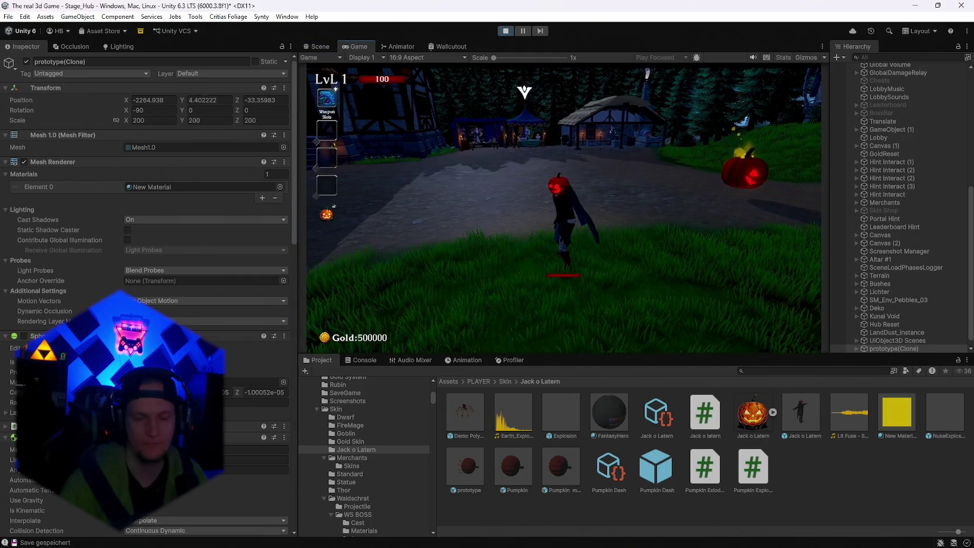
{"action": "key", "text": "Escape"}
Step: Reopen the prototype prefab and select the Demo Polygonal Spiderling Venom model
{"action": "left_click", "coordinate": [466, 467]}
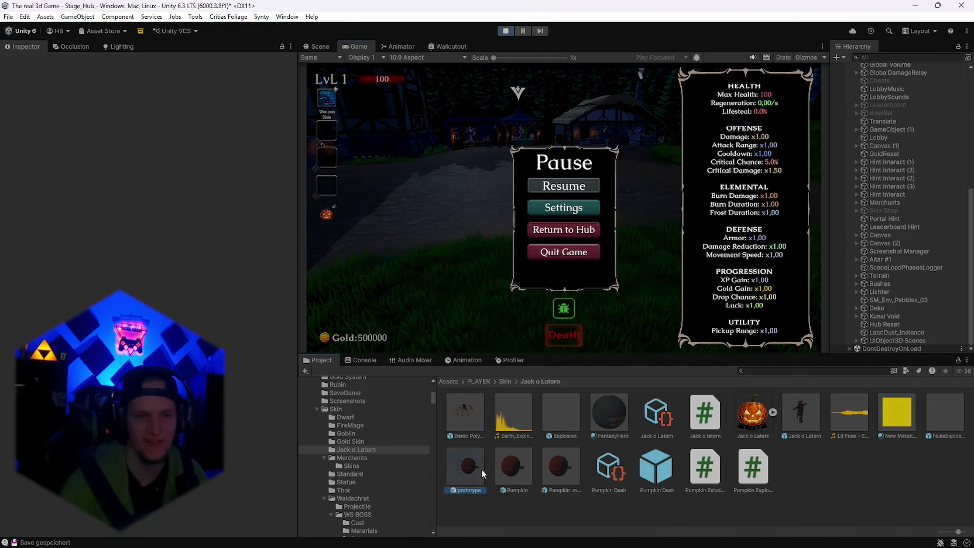
{"action": "scroll", "coordinate": [177, 300], "scroll_direction": "down", "scroll_amount": 5}
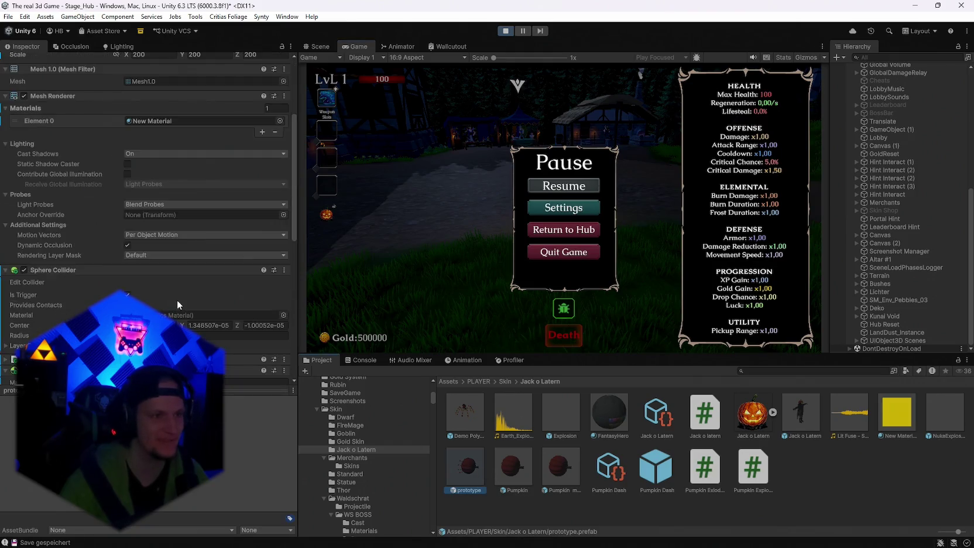
{"action": "double_click", "coordinate": [462, 467]}
{"action": "left_click", "coordinate": [892, 89]}
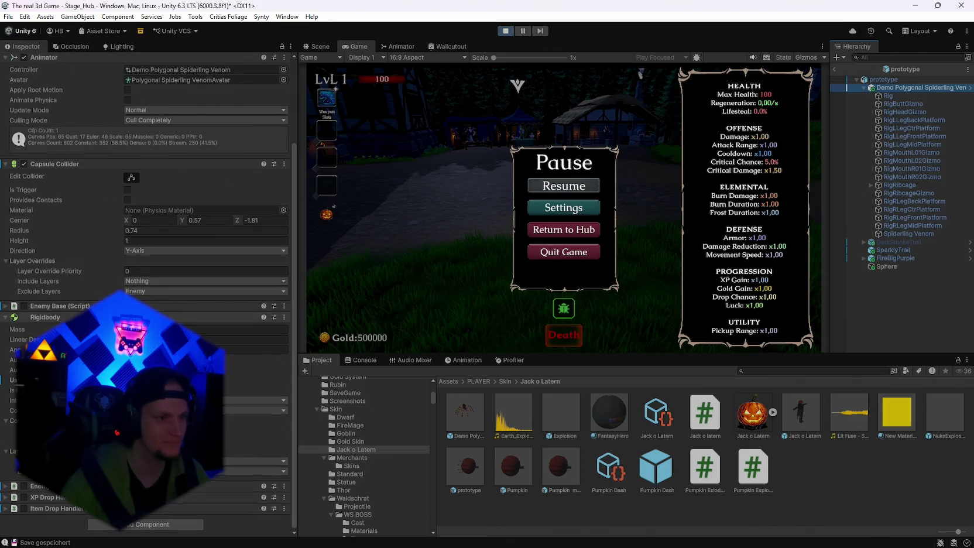
{"action": "scroll", "coordinate": [114, 230], "scroll_direction": "up", "scroll_amount": 3}
Step: Inspect the RigButtGizmo, leg and RigLLegFrontPlatform bones, then stop the play test
{"action": "left_click", "coordinate": [906, 103]}
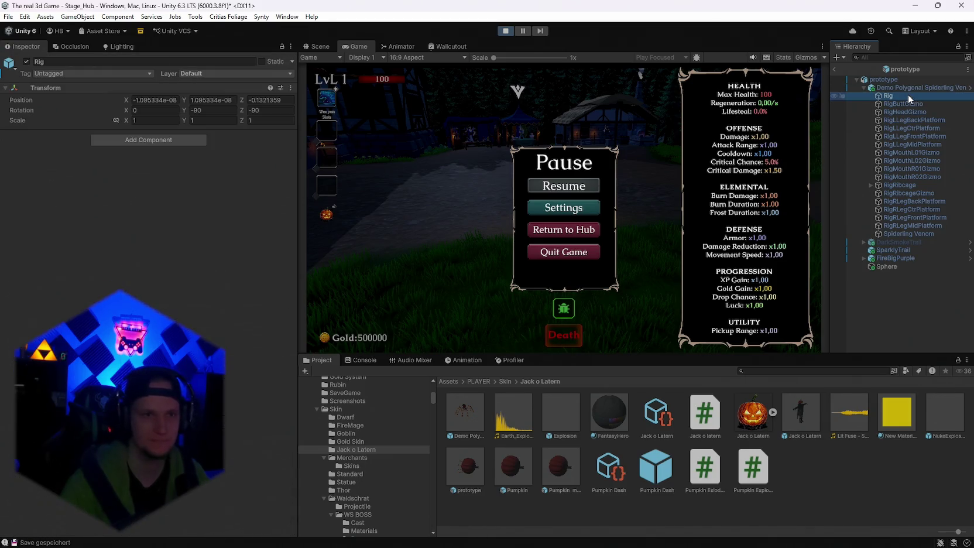
{"action": "left_click", "coordinate": [897, 112]}
{"action": "left_click", "coordinate": [892, 127]}
{"action": "left_click", "coordinate": [896, 136]}
{"action": "left_click", "coordinate": [889, 95]}
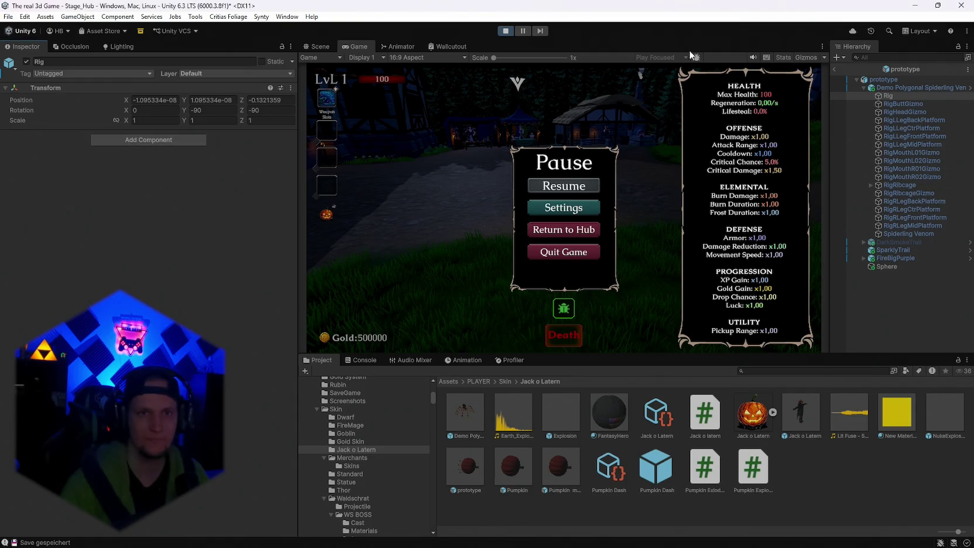
{"action": "left_click", "coordinate": [503, 34]}
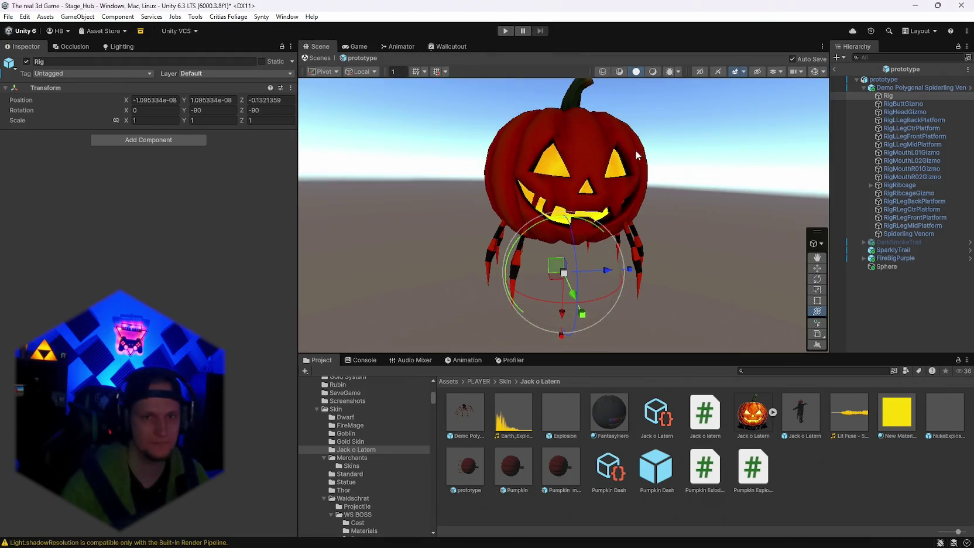
Step: Uncheck the Capsule Collider on Demo Polygonal Spiderling Venom Red after trying Edit Collider
{"action": "left_click", "coordinate": [889, 88]}
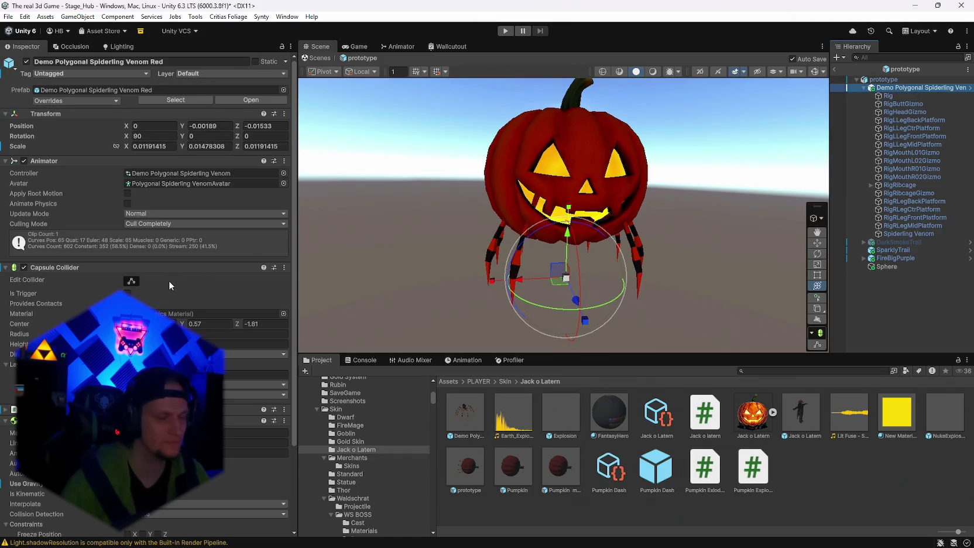
{"action": "scroll", "coordinate": [173, 278], "scroll_direction": "down", "scroll_amount": 3}
{"action": "left_click", "coordinate": [132, 226]}
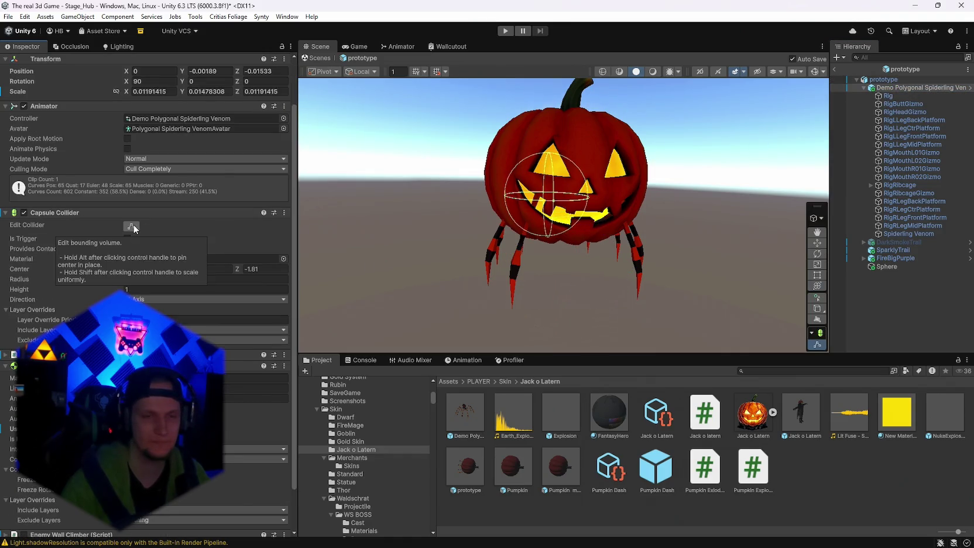
{"action": "mouse_move", "coordinate": [518, 248]}
{"action": "left_mouse_down"}
{"action": "mouse_move", "coordinate": [474, 191]}
{"action": "mouse_move", "coordinate": [354, 232]}
{"action": "mouse_move", "coordinate": [404, 275]}
{"action": "left_mouse_up"}
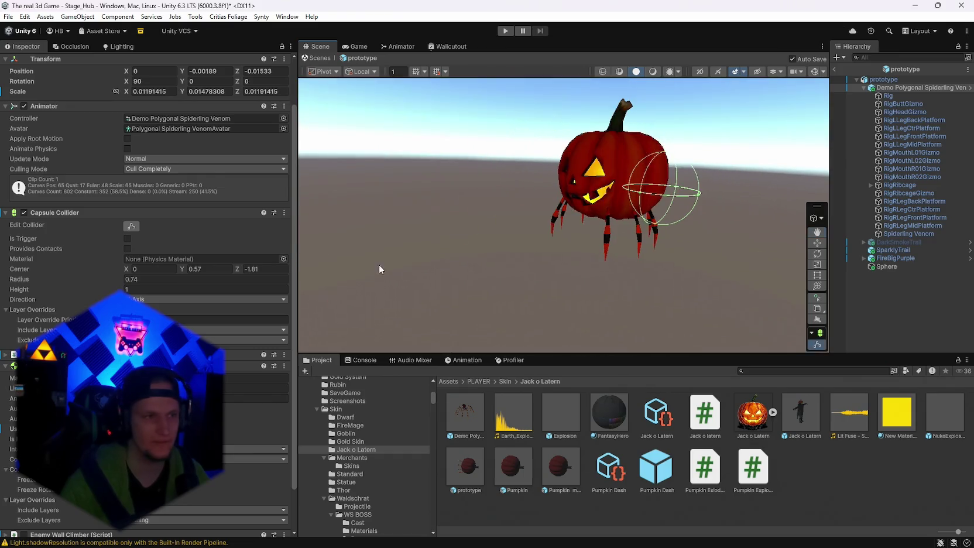
{"action": "left_click", "coordinate": [24, 213]}
{"action": "left_click_drag", "start_coordinate": [425, 238], "coordinate": [590, 241]}
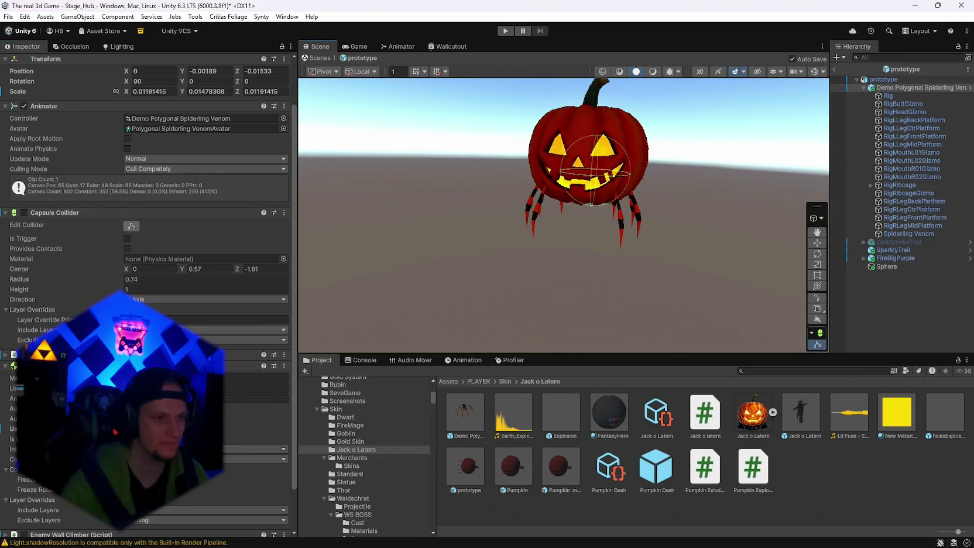
{"action": "scroll", "coordinate": [147, 263], "scroll_direction": "down", "scroll_amount": 3}
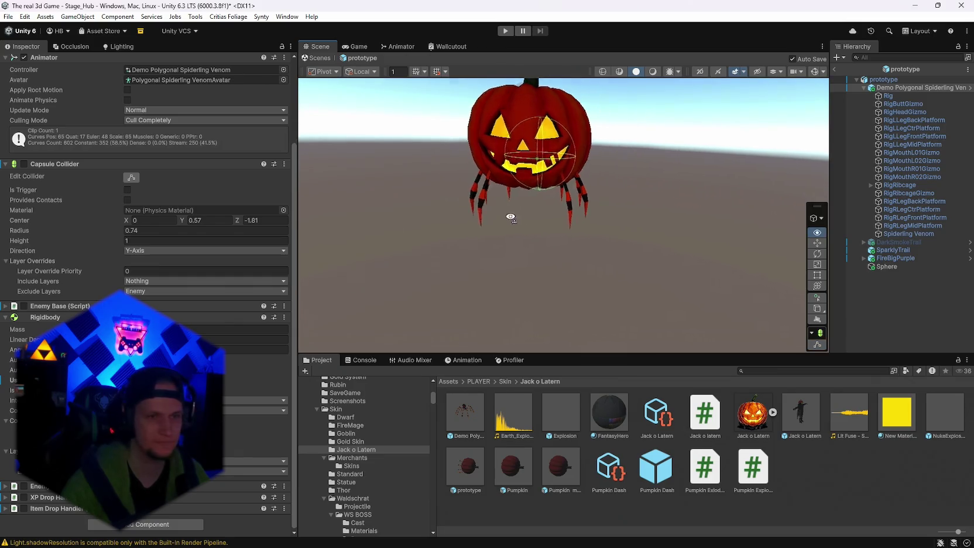
{"action": "left_click_drag", "start_coordinate": [508, 218], "coordinate": [480, 218]}
Step: Select the Rig, then the Spiderling Venom mesh, and zoom in on the spider
{"action": "left_click", "coordinate": [888, 95]}
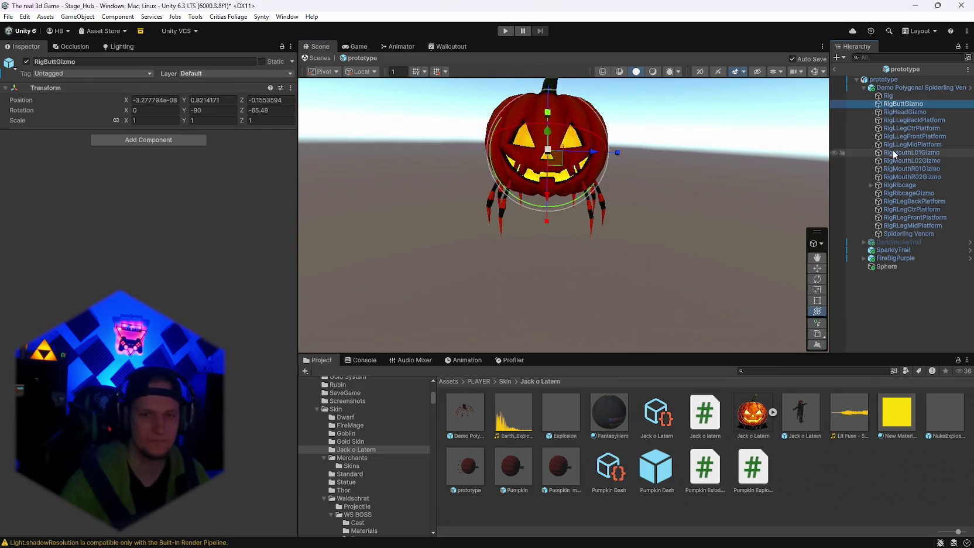
{"action": "left_click", "coordinate": [908, 234]}
{"action": "mouse_move", "coordinate": [486, 245]}
{"action": "left_mouse_down"}
{"action": "mouse_move", "coordinate": [466, 317]}
{"action": "mouse_move", "coordinate": [481, 172]}
{"action": "mouse_move", "coordinate": [660, 189]}
{"action": "mouse_move", "coordinate": [708, 210]}
{"action": "left_mouse_up"}
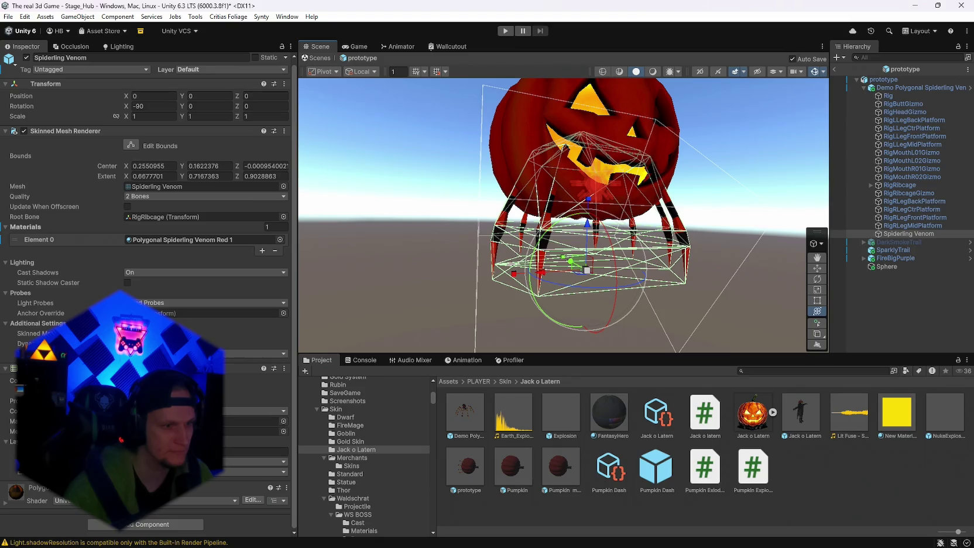
Step: Open and close the layer mask dropdown, then exit Prefab Mode back to Stage_Hub
{"action": "left_click", "coordinate": [176, 353]}
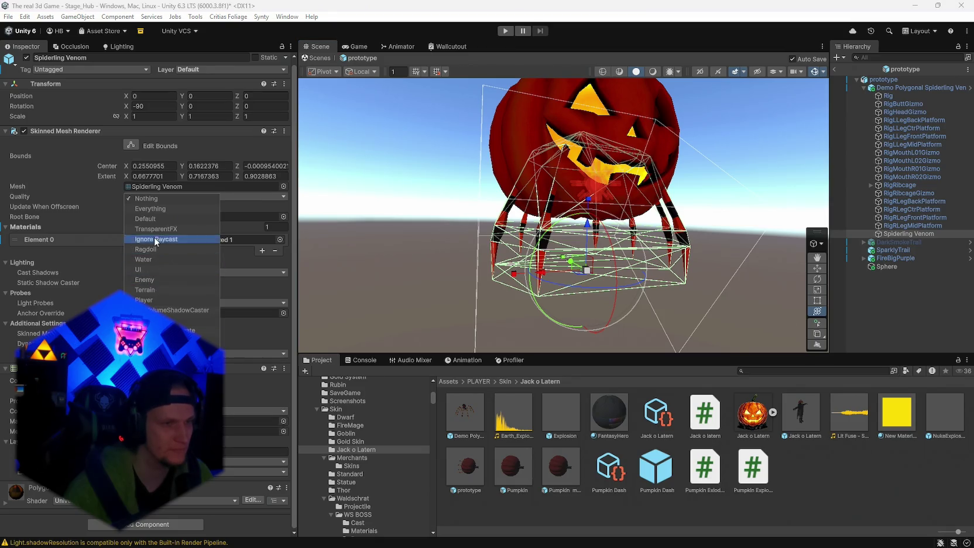
{"action": "left_click", "coordinate": [154, 207]}
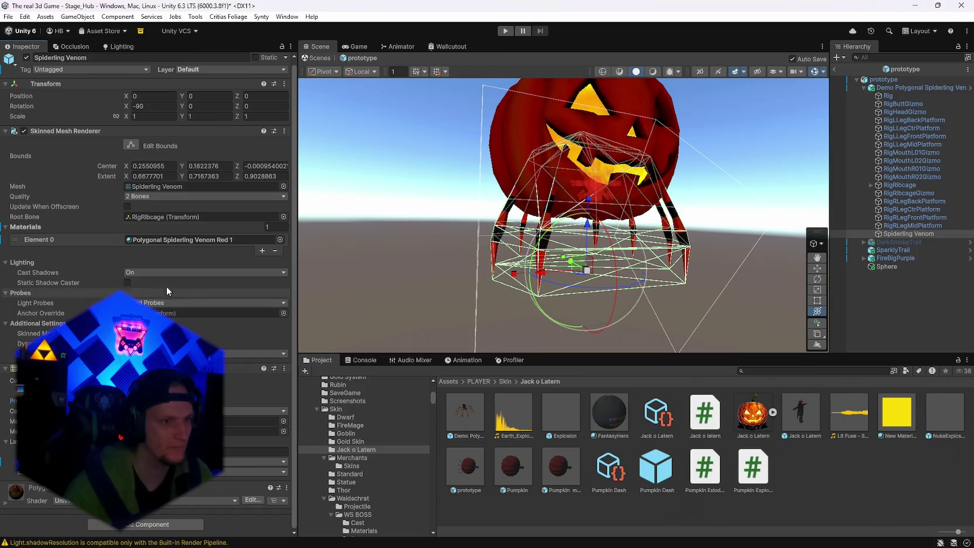
{"action": "scroll", "coordinate": [119, 254], "scroll_direction": "up", "scroll_amount": 1}
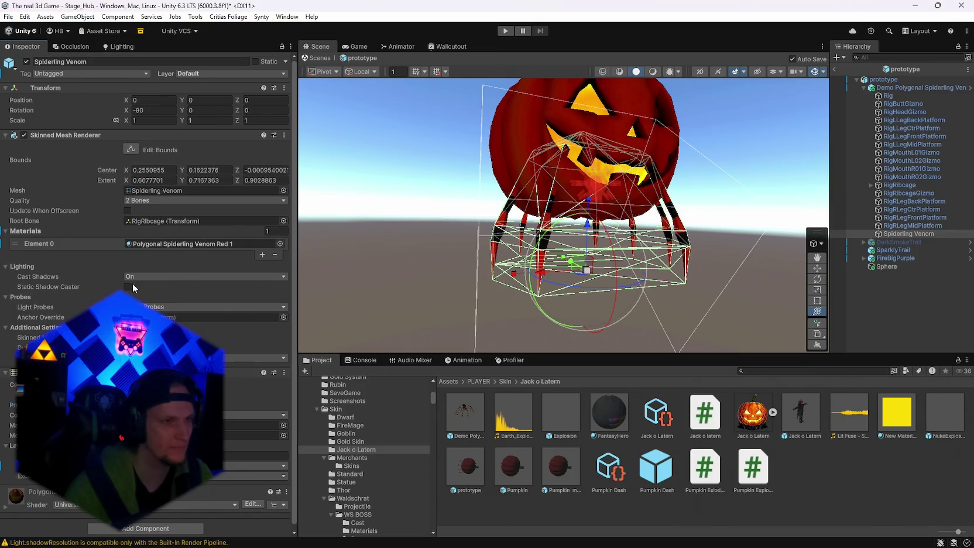
{"action": "left_click", "coordinate": [835, 69]}
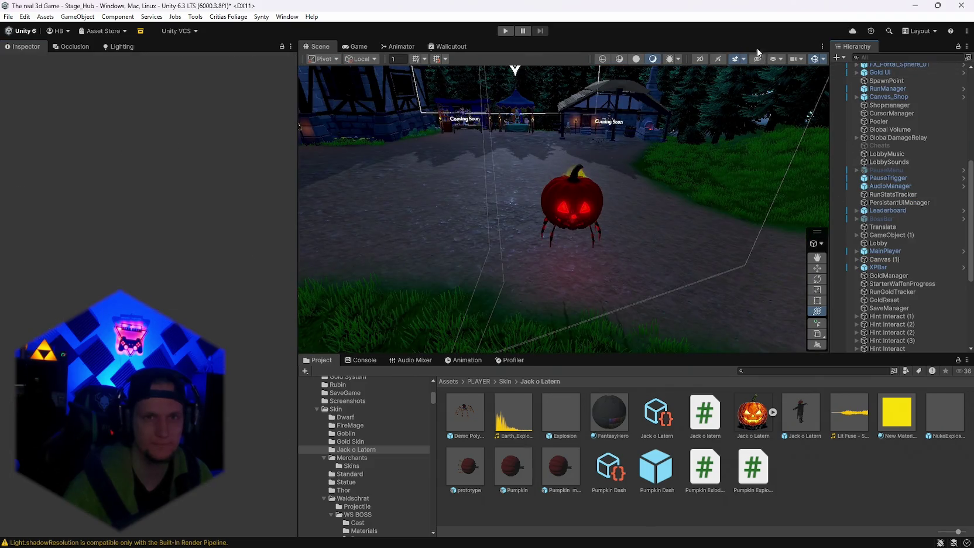
{"action": "left_click", "coordinate": [504, 31]}
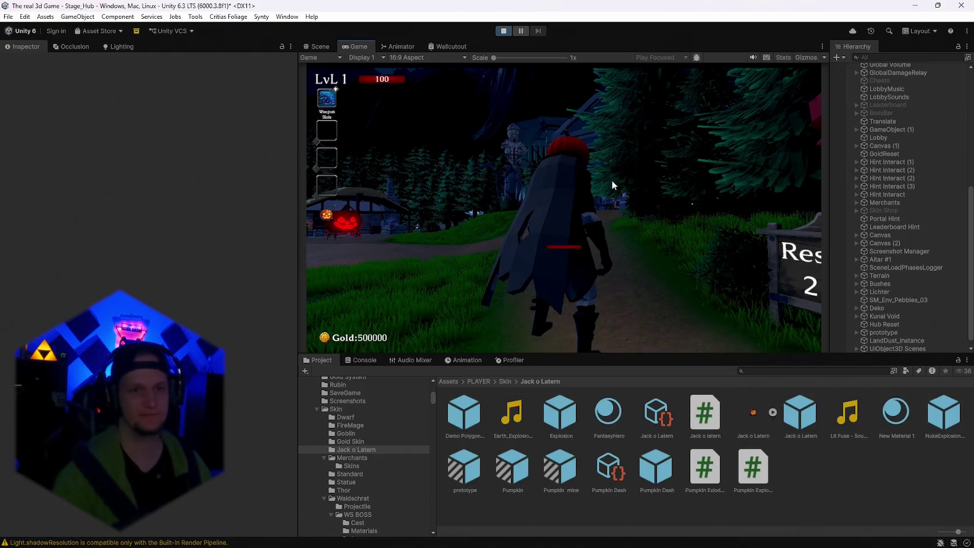
{"action": "key", "text": "Escape"}
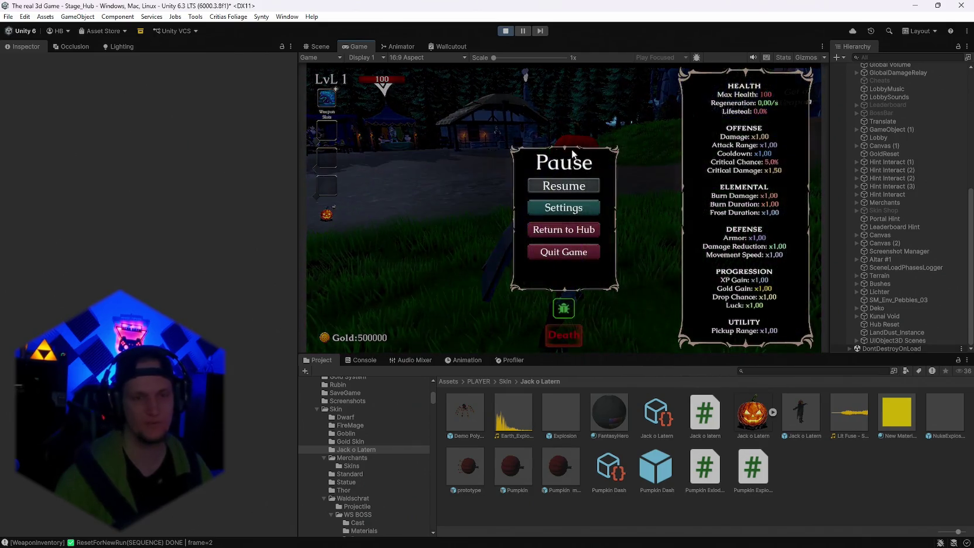
{"action": "left_click", "coordinate": [320, 46]}
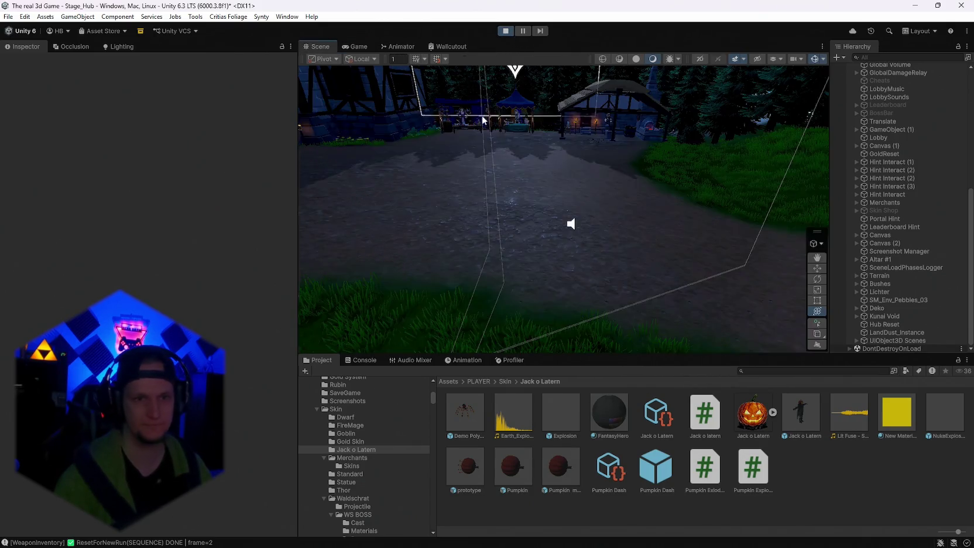
{"action": "left_click", "coordinate": [574, 232]}
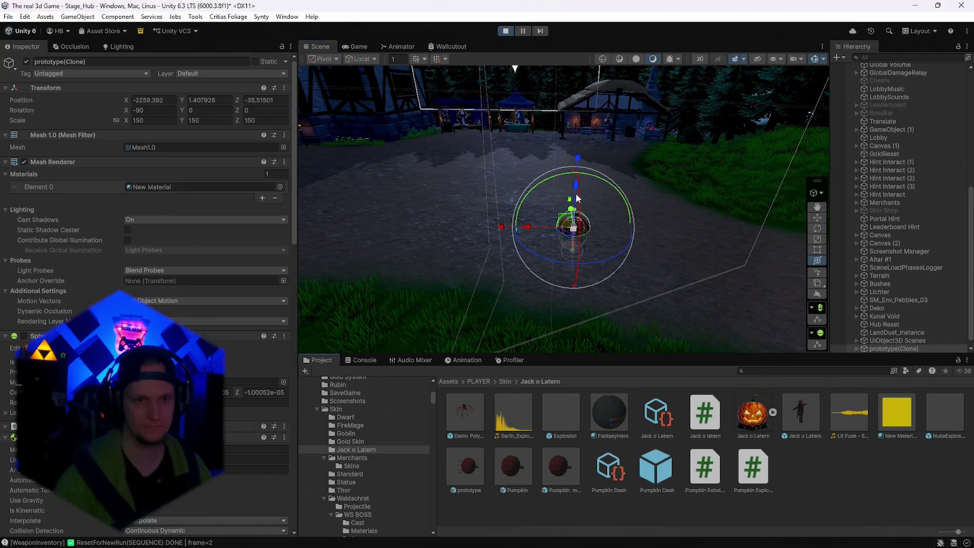
{"action": "left_click", "coordinate": [355, 46]}
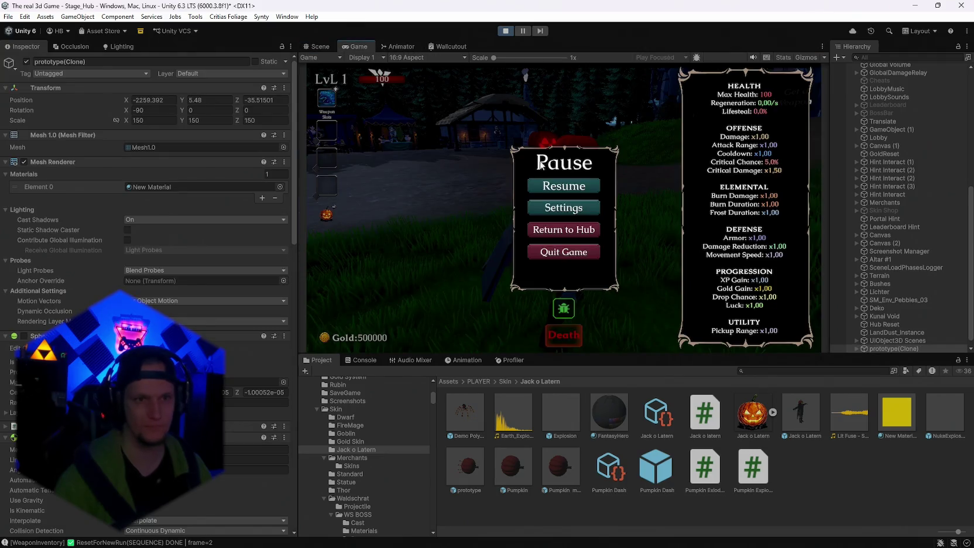
{"action": "left_click", "coordinate": [563, 185]}
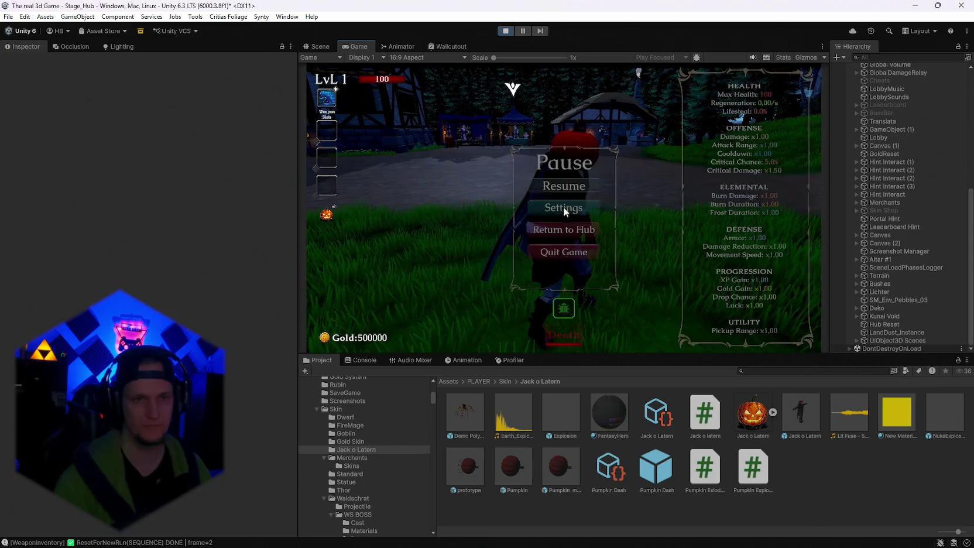
{"action": "key", "text": "Escape"}
{"action": "left_click", "coordinate": [320, 46]}
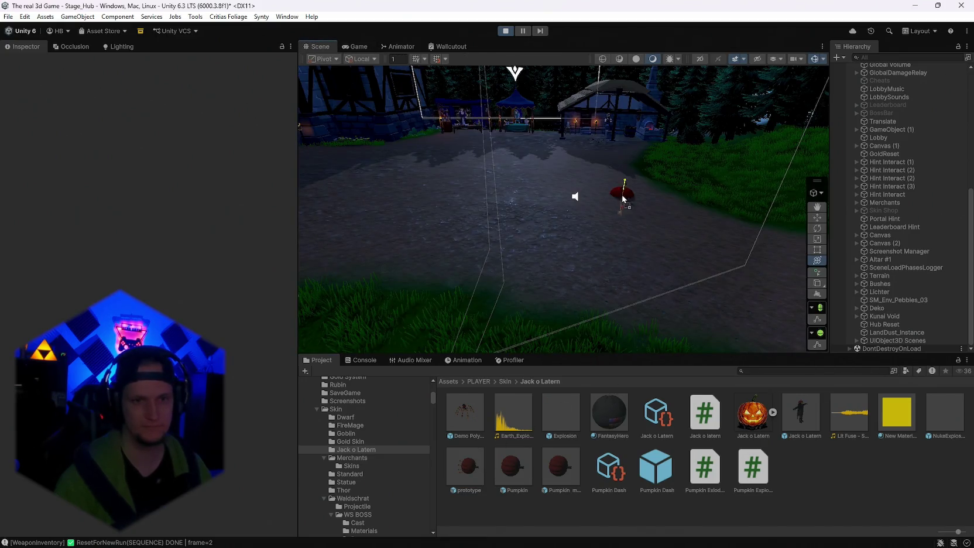
{"action": "left_click", "coordinate": [620, 196]}
{"action": "scroll", "coordinate": [878, 322], "scroll_direction": "down", "scroll_amount": 1}
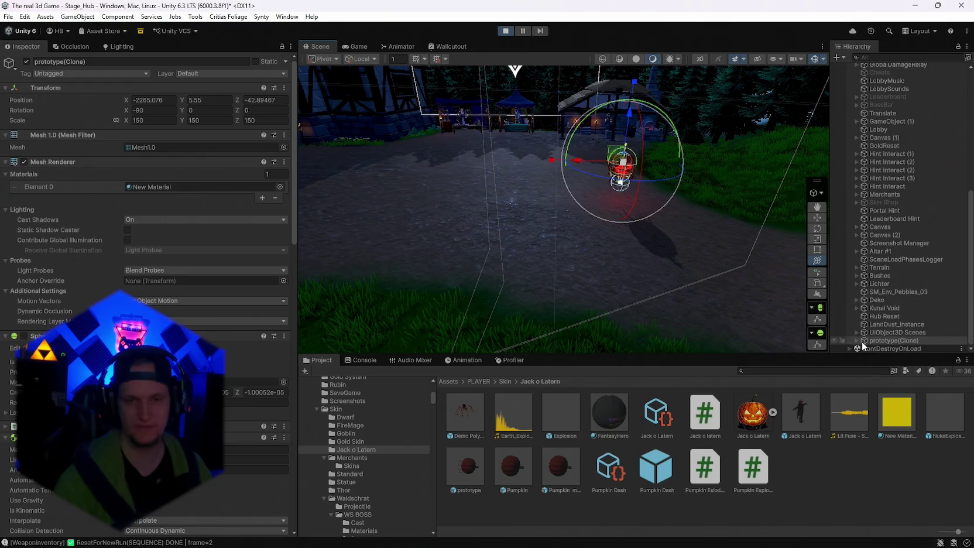
{"action": "left_click", "coordinate": [856, 340]}
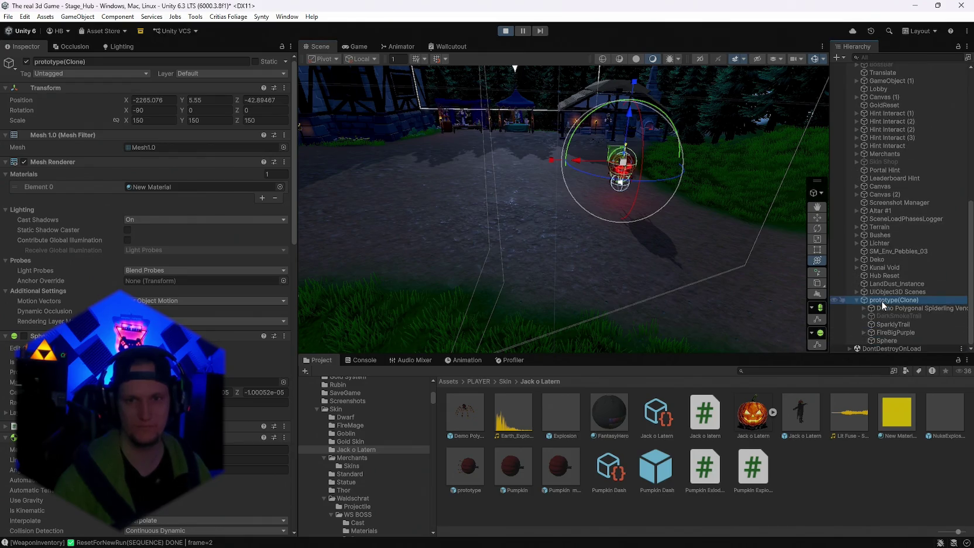
{"action": "left_click", "coordinate": [882, 308]}
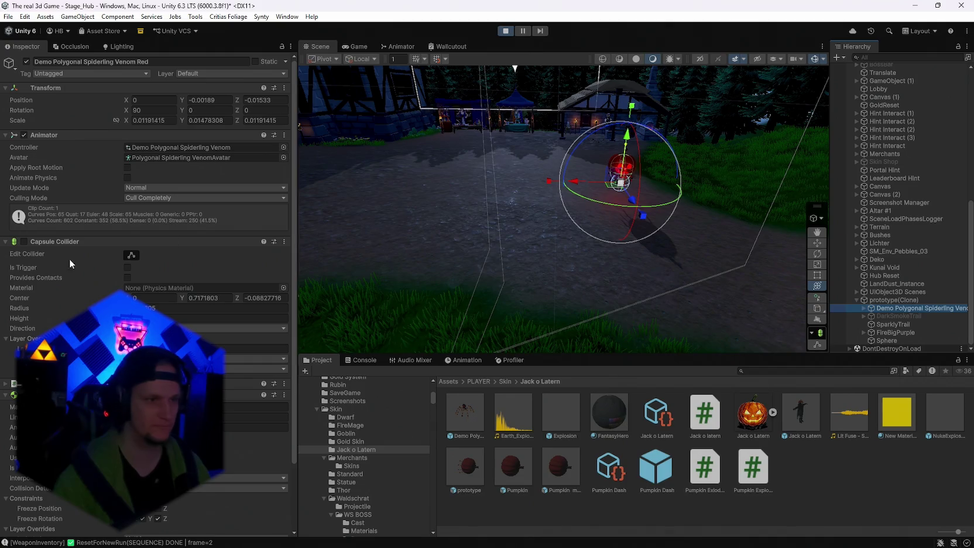
{"action": "scroll", "coordinate": [70, 261], "scroll_direction": "down", "scroll_amount": 3}
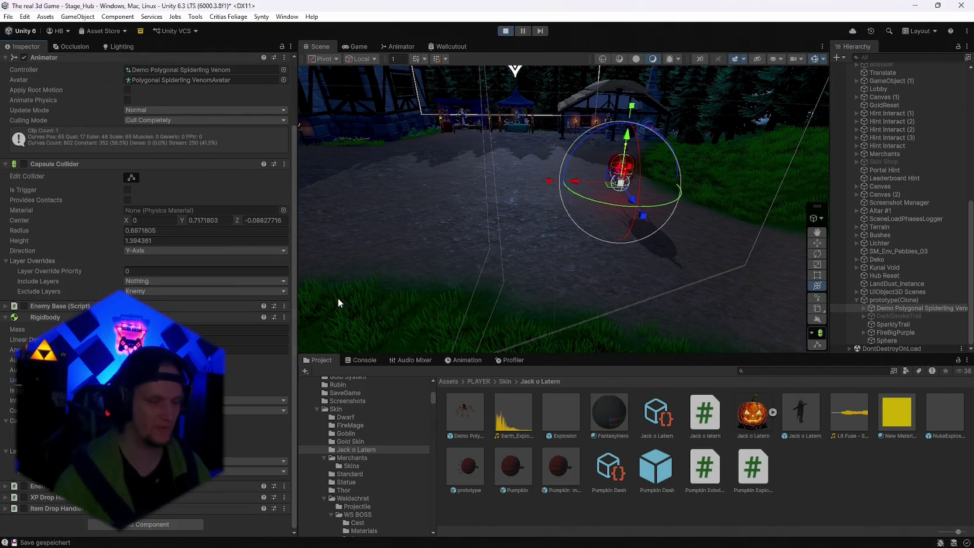
{"action": "left_click", "coordinate": [355, 46]}
{"action": "left_click", "coordinate": [552, 188]}
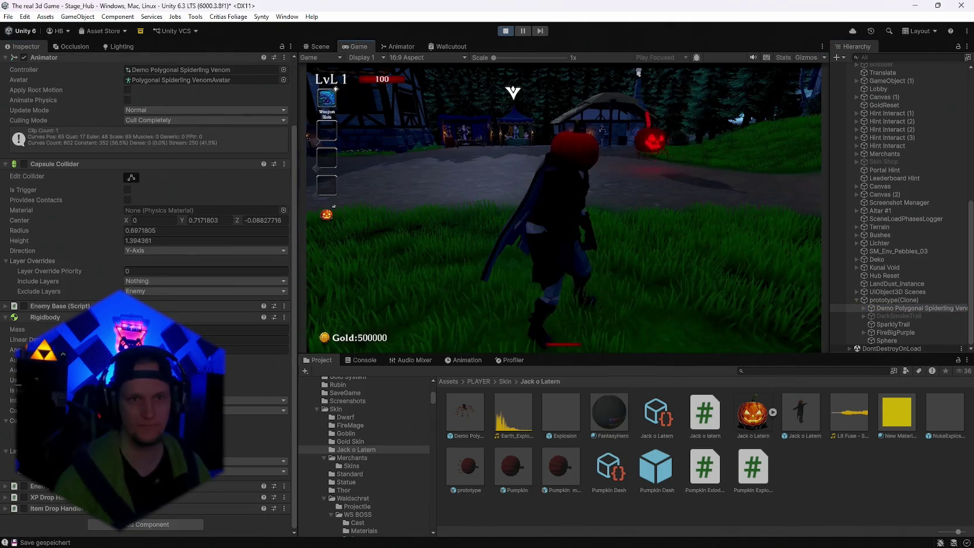
{"action": "key", "text": "Escape"}
{"action": "left_click", "coordinate": [505, 30]}
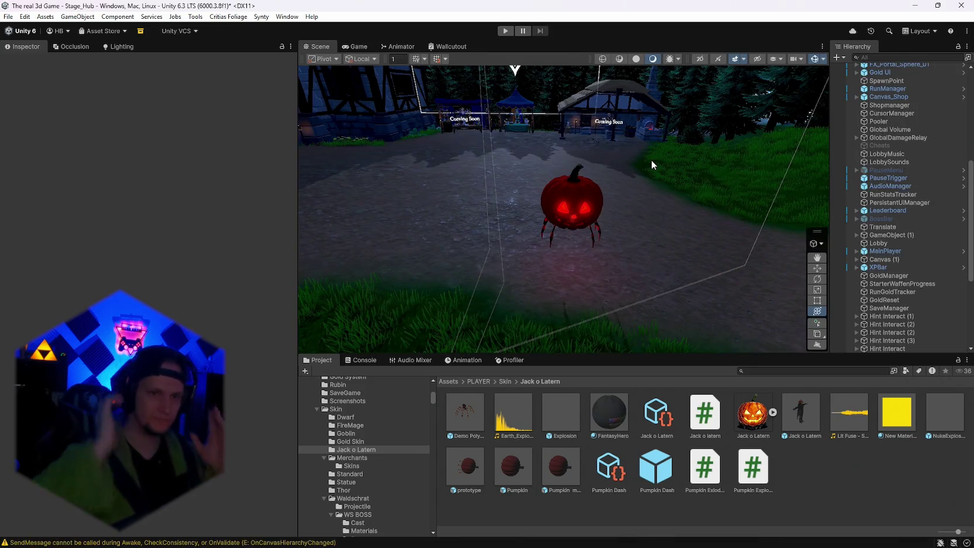
Step: Nest Demo Polygonal Spiderling Venom under the prototype prefab's Sphere and adjust the Capsule Collider's Include Layers
{"action": "double_click", "coordinate": [468, 468]}
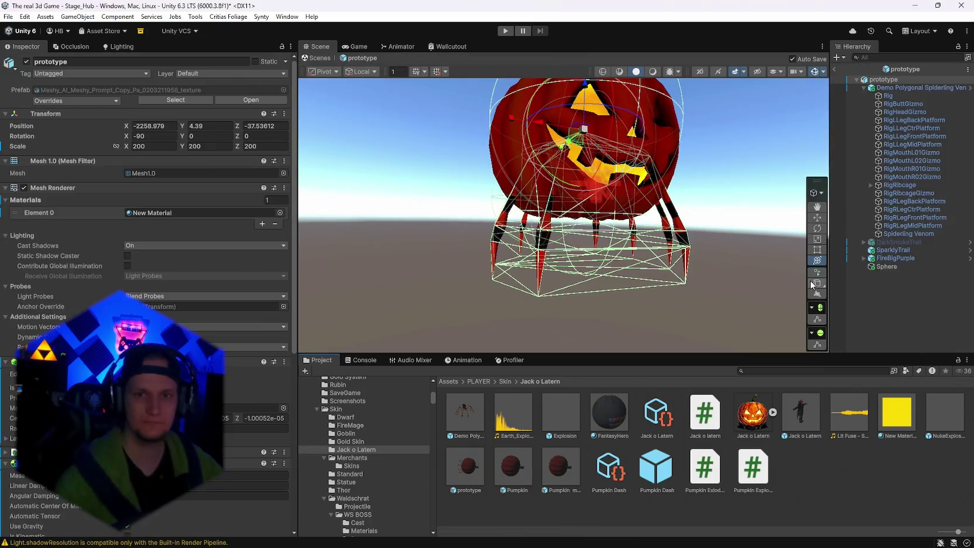
{"action": "left_click", "coordinate": [899, 88]}
{"action": "scroll", "coordinate": [140, 282], "scroll_direction": "down", "scroll_amount": 1}
{"action": "scroll", "coordinate": [140, 282], "scroll_direction": "down", "scroll_amount": 3}
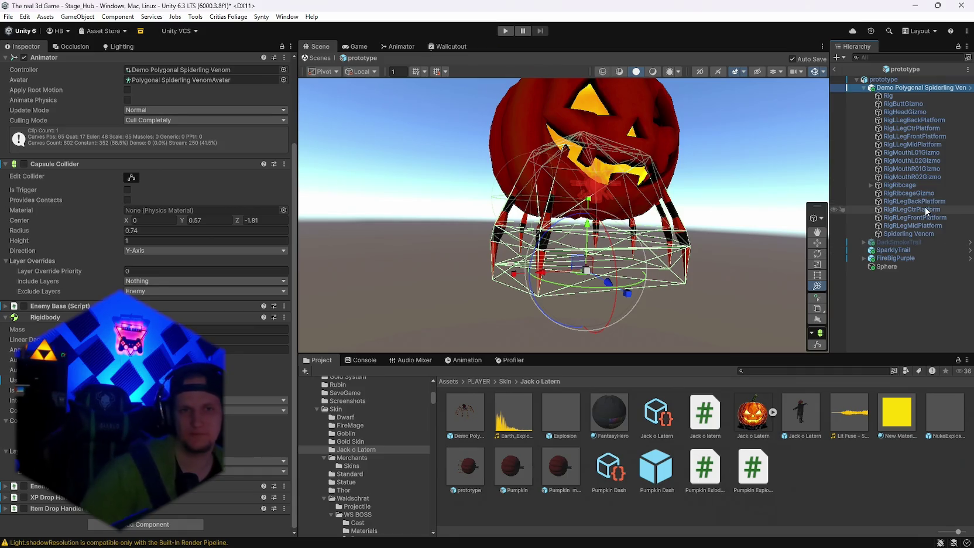
{"action": "mouse_move", "coordinate": [879, 120]}
{"action": "left_mouse_down"}
{"action": "mouse_move", "coordinate": [889, 92]}
{"action": "mouse_move", "coordinate": [883, 267]}
{"action": "left_mouse_up"}
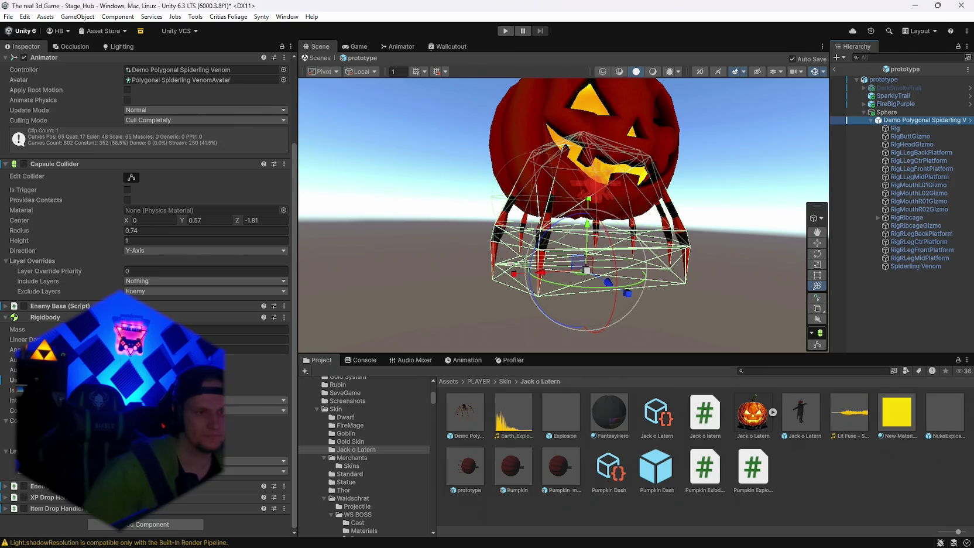
{"action": "left_click", "coordinate": [204, 281]}
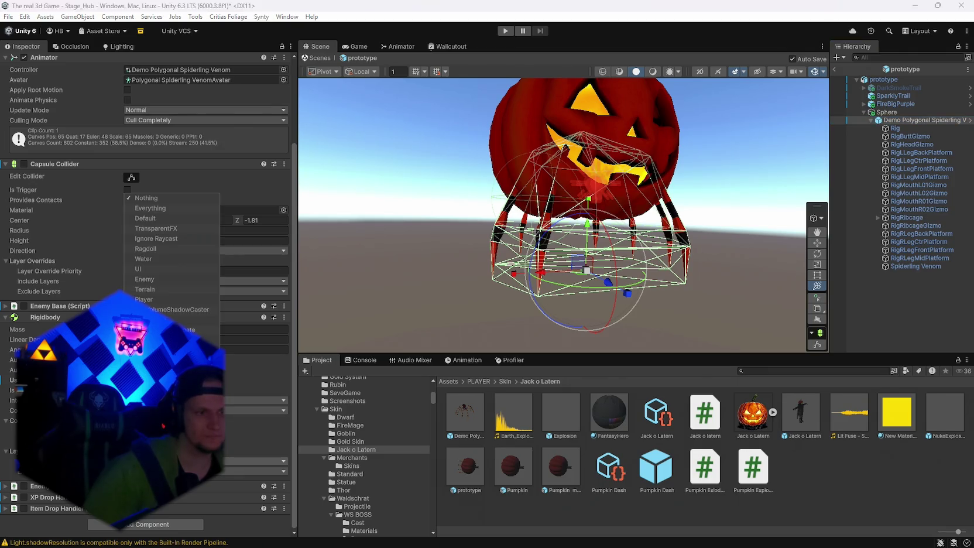
{"action": "left_click", "coordinate": [150, 209]}
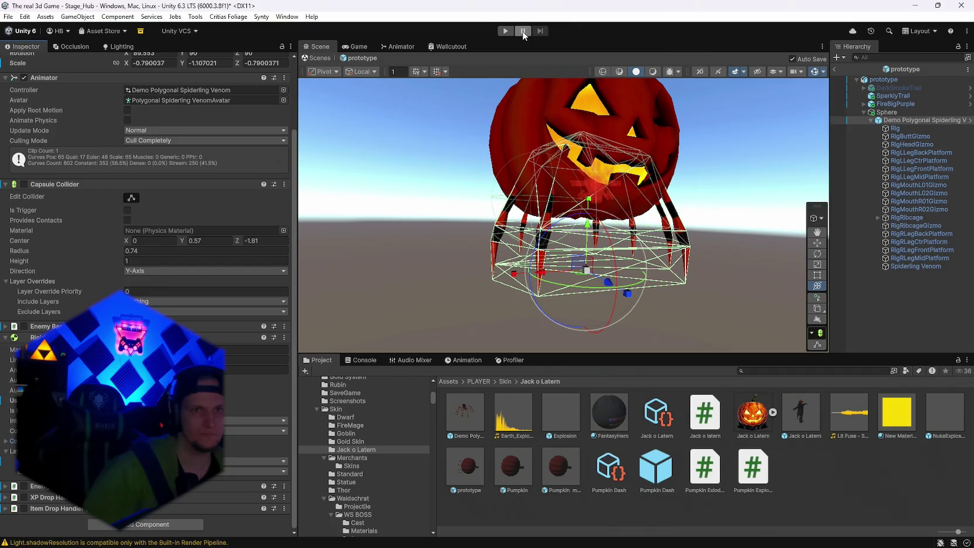
Step: Start a hub play test, pause it, and drop a copy of the prototype prefab into the level
{"action": "left_click", "coordinate": [505, 31]}
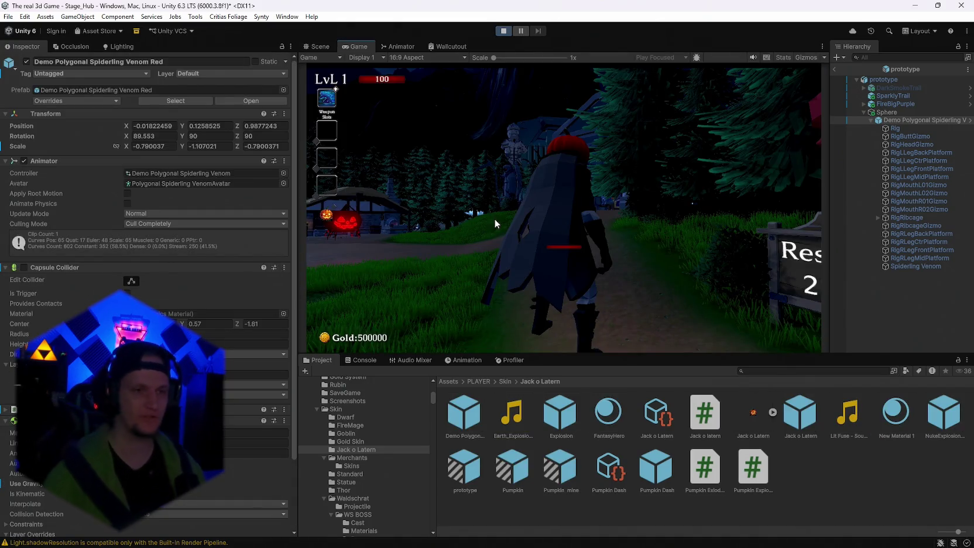
{"action": "key", "text": "Escape"}
{"action": "left_click", "coordinate": [319, 45]}
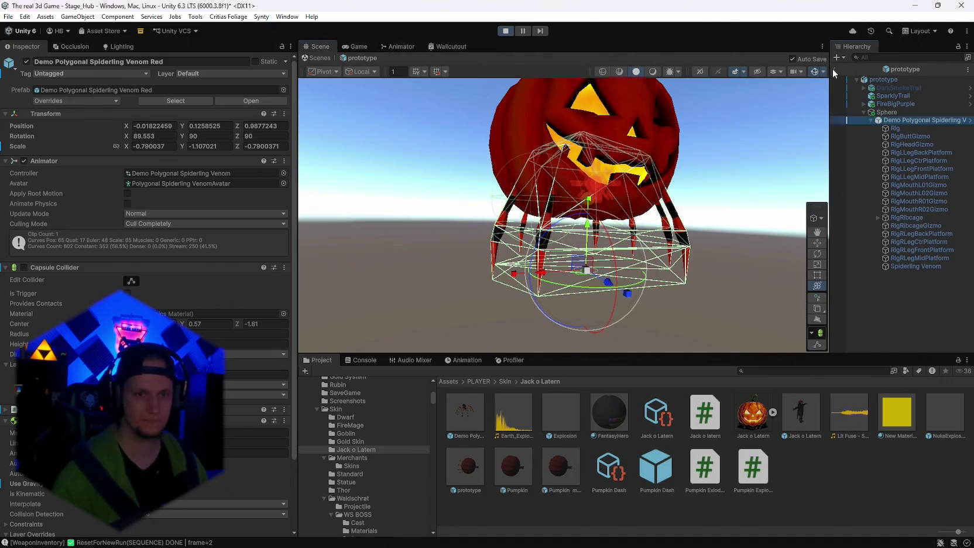
{"action": "left_click", "coordinate": [834, 72]}
{"action": "left_click_drag", "start_coordinate": [566, 276], "coordinate": [586, 231]}
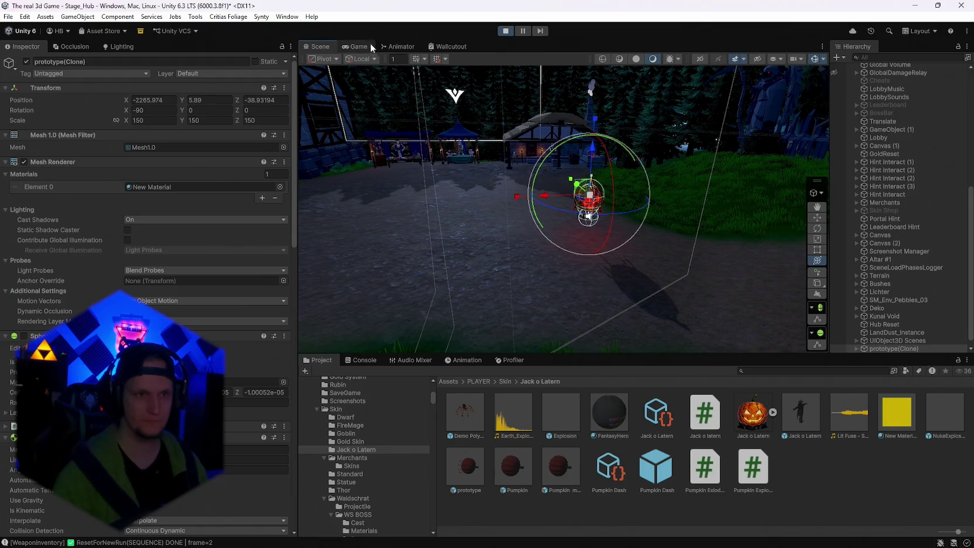
Step: Resume the game in the Game view, pause it again, and reopen the prototype prefab
{"action": "left_click", "coordinate": [372, 47]}
{"action": "key", "text": "Escape"}
{"action": "key", "text": "Escape"}
{"action": "key", "text": "ctrl+p"}
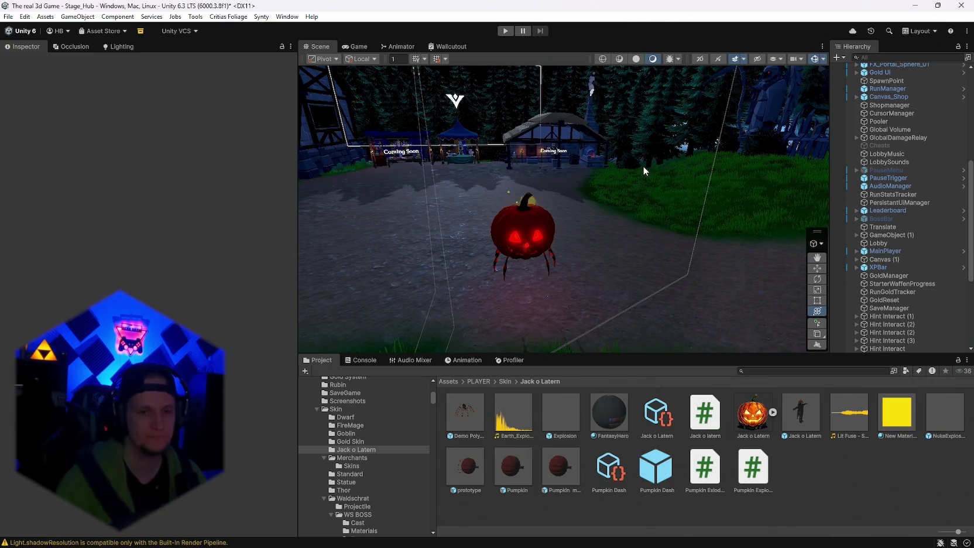
{"action": "double_click", "coordinate": [483, 474]}
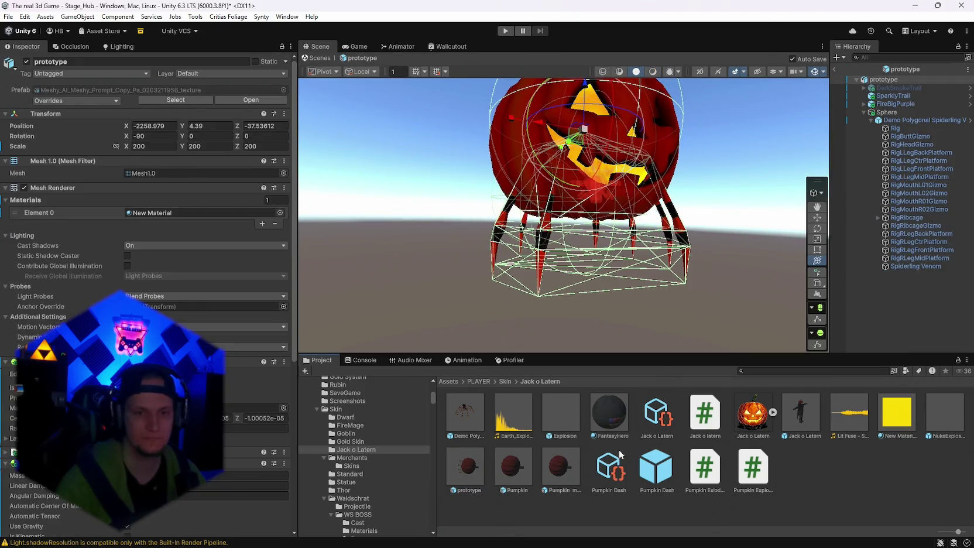
Step: Assign Pumpkin_mine to the Pumpkin Dash prefab's Pumpkin Prefab field, then return to the hub scene
{"action": "left_click", "coordinate": [611, 479]}
{"action": "left_click", "coordinate": [654, 468]}
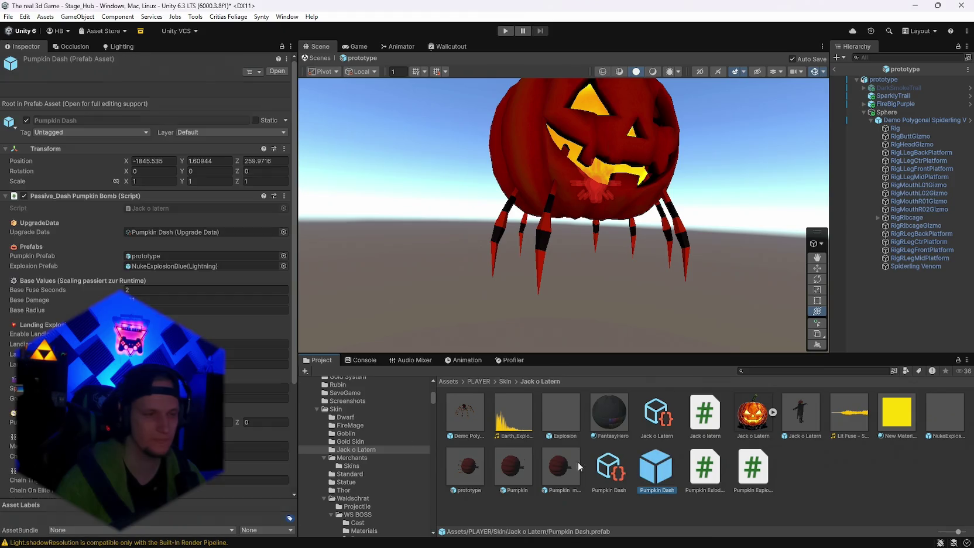
{"action": "left_click_drag", "start_coordinate": [566, 471], "coordinate": [183, 289]}
{"action": "left_click_drag", "start_coordinate": [156, 250], "coordinate": [164, 255]}
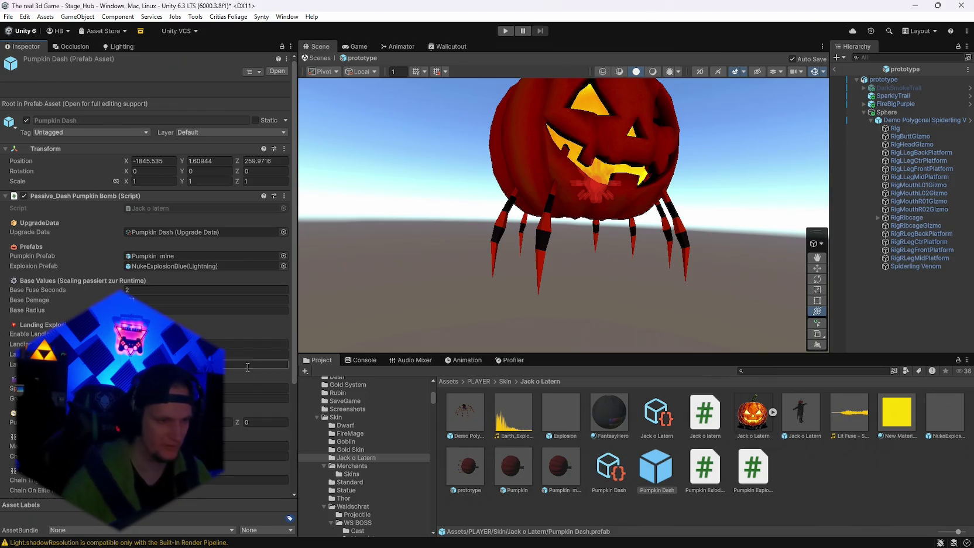
{"action": "scroll", "coordinate": [223, 413], "scroll_direction": "down", "scroll_amount": 5}
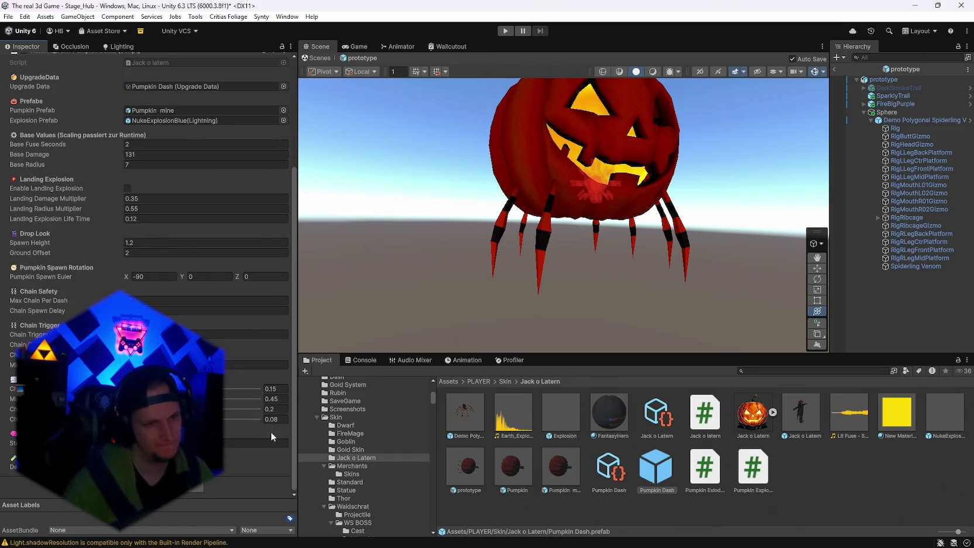
{"action": "scroll", "coordinate": [587, 291], "scroll_direction": "down", "scroll_amount": 5}
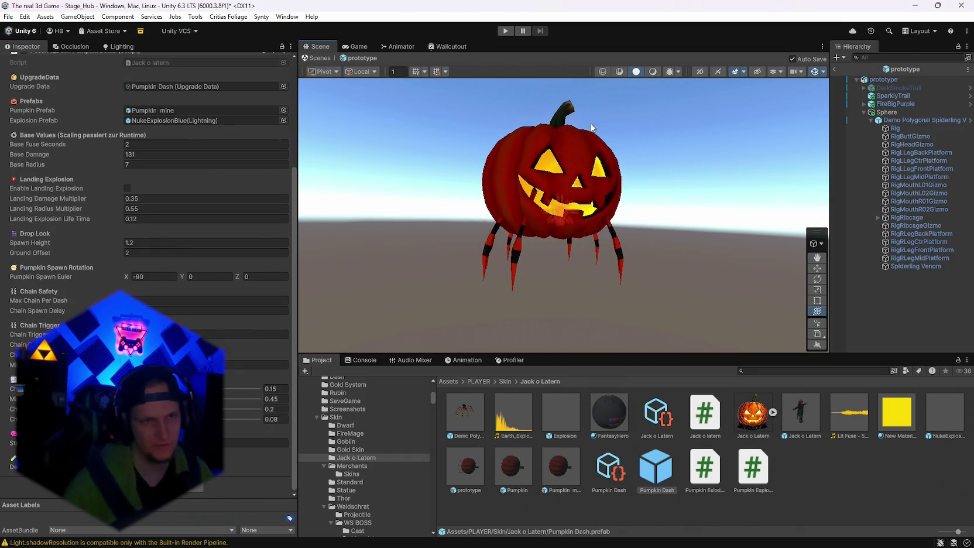
{"action": "left_click", "coordinate": [834, 69]}
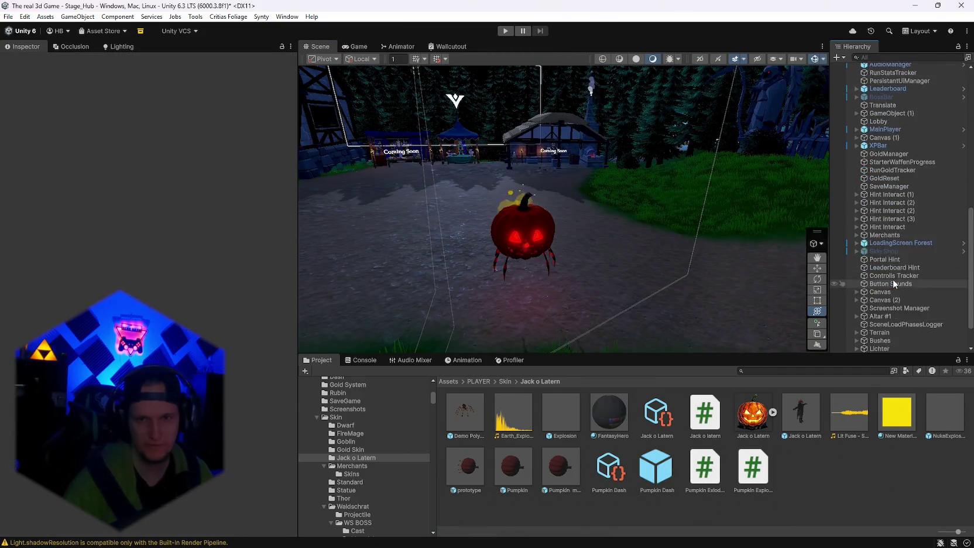
Step: Delete the prototype object from the Stage_Hub scene and look toward the fountain and castle
{"action": "left_click", "coordinate": [883, 348]}
{"action": "key", "text": "Delete"}
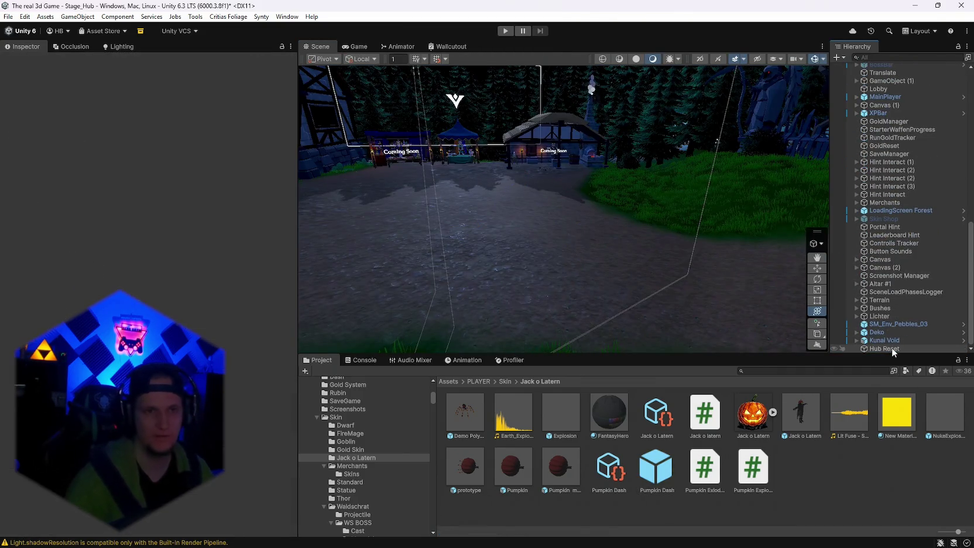
{"action": "mouse_move", "coordinate": [656, 265]}
{"action": "left_mouse_down"}
{"action": "mouse_move", "coordinate": [563, 213]}
{"action": "mouse_move", "coordinate": [692, 196]}
{"action": "mouse_move", "coordinate": [919, 214]}
{"action": "mouse_move", "coordinate": [701, 184]}
{"action": "mouse_move", "coordinate": [387, 210]}
{"action": "mouse_move", "coordinate": [852, 176]}
{"action": "mouse_move", "coordinate": [915, 193]}
{"action": "mouse_move", "coordinate": [420, 173]}
{"action": "mouse_move", "coordinate": [284, 197]}
{"action": "mouse_move", "coordinate": [456, 177]}
{"action": "mouse_move", "coordinate": [512, 158]}
{"action": "mouse_move", "coordinate": [442, 202]}
{"action": "mouse_move", "coordinate": [653, 223]}
{"action": "mouse_move", "coordinate": [584, 182]}
{"action": "left_mouse_up"}
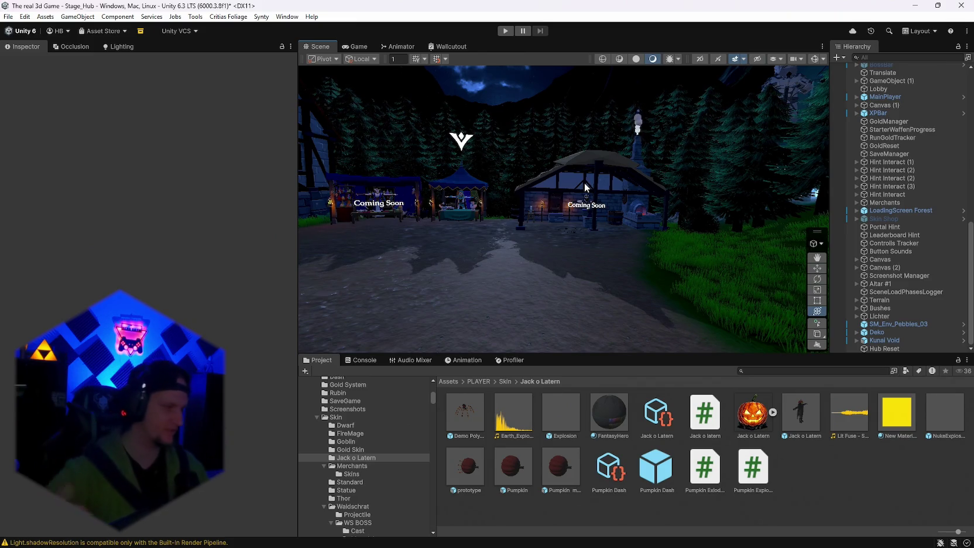
{"action": "mouse_move", "coordinate": [652, 270]}
{"action": "left_mouse_down"}
{"action": "mouse_move", "coordinate": [435, 258]}
{"action": "mouse_move", "coordinate": [276, 187]}
{"action": "mouse_move", "coordinate": [150, 302]}
{"action": "mouse_move", "coordinate": [51, 262]}
{"action": "mouse_move", "coordinate": [18, 236]}
{"action": "mouse_move", "coordinate": [44, 252]}
{"action": "mouse_move", "coordinate": [936, 281]}
{"action": "mouse_move", "coordinate": [916, 295]}
{"action": "mouse_move", "coordinate": [468, 257]}
{"action": "mouse_move", "coordinate": [496, 265]}
{"action": "mouse_move", "coordinate": [450, 311]}
{"action": "mouse_move", "coordinate": [409, 305]}
{"action": "mouse_move", "coordinate": [618, 209]}
{"action": "mouse_move", "coordinate": [943, 284]}
{"action": "mouse_move", "coordinate": [712, 196]}
{"action": "mouse_move", "coordinate": [818, 198]}
{"action": "mouse_move", "coordinate": [646, 210]}
{"action": "mouse_move", "coordinate": [659, 212]}
{"action": "left_mouse_up"}
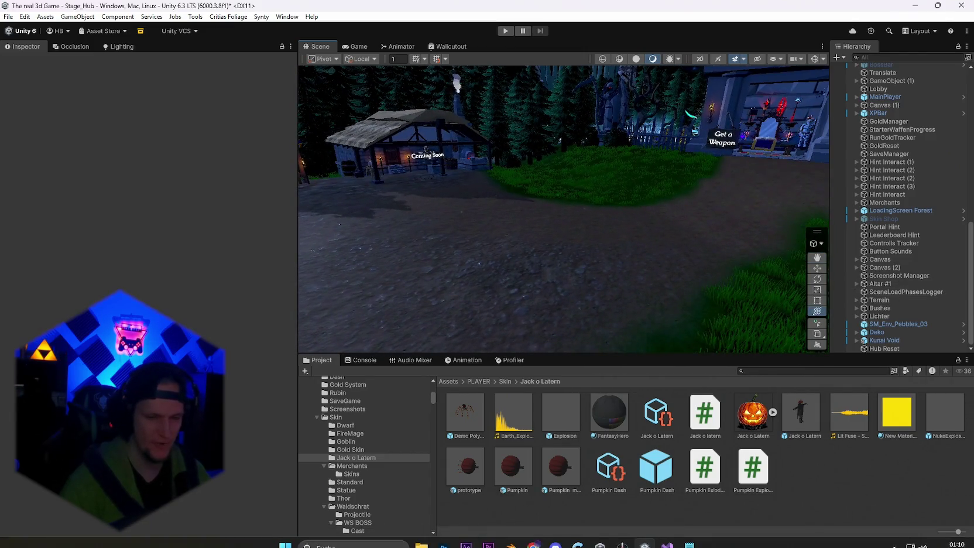
Step: Remove the ashenpact testen, pumpkin move and Terrain Hügel lines from the Notepad to-do list, then switch to Photoshop
{"action": "left_click", "coordinate": [689, 536]}
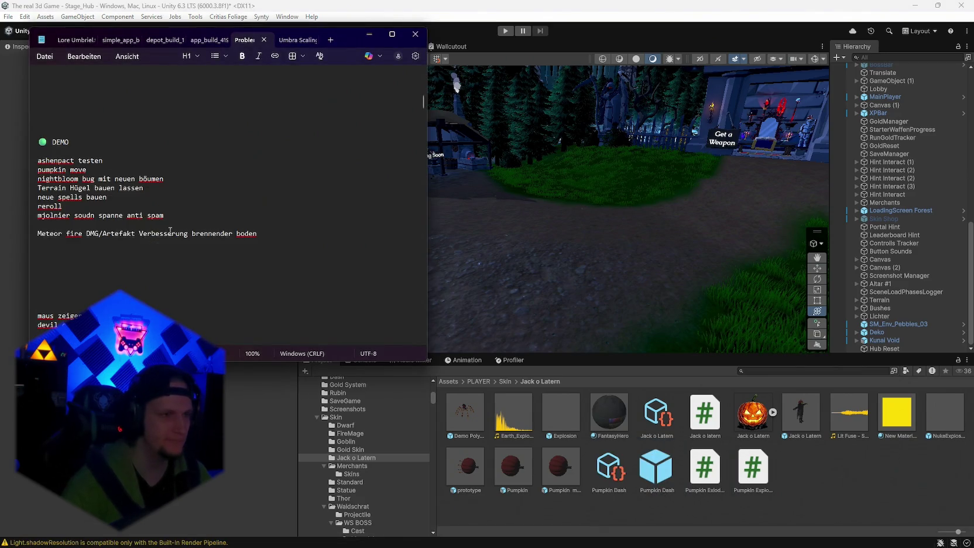
{"action": "mouse_move", "coordinate": [104, 160]}
{"action": "left_mouse_down"}
{"action": "mouse_move", "coordinate": [36, 160]}
{"action": "mouse_move", "coordinate": [37, 172]}
{"action": "left_mouse_up"}
{"action": "key", "text": "BackSpace"}
{"action": "key", "text": "BackSpace"}
{"action": "left_click_drag", "start_coordinate": [143, 188], "coordinate": [35, 188]}
{"action": "key", "text": "BackSpace"}
{"action": "left_click_drag", "start_coordinate": [106, 197], "coordinate": [15, 198]}
{"action": "left_click", "coordinate": [74, 209]}
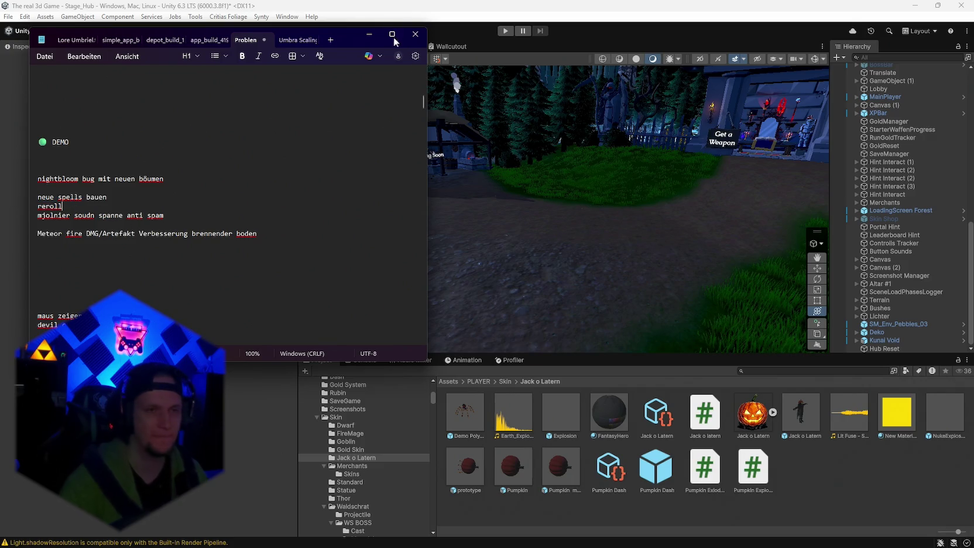
{"action": "left_click", "coordinate": [369, 34]}
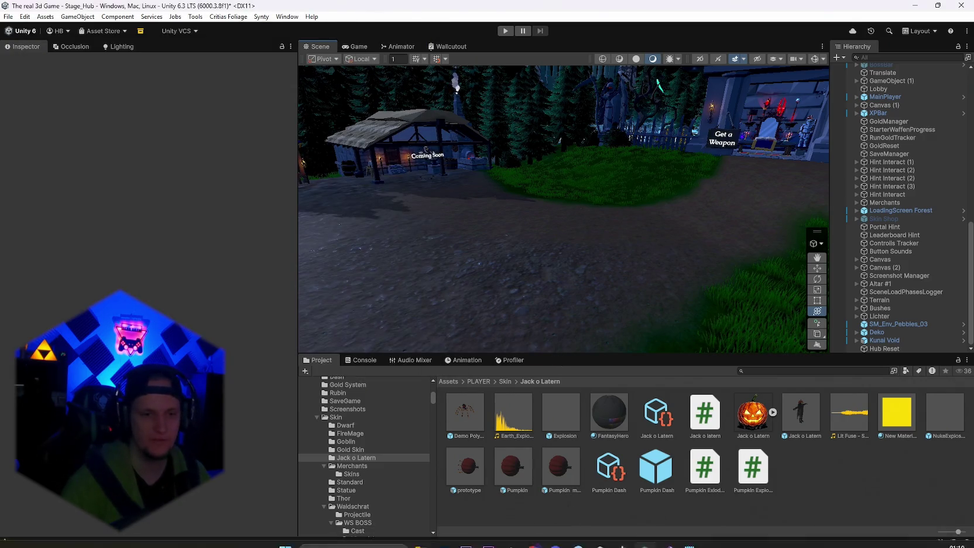
{"action": "left_click", "coordinate": [444, 536]}
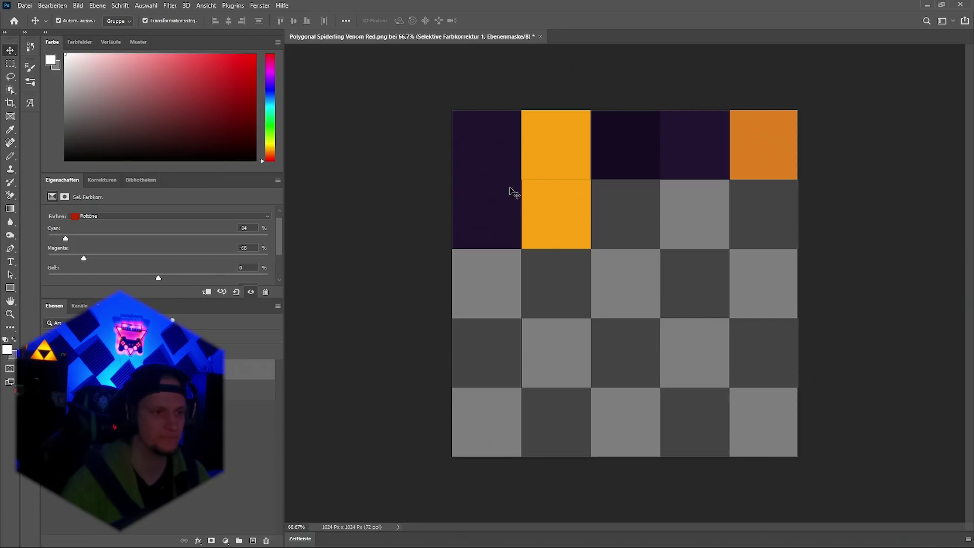
Step: Open Tracery_3.png, Tracery.psd and Common 1.png from Photoshop's recent files, then minimize Photoshop
{"action": "left_click", "coordinate": [14, 20]}
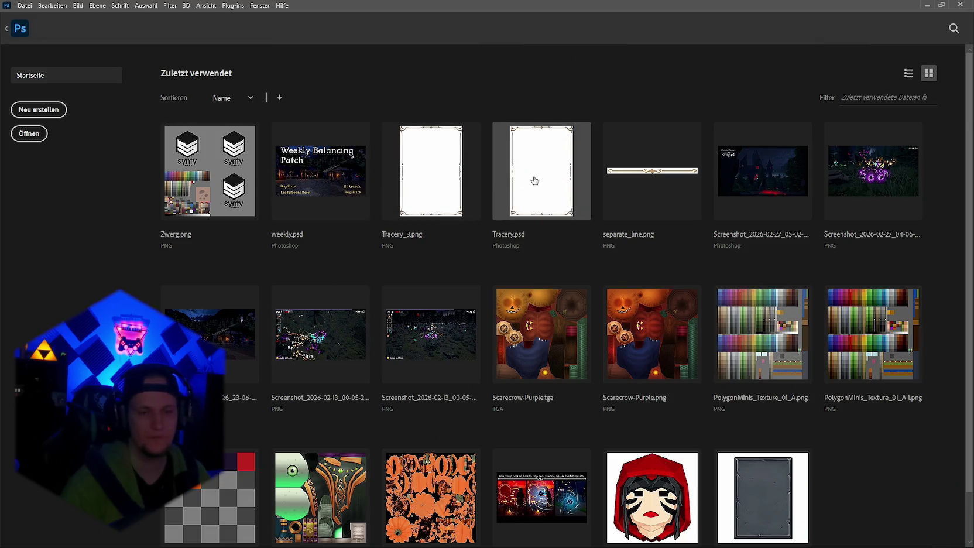
{"action": "left_click", "coordinate": [437, 184]}
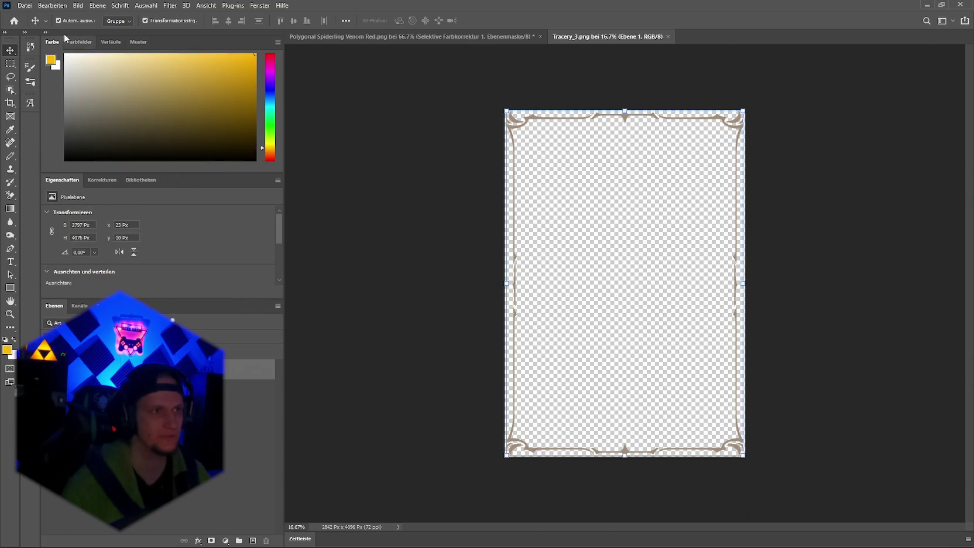
{"action": "left_click", "coordinate": [14, 20]}
{"action": "left_click", "coordinate": [541, 171]}
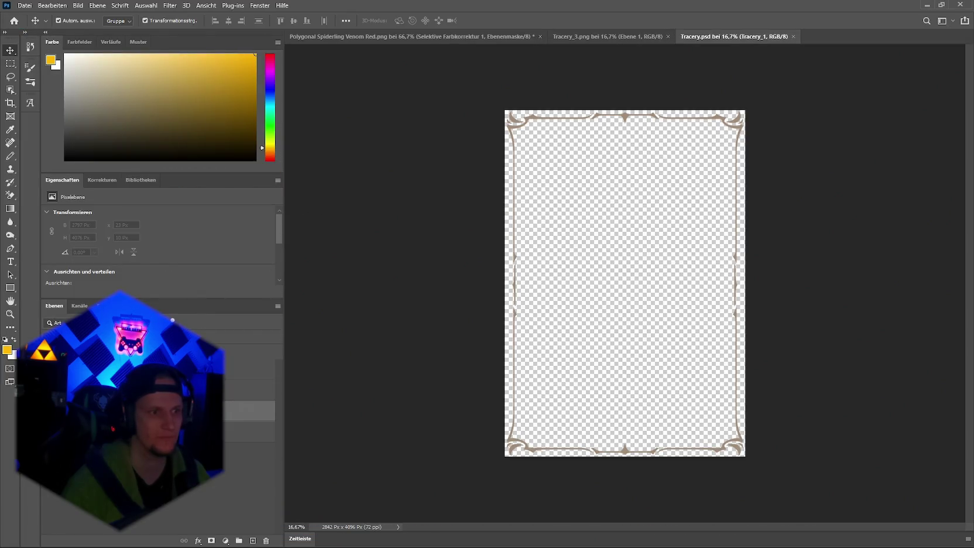
{"action": "left_click", "coordinate": [14, 21]}
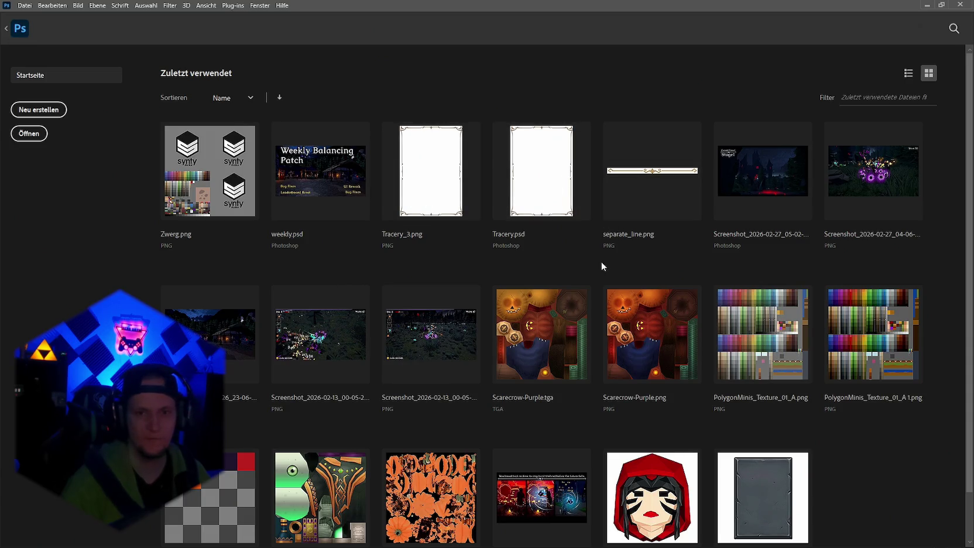
{"action": "scroll", "coordinate": [598, 256], "scroll_direction": "down", "scroll_amount": 1}
{"action": "left_click", "coordinate": [755, 446]}
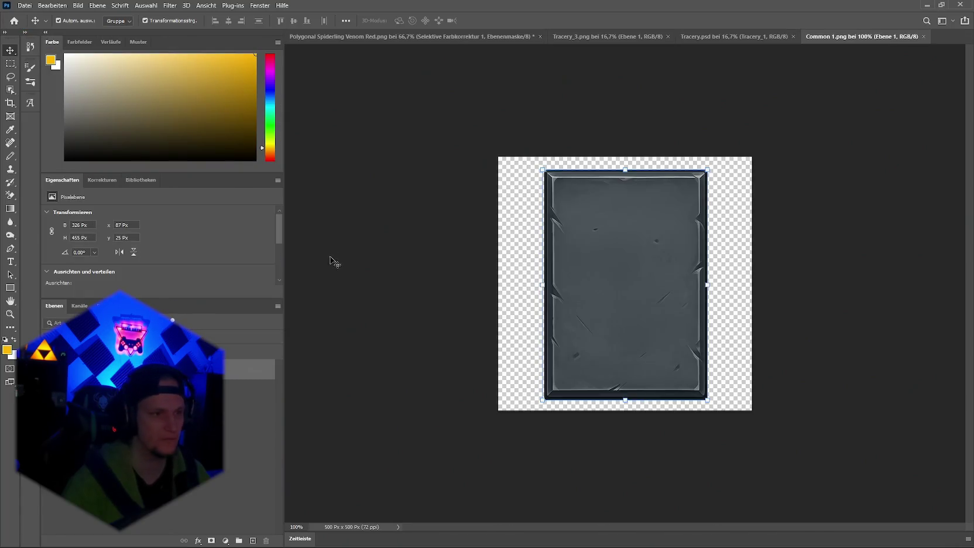
{"action": "left_click", "coordinate": [15, 22]}
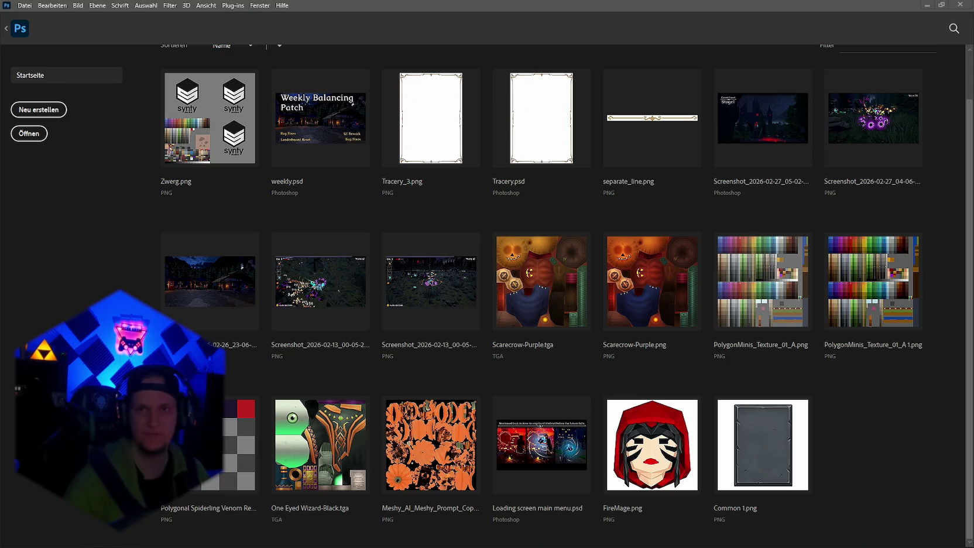
{"action": "left_click", "coordinate": [927, 4]}
Step: Turn the view toward the Get a Weapon building and start Play mode in the hub
{"action": "left_click_drag", "start_coordinate": [594, 199], "coordinate": [669, 177]}
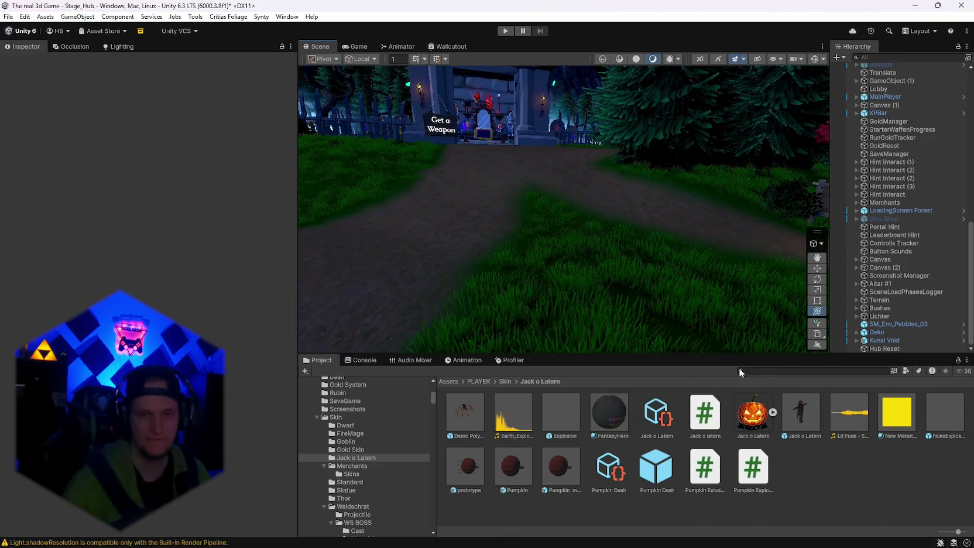
{"action": "left_click", "coordinate": [508, 33]}
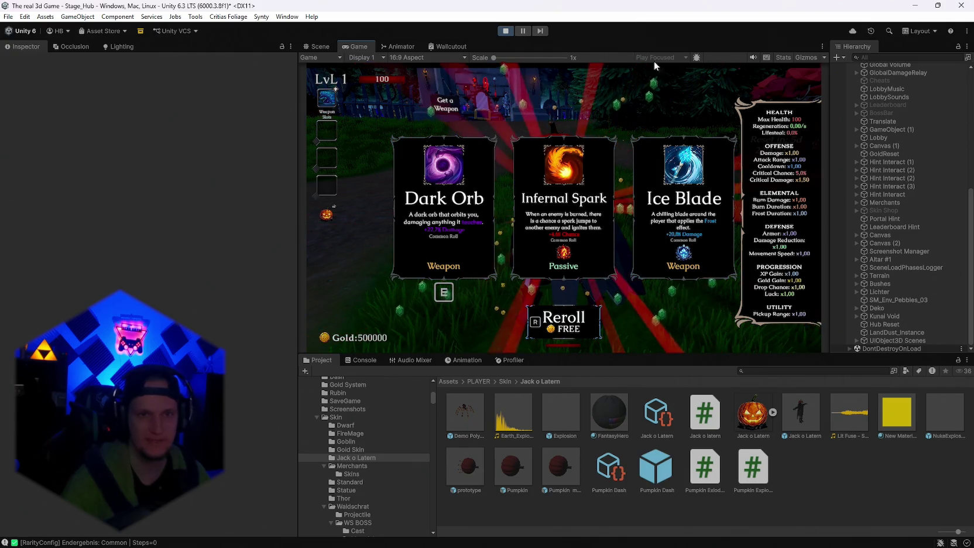
Step: Exit Play mode once the Dark Orb, Infernal Spark and Ice Blade choice appears
{"action": "left_click", "coordinate": [504, 31]}
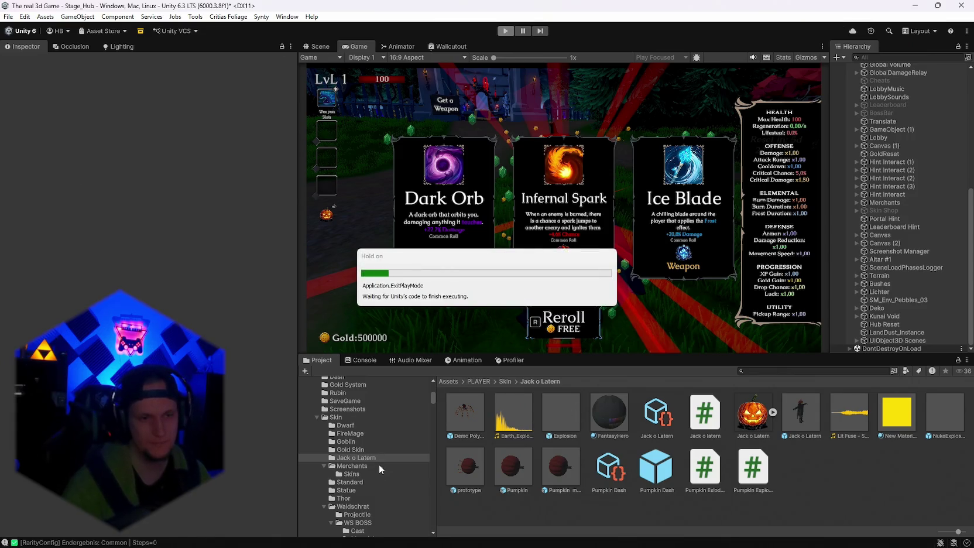
Step: Expand Polygon Arsenal in the Project window and browse its Rimlight Solid, Crystals and BlackHole materials
{"action": "scroll", "coordinate": [383, 469], "scroll_direction": "up", "scroll_amount": 10}
{"action": "mouse_move", "coordinate": [433, 402]}
{"action": "left_mouse_down"}
{"action": "mouse_move", "coordinate": [439, 514]}
{"action": "mouse_move", "coordinate": [446, 498]}
{"action": "mouse_move", "coordinate": [496, 474]}
{"action": "left_mouse_up"}
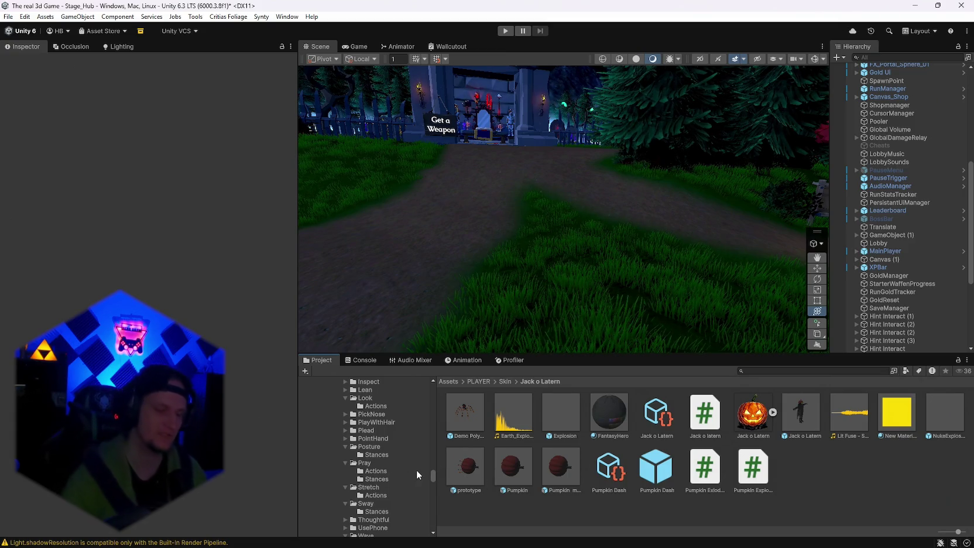
{"action": "scroll", "coordinate": [378, 471], "scroll_direction": "down", "scroll_amount": 3}
{"action": "scroll", "coordinate": [383, 471], "scroll_direction": "up", "scroll_amount": 10}
{"action": "left_click_drag", "start_coordinate": [435, 432], "coordinate": [443, 396]}
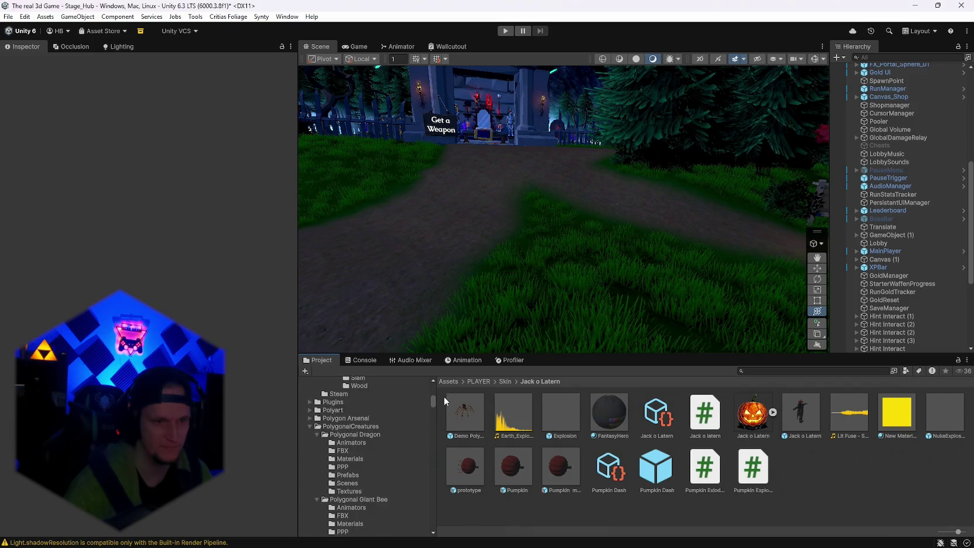
{"action": "left_click", "coordinate": [310, 418]}
{"action": "left_click", "coordinate": [354, 457]}
{"action": "left_click", "coordinate": [356, 473]}
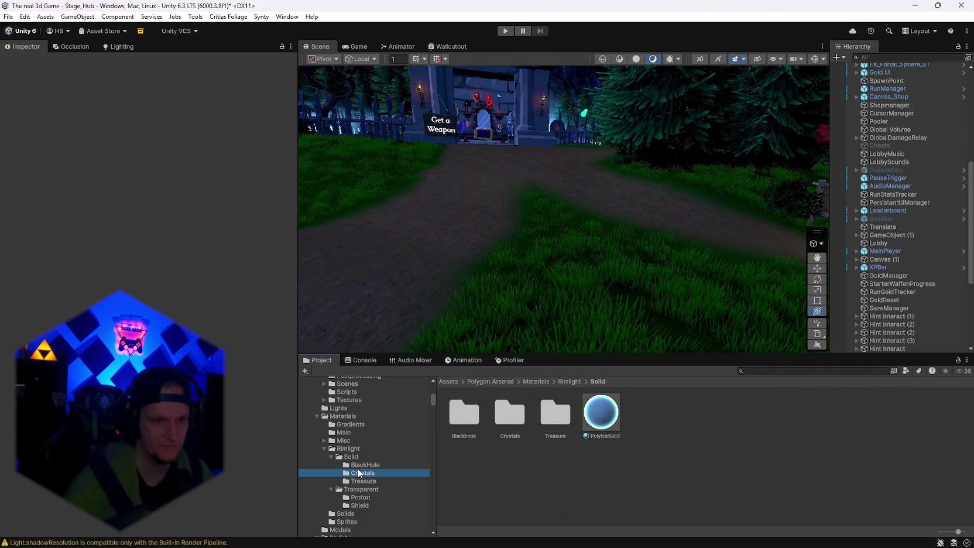
{"action": "left_click", "coordinate": [355, 465]}
Step: Check the Polygon Arsenal sprites, then open the Prefabs > Combat > Aura folder
{"action": "scroll", "coordinate": [355, 460], "scroll_direction": "down", "scroll_amount": 2}
{"action": "left_click", "coordinate": [355, 454]}
{"action": "left_click", "coordinate": [353, 485]}
{"action": "left_click", "coordinate": [359, 493]}
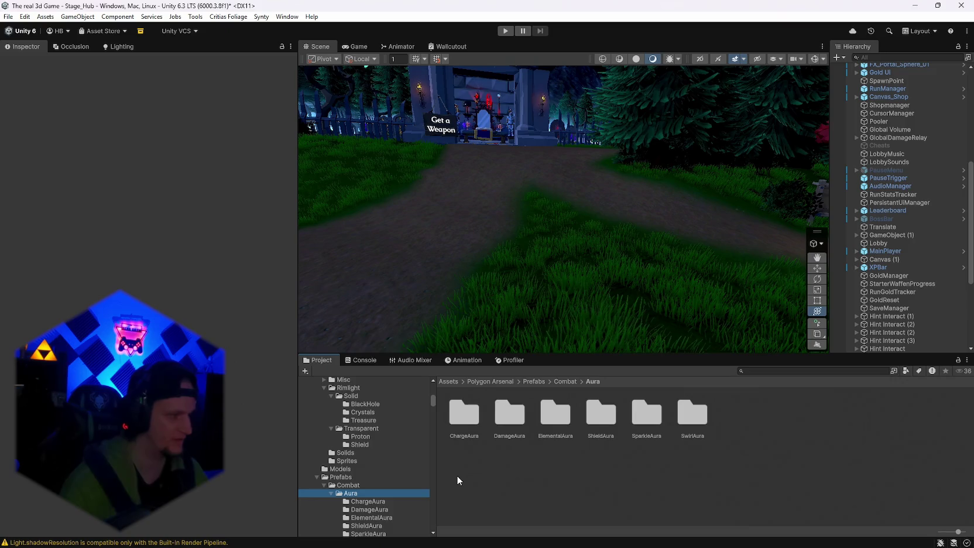
Step: Browse the ChargeAura, ElementalAura and DamageAura prefab folders under Polygon Arsenal's Combat Aura
{"action": "scroll", "coordinate": [351, 447], "scroll_direction": "down", "scroll_amount": 3}
{"action": "scroll", "coordinate": [354, 449], "scroll_direction": "down", "scroll_amount": 2}
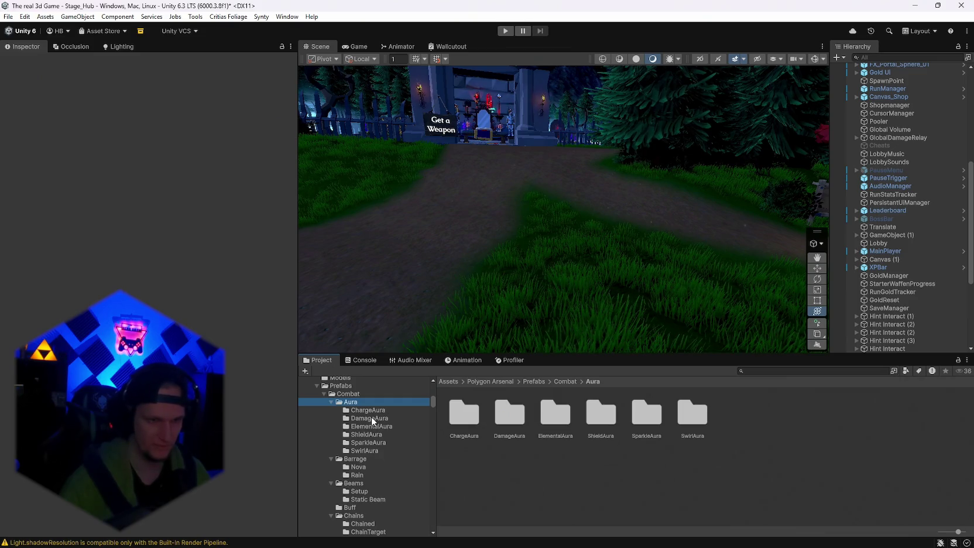
{"action": "left_click", "coordinate": [372, 411]}
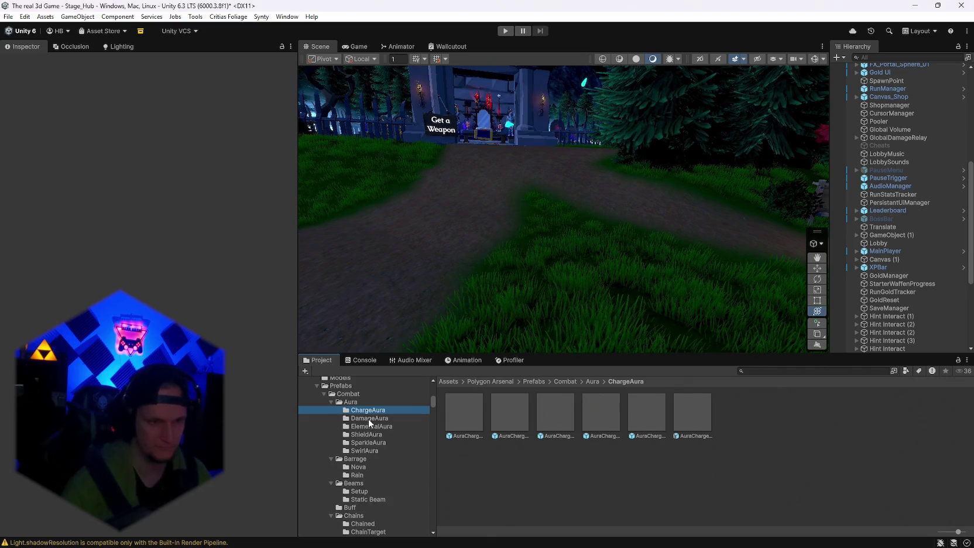
{"action": "left_click", "coordinate": [367, 426]}
{"action": "left_click", "coordinate": [382, 418]}
Step: Preview the DamageAuraFire effect, then browse the SparkleAura prefabs in the project browser
{"action": "double_click", "coordinate": [482, 425]}
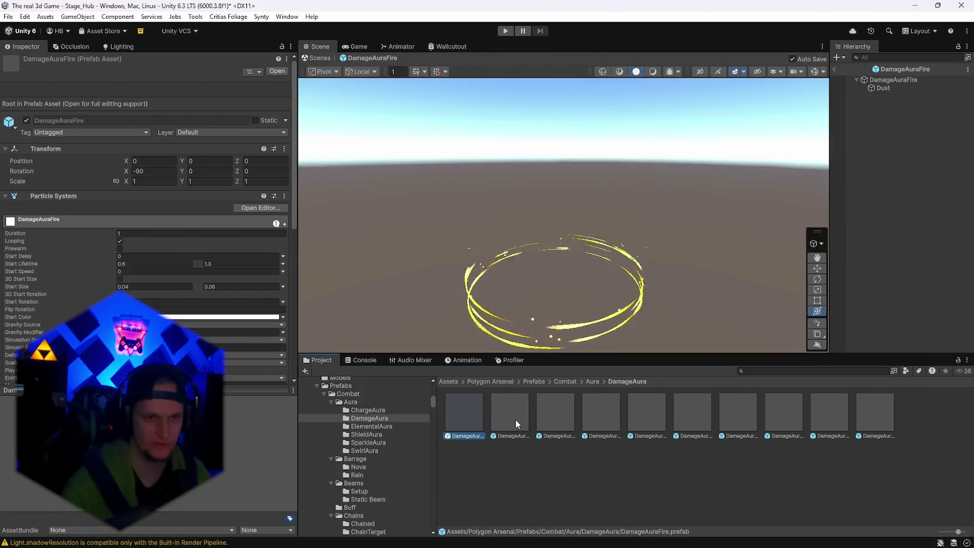
{"action": "left_click", "coordinate": [363, 443]}
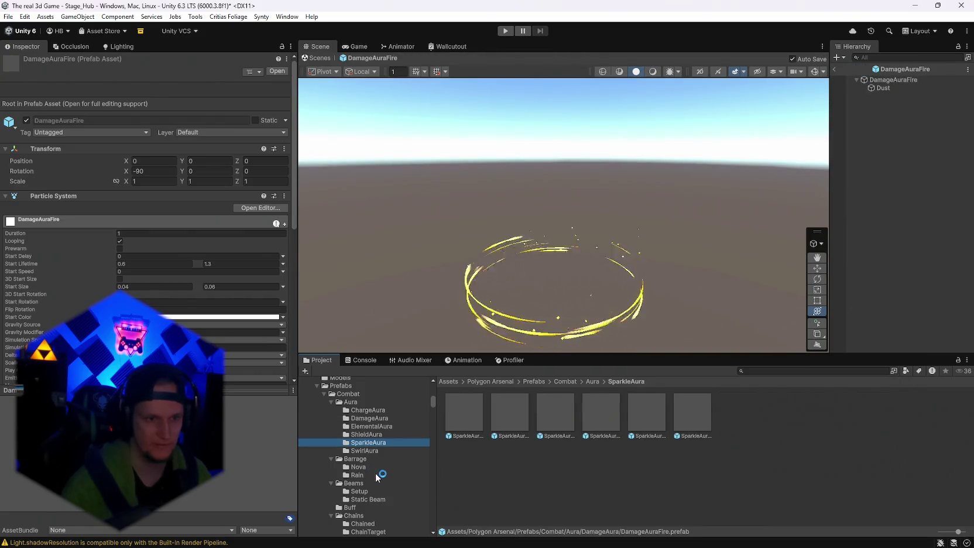
{"action": "scroll", "coordinate": [375, 472], "scroll_direction": "down", "scroll_amount": 5}
{"action": "mouse_move", "coordinate": [435, 409]}
{"action": "left_mouse_down"}
{"action": "mouse_move", "coordinate": [432, 501]}
{"action": "mouse_move", "coordinate": [434, 486]}
{"action": "mouse_move", "coordinate": [403, 488]}
{"action": "left_mouse_up"}
{"action": "scroll", "coordinate": [403, 488], "scroll_direction": "down", "scroll_amount": 4}
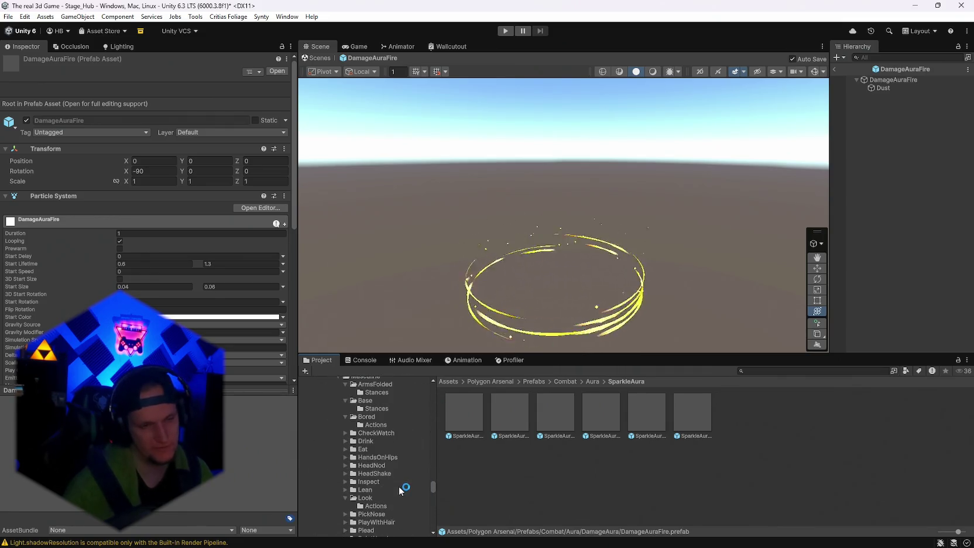
{"action": "scroll", "coordinate": [404, 497], "scroll_direction": "up", "scroll_amount": 3}
{"action": "scroll", "coordinate": [388, 486], "scroll_direction": "down", "scroll_amount": 3}
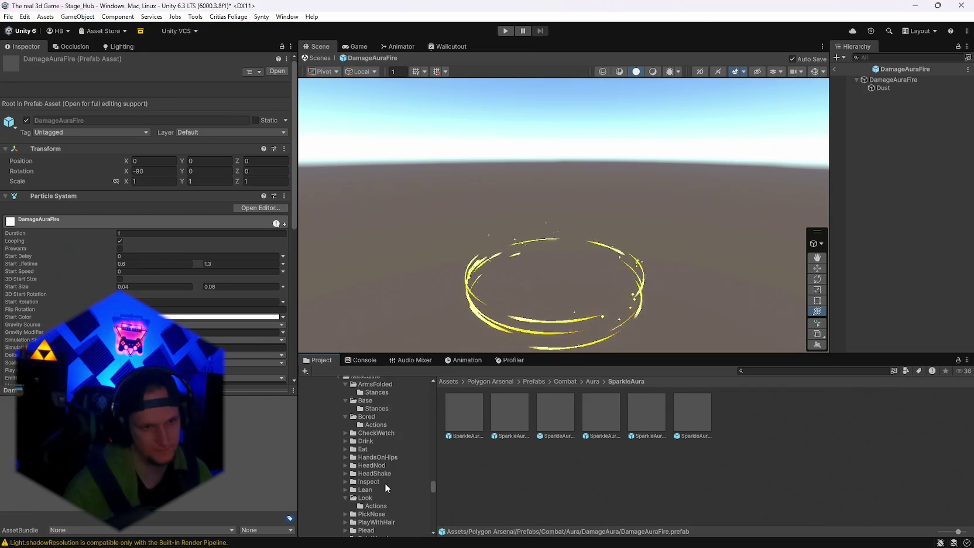
{"action": "scroll", "coordinate": [384, 484], "scroll_direction": "down", "scroll_amount": 5}
{"action": "left_click_drag", "start_coordinate": [431, 474], "coordinate": [437, 437]}
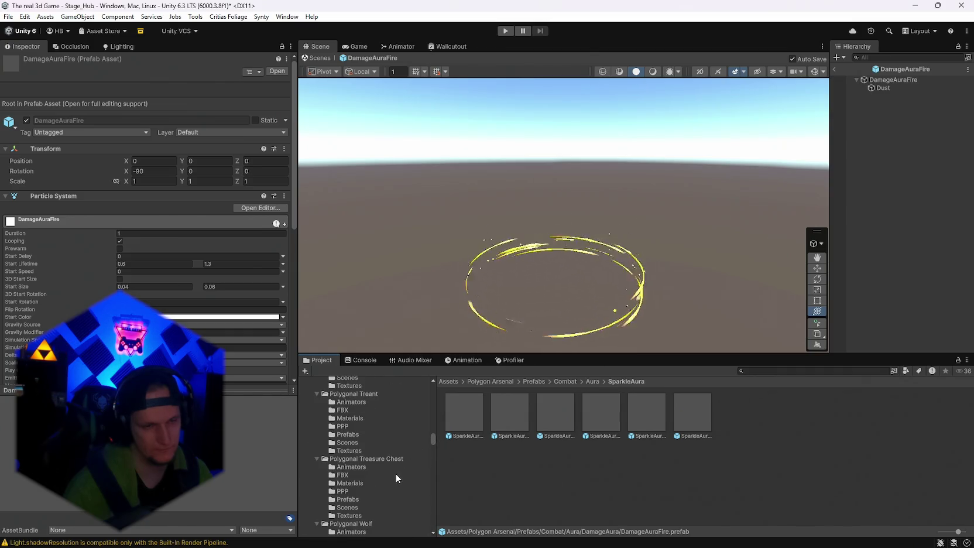
{"action": "scroll", "coordinate": [391, 475], "scroll_direction": "up", "scroll_amount": 3}
{"action": "scroll", "coordinate": [391, 475], "scroll_direction": "up", "scroll_amount": 3}
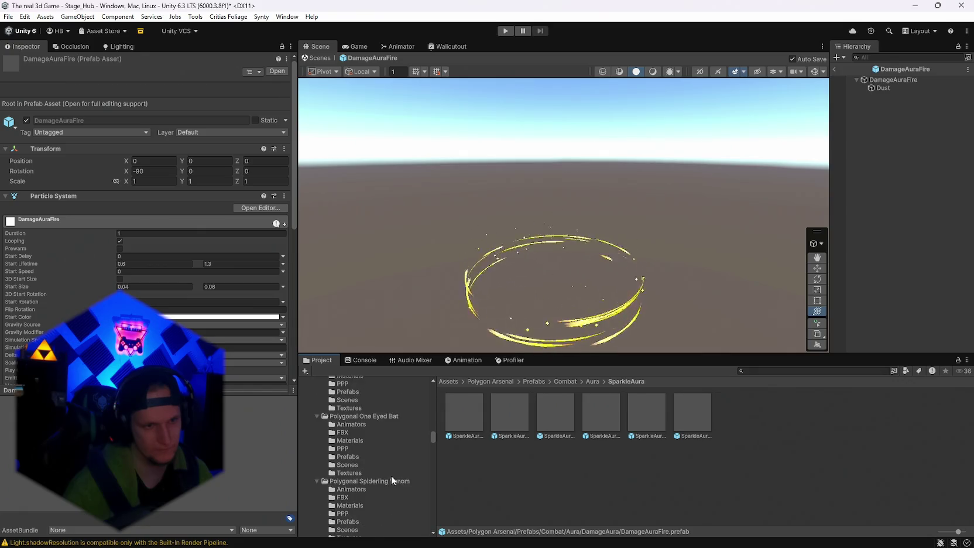
{"action": "left_click_drag", "start_coordinate": [436, 434], "coordinate": [437, 402]}
{"action": "scroll", "coordinate": [376, 435], "scroll_direction": "up", "scroll_amount": 10}
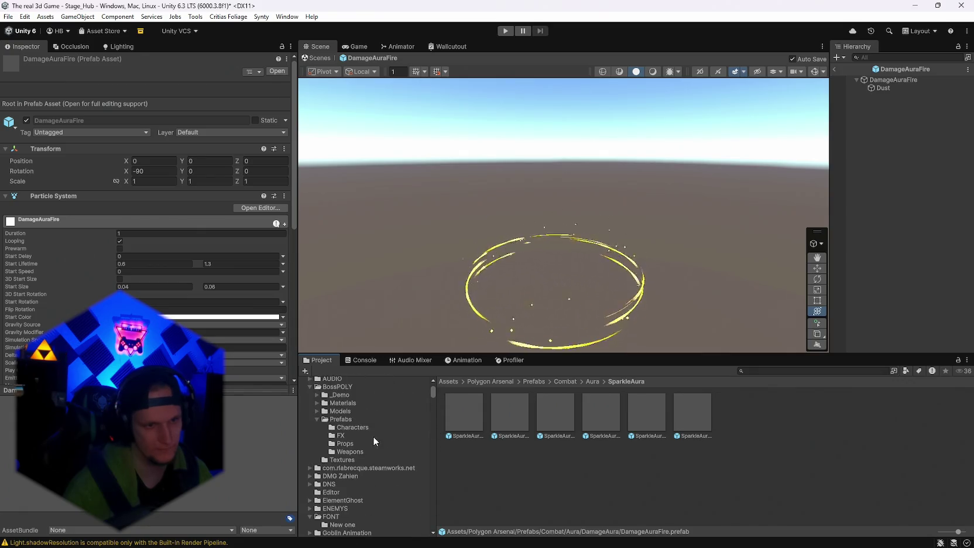
Step: Collapse PLAYER and open BubbleAcidExplosion from the Bubbles Explosion folder
{"action": "left_click", "coordinate": [309, 431]}
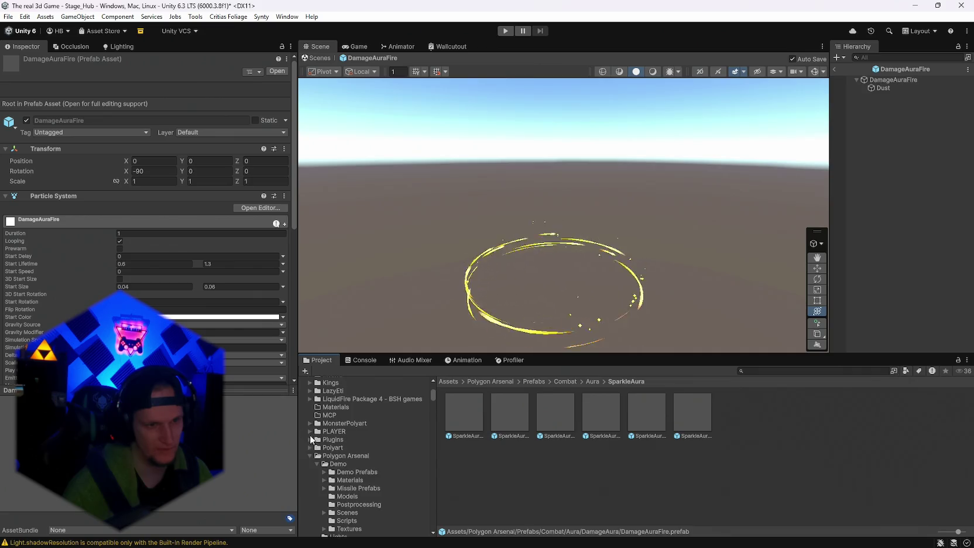
{"action": "scroll", "coordinate": [315, 462], "scroll_direction": "down", "scroll_amount": 10}
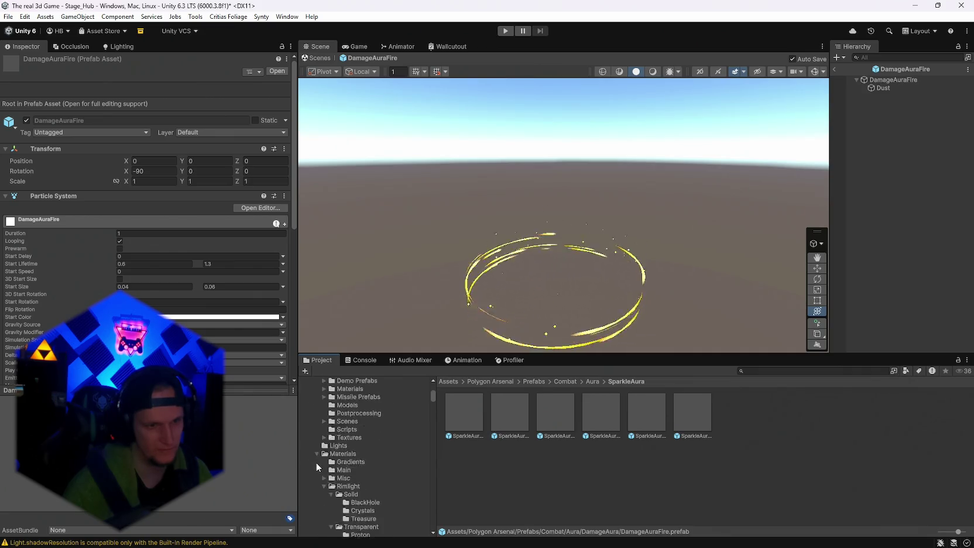
{"action": "scroll", "coordinate": [351, 472], "scroll_direction": "down", "scroll_amount": 10}
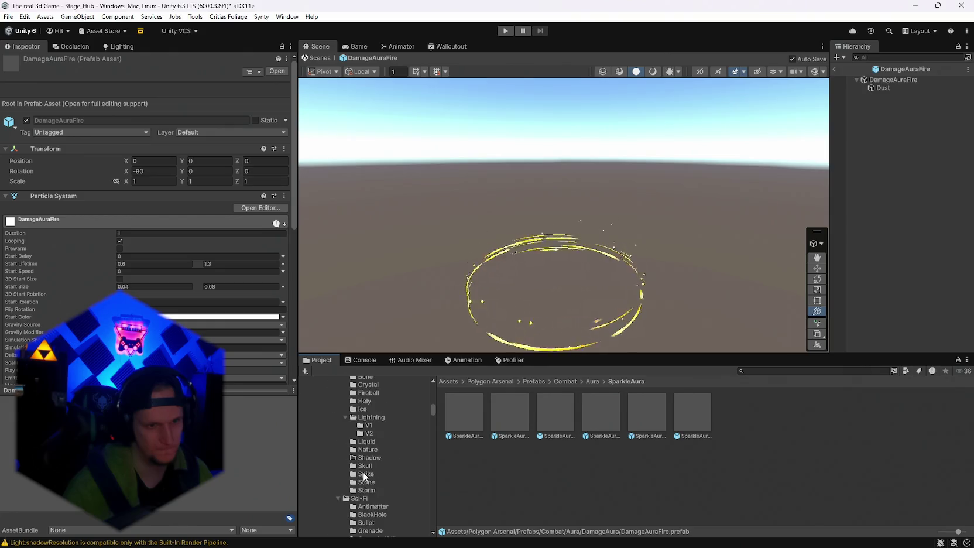
{"action": "left_click", "coordinate": [363, 472]}
{"action": "scroll", "coordinate": [365, 468], "scroll_direction": "down", "scroll_amount": 2}
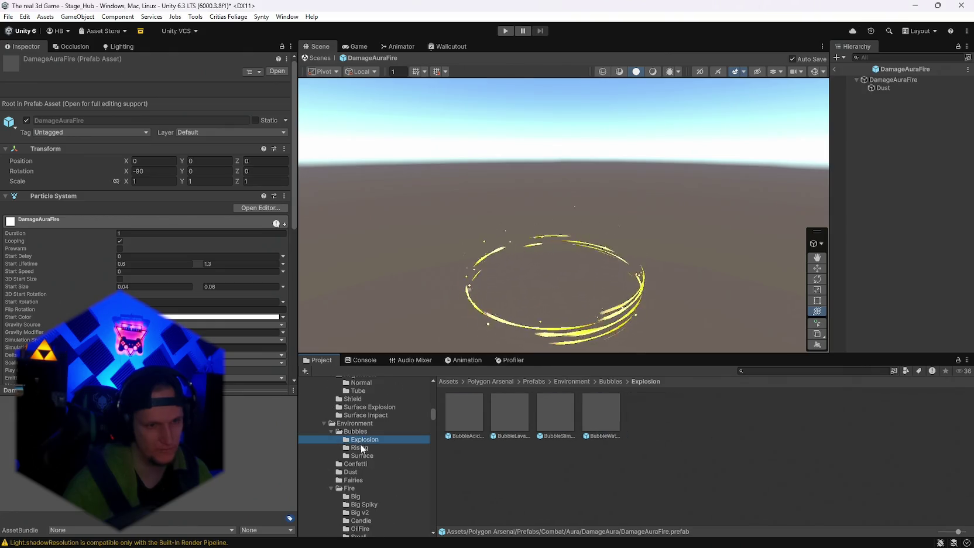
{"action": "double_click", "coordinate": [458, 416]}
Step: Preview the BubblesRisingAcid and BubblesSurfaceAcid prefabs in prefab mode
{"action": "left_click", "coordinate": [378, 447]}
{"action": "left_click", "coordinate": [456, 416]}
{"action": "double_click", "coordinate": [456, 417]}
{"action": "left_click", "coordinate": [376, 454]}
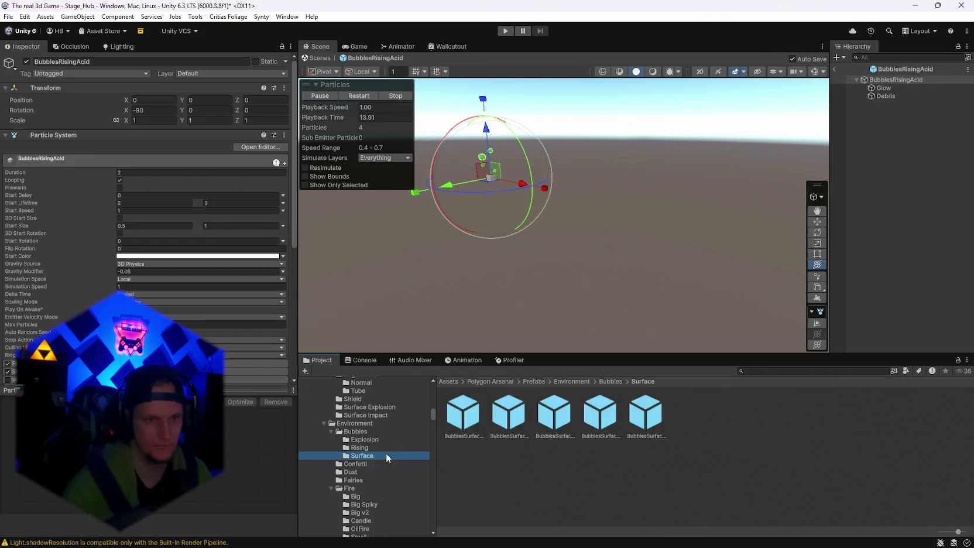
{"action": "left_click", "coordinate": [481, 414]}
{"action": "double_click", "coordinate": [484, 414]}
Step: Preview the Blue, Green and Orange fireworks from Explosion and Explosion (Expensive)
{"action": "scroll", "coordinate": [369, 453], "scroll_direction": "down", "scroll_amount": 2}
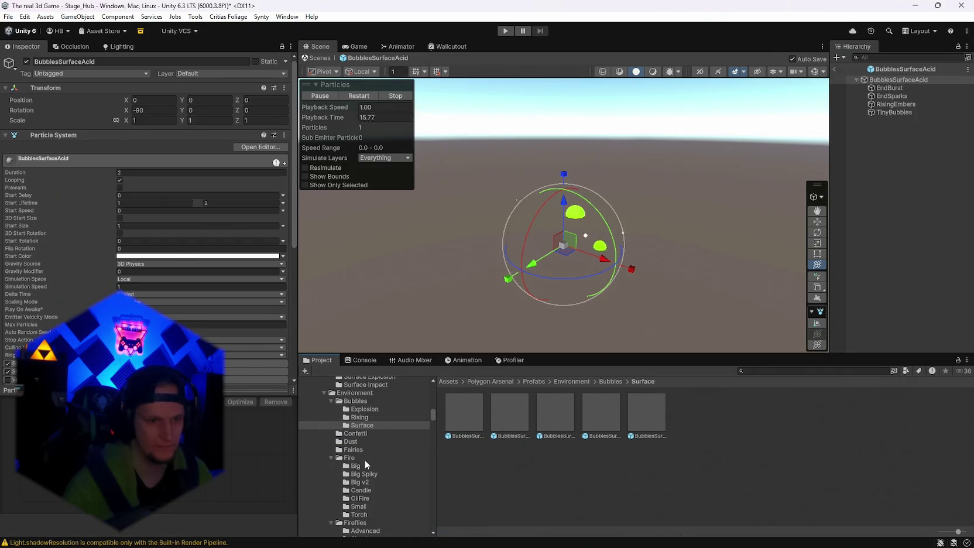
{"action": "scroll", "coordinate": [368, 463], "scroll_direction": "down", "scroll_amount": 5}
{"action": "left_click", "coordinate": [365, 463]}
{"action": "left_click", "coordinate": [445, 418]}
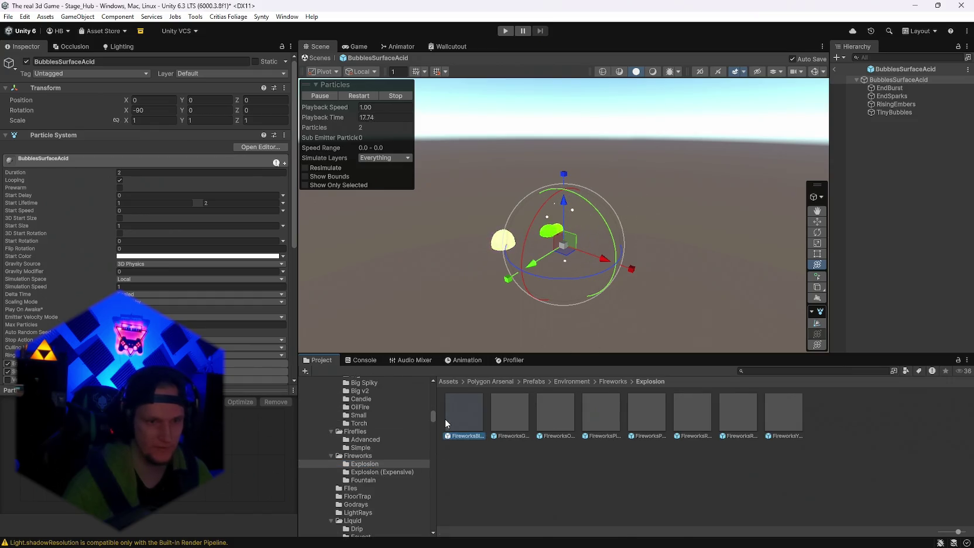
{"action": "double_click", "coordinate": [446, 419]}
{"action": "double_click", "coordinate": [524, 409]}
{"action": "left_click", "coordinate": [570, 405]}
{"action": "double_click", "coordinate": [571, 405]}
{"action": "left_click", "coordinate": [392, 470]}
{"action": "double_click", "coordinate": [469, 408]}
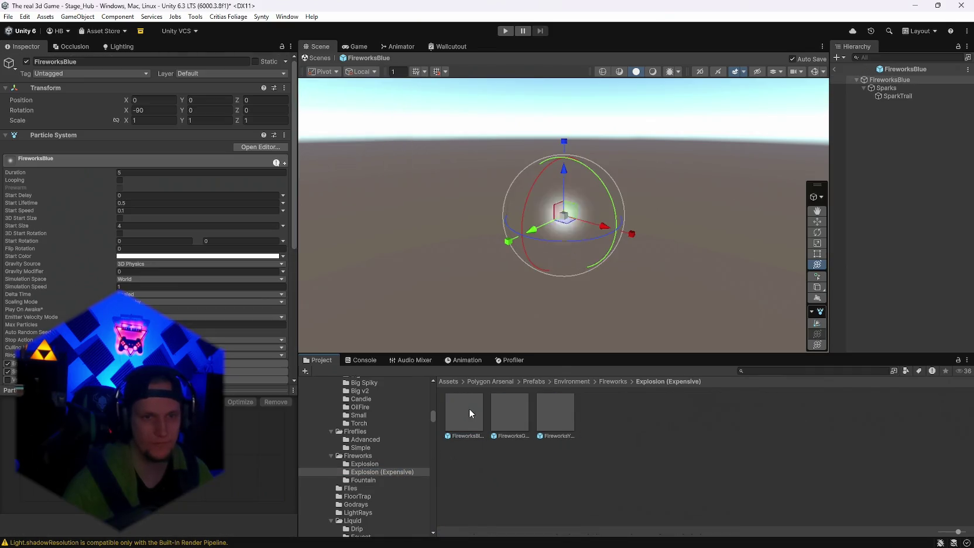
{"action": "double_click", "coordinate": [506, 408]}
Step: Preview each Fireworks Fountain prefab, from Green and Orange through Rainbow to FireworkFountainYellow
{"action": "left_click", "coordinate": [363, 480]}
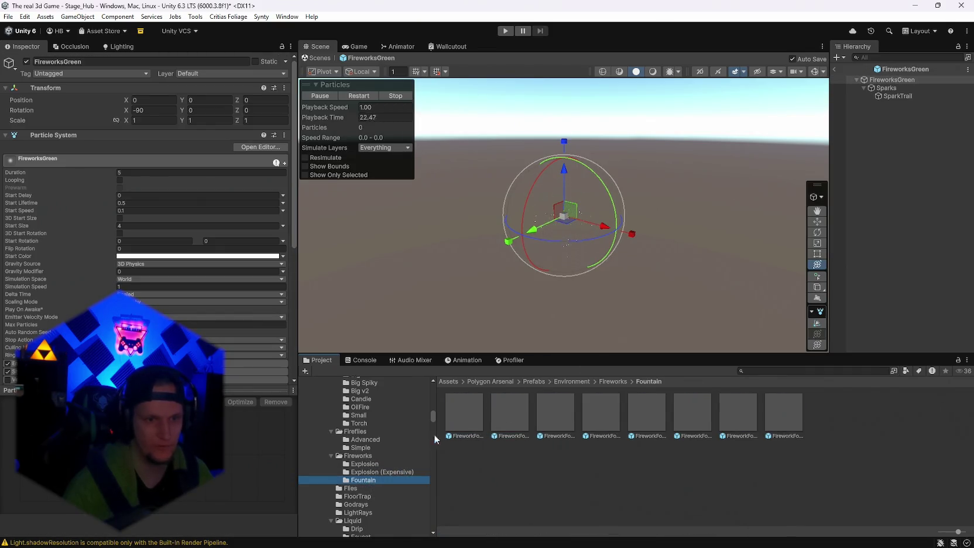
{"action": "double_click", "coordinate": [460, 409]}
{"action": "double_click", "coordinate": [507, 408]}
{"action": "double_click", "coordinate": [550, 409]}
{"action": "double_click", "coordinate": [618, 404]}
{"action": "double_click", "coordinate": [645, 408]}
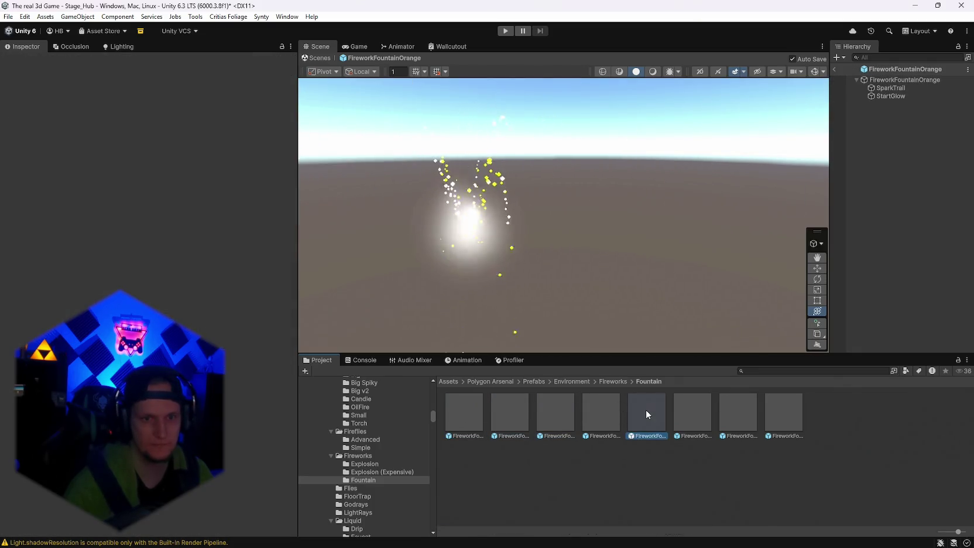
{"action": "double_click", "coordinate": [686, 407]}
{"action": "double_click", "coordinate": [758, 413]}
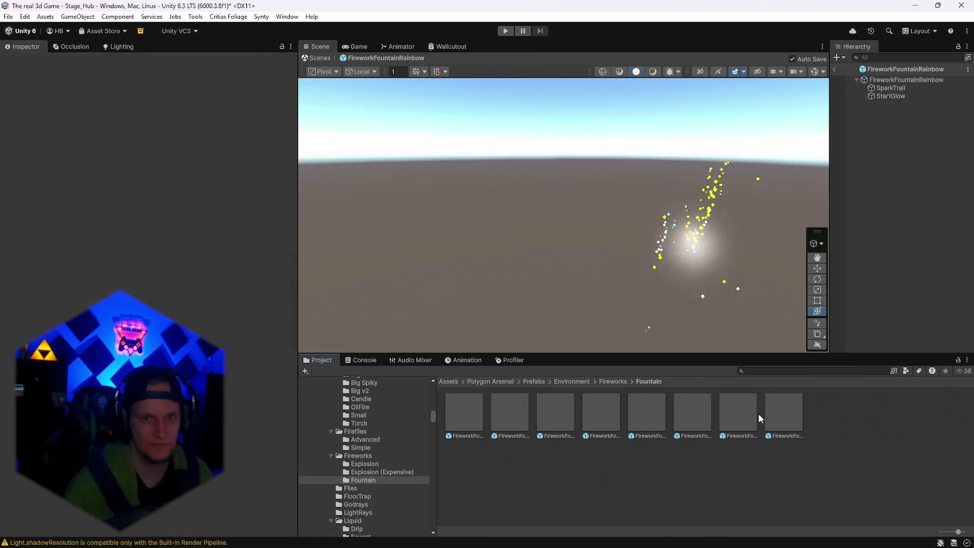
{"action": "double_click", "coordinate": [769, 407]}
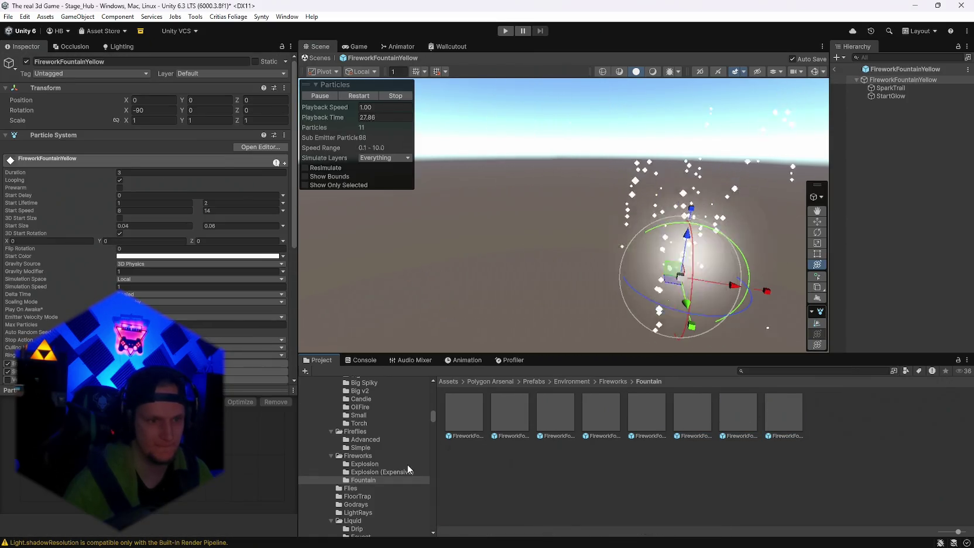
Step: Return through the Fireworks folder to the Fireworks Explosion prefabs
{"action": "left_click", "coordinate": [358, 455]}
{"action": "left_click", "coordinate": [365, 464]}
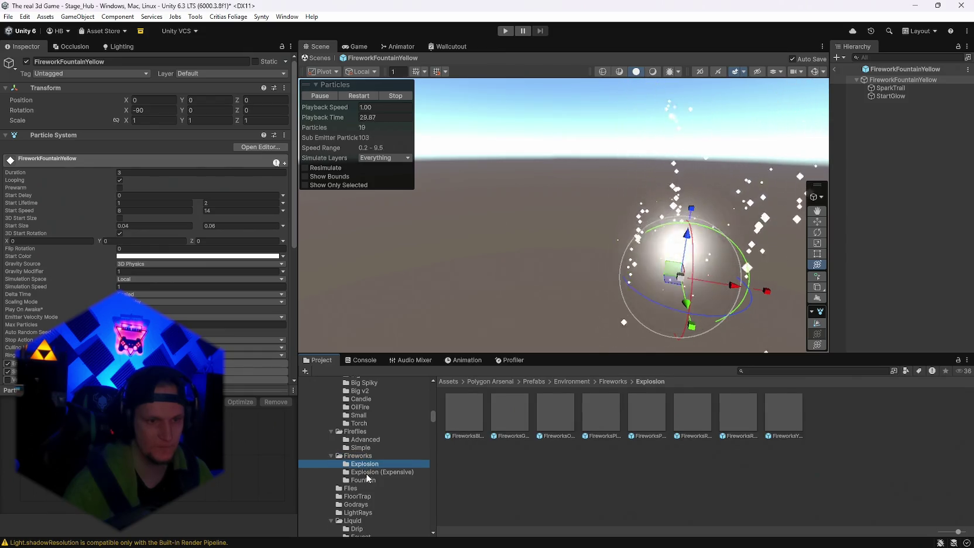
{"action": "left_click", "coordinate": [366, 471]}
{"action": "scroll", "coordinate": [369, 471], "scroll_direction": "down", "scroll_amount": 2}
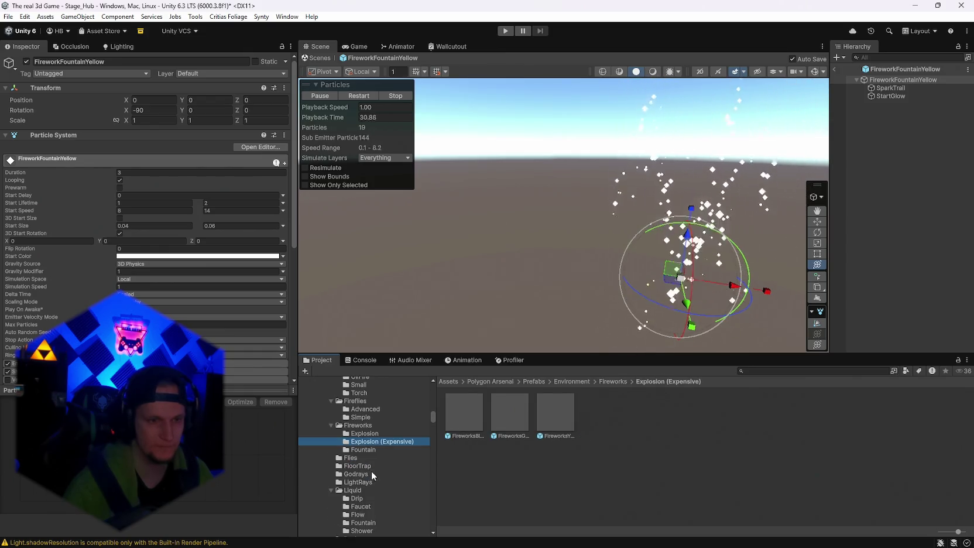
{"action": "left_click", "coordinate": [364, 433]}
Step: Preview FireworksBlue, FireworksGreen and FireworksRainbow, replaying their bursts with Restart
{"action": "double_click", "coordinate": [470, 413]}
{"action": "double_click", "coordinate": [522, 415]}
{"action": "left_click", "coordinate": [352, 95]}
{"action": "double_click", "coordinate": [702, 413]}
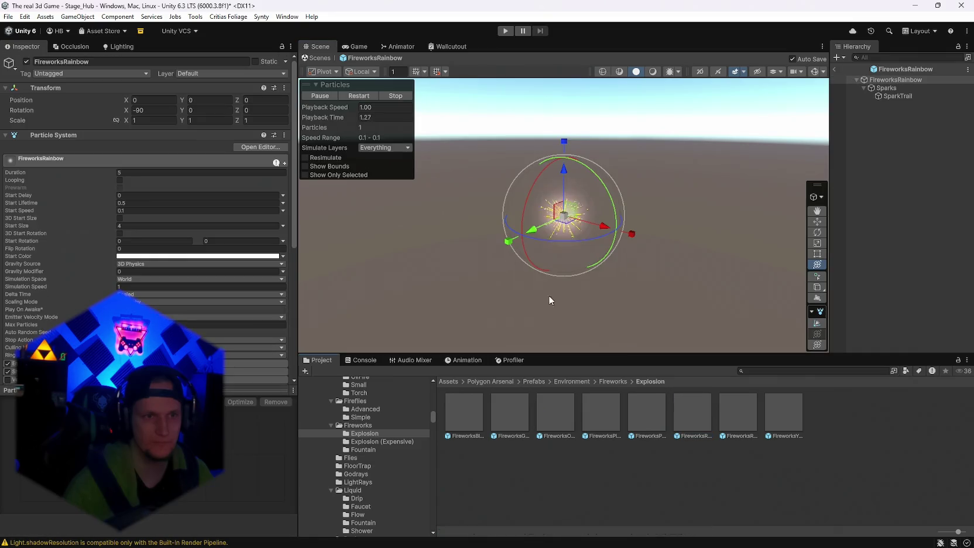
{"action": "left_click", "coordinate": [363, 95]}
{"action": "left_click", "coordinate": [363, 95]}
{"action": "left_click", "coordinate": [364, 95]}
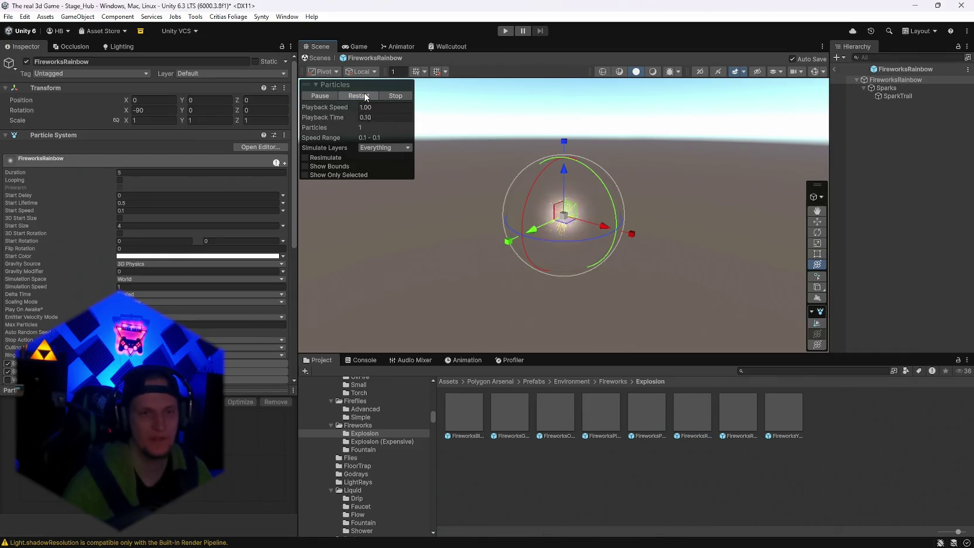
{"action": "left_click", "coordinate": [363, 94]}
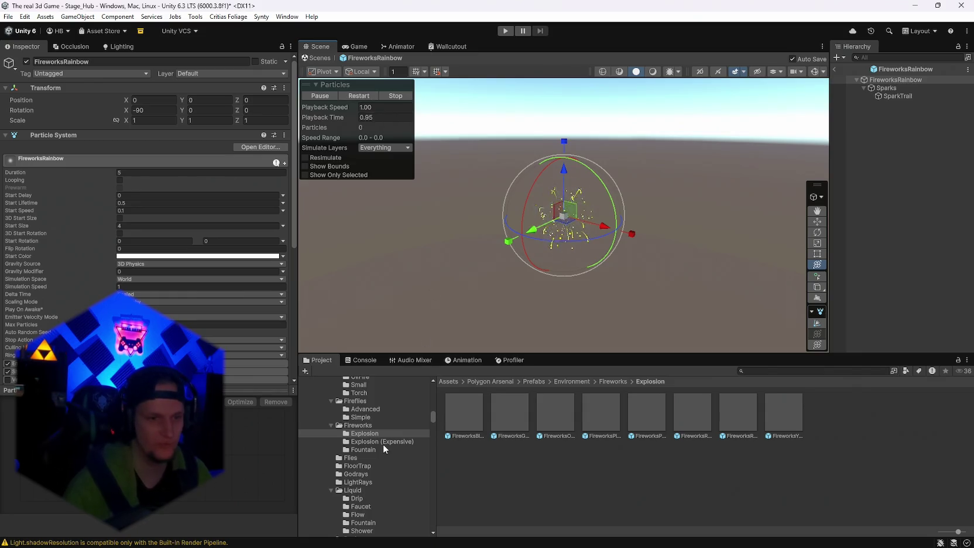
Step: Preview the FirefliesSimple and FliesCircling prefabs from the Flies folder
{"action": "left_click", "coordinate": [351, 457]}
{"action": "double_click", "coordinate": [464, 413]}
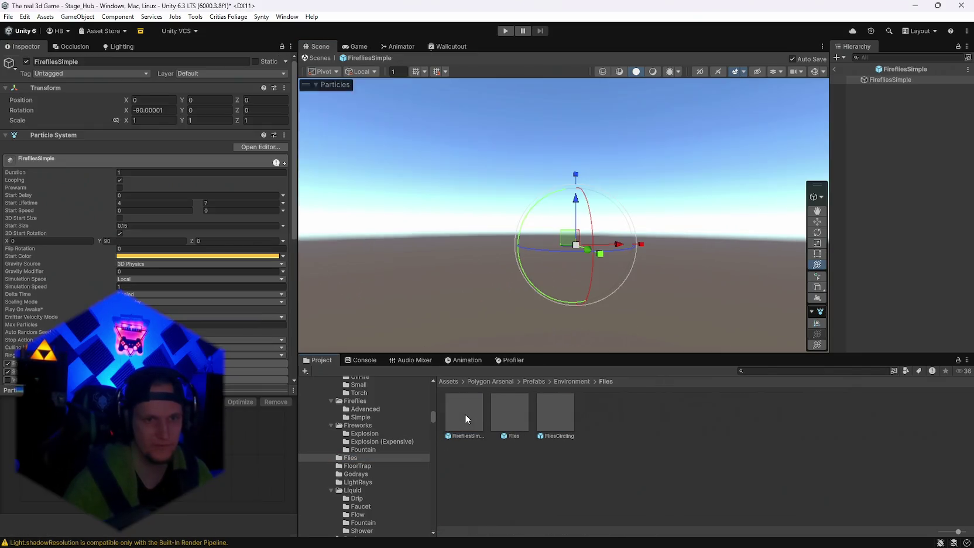
{"action": "double_click", "coordinate": [464, 422]}
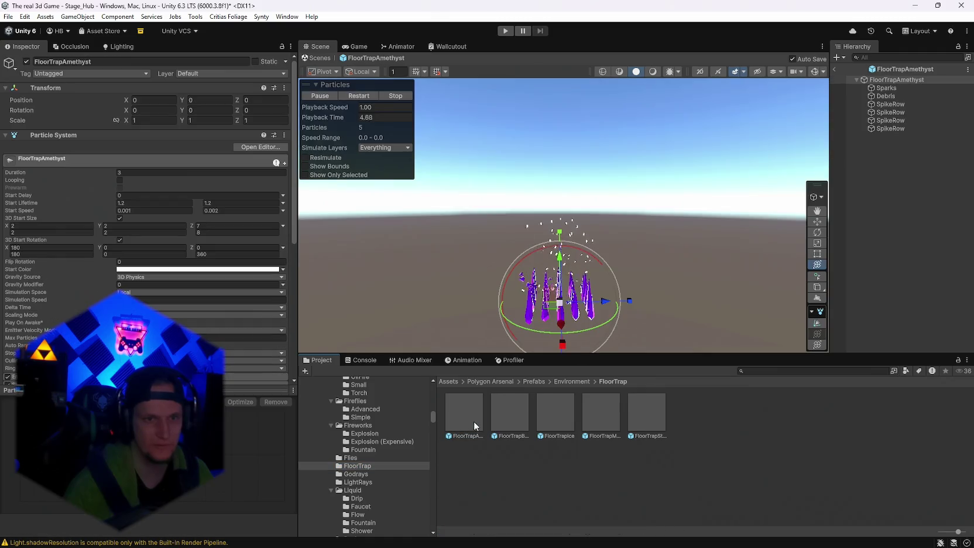
{"action": "left_click", "coordinate": [364, 458]}
{"action": "double_click", "coordinate": [551, 408]}
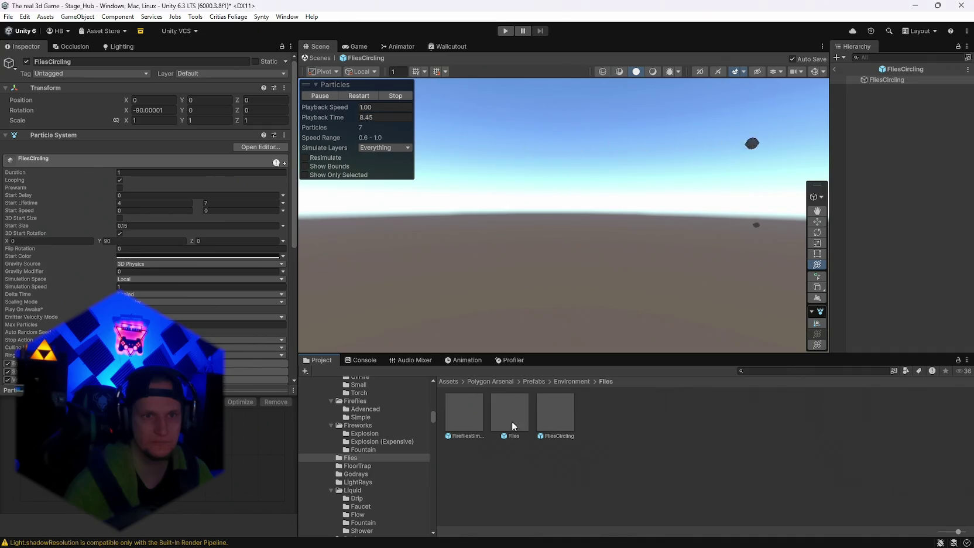
Step: Preview FloorTrapAmethyst, FloorTrapBones, GodRaysSharp and GodRaysSoft prefabs
{"action": "left_click", "coordinate": [365, 466]}
{"action": "double_click", "coordinate": [479, 418]}
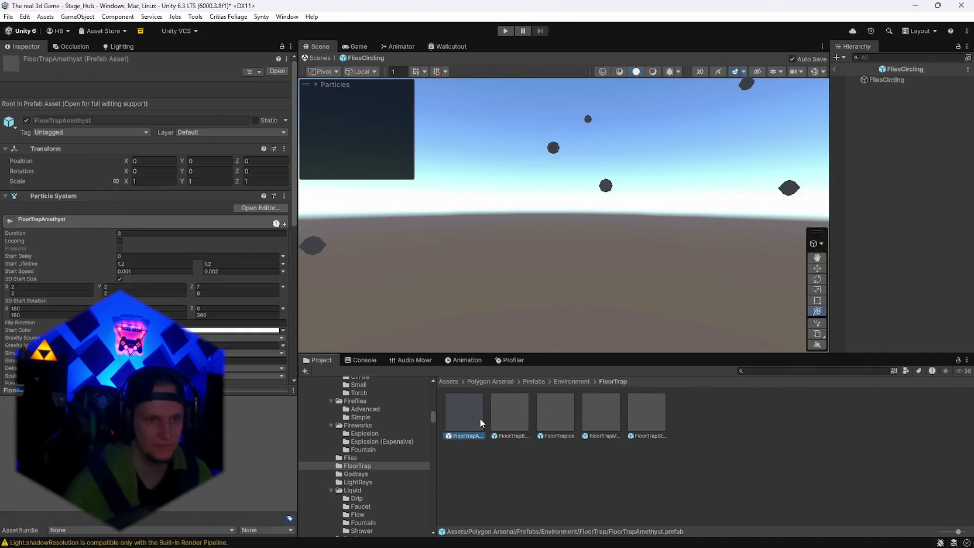
{"action": "left_click", "coordinate": [518, 413]}
{"action": "double_click", "coordinate": [517, 413]}
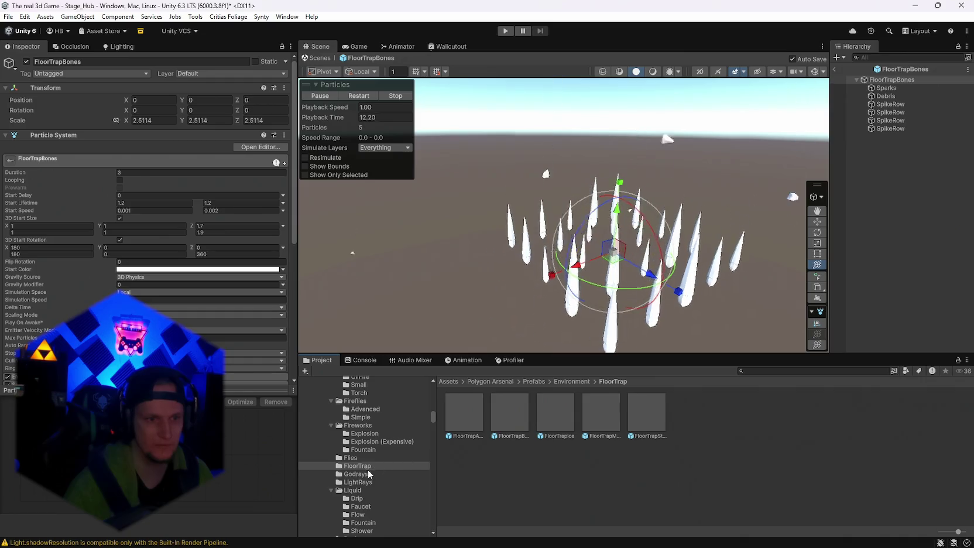
{"action": "left_click", "coordinate": [356, 473]}
{"action": "double_click", "coordinate": [469, 423]}
{"action": "double_click", "coordinate": [510, 414]}
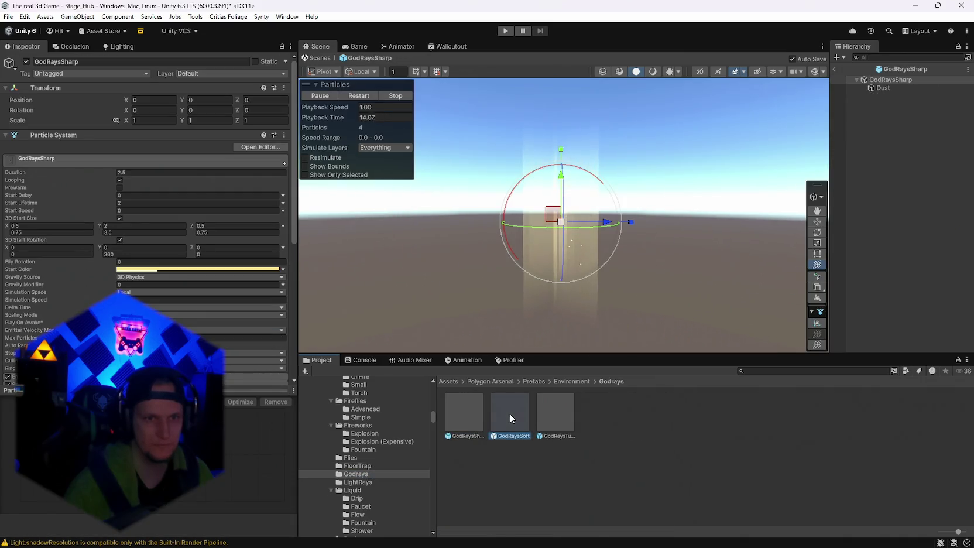
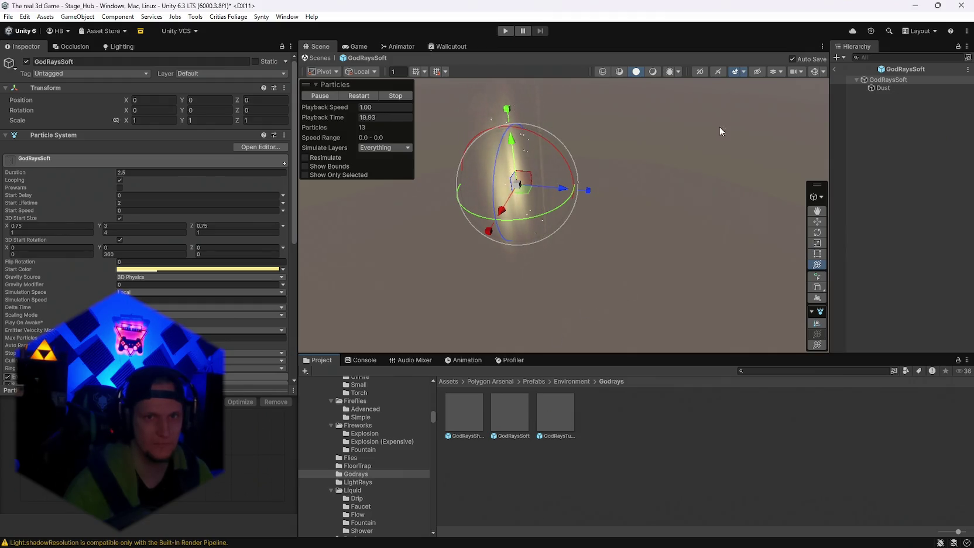
Step: Level the Scene view horizon and browse the LightRays and Smoke Explosion prefab folders
{"action": "left_click", "coordinate": [823, 72]}
{"action": "left_click", "coordinate": [824, 72]}
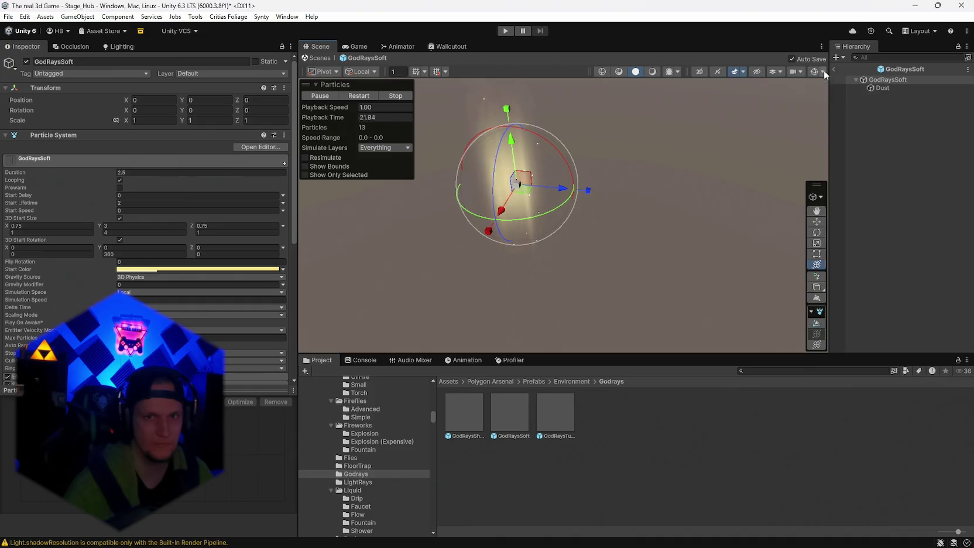
{"action": "mouse_move", "coordinate": [574, 243]}
{"action": "left_mouse_down"}
{"action": "mouse_move", "coordinate": [608, 140]}
{"action": "mouse_move", "coordinate": [607, 169]}
{"action": "mouse_move", "coordinate": [648, 121]}
{"action": "left_mouse_up"}
{"action": "left_click", "coordinate": [358, 481]}
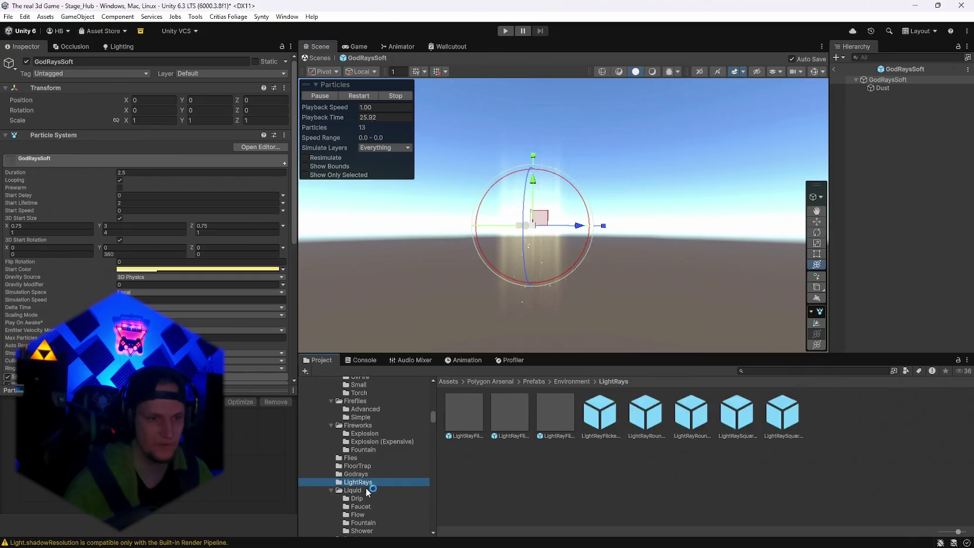
{"action": "scroll", "coordinate": [378, 475], "scroll_direction": "down", "scroll_amount": 3}
{"action": "left_click", "coordinate": [370, 494]}
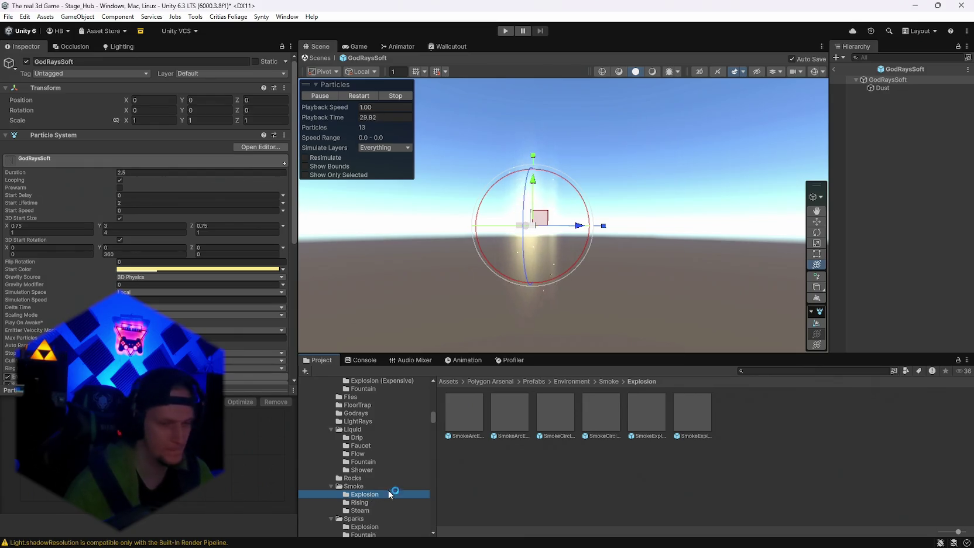
{"action": "scroll", "coordinate": [383, 494], "scroll_direction": "down", "scroll_amount": 2}
Step: Preview the Sparks Explosion prefabs from SparkDirectionalEpic through SparkExplosionMega
{"action": "left_click", "coordinate": [372, 466]}
{"action": "left_click", "coordinate": [373, 474]}
{"action": "left_click", "coordinate": [365, 465]}
{"action": "double_click", "coordinate": [463, 409]}
{"action": "double_click", "coordinate": [525, 410]}
{"action": "double_click", "coordinate": [608, 409]}
{"action": "double_click", "coordinate": [647, 414]}
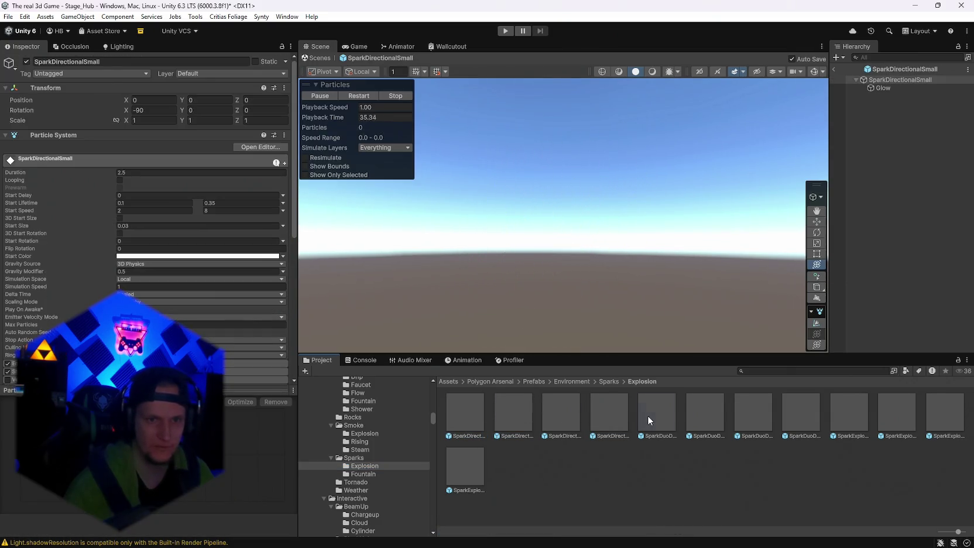
{"action": "double_click", "coordinate": [713, 418]}
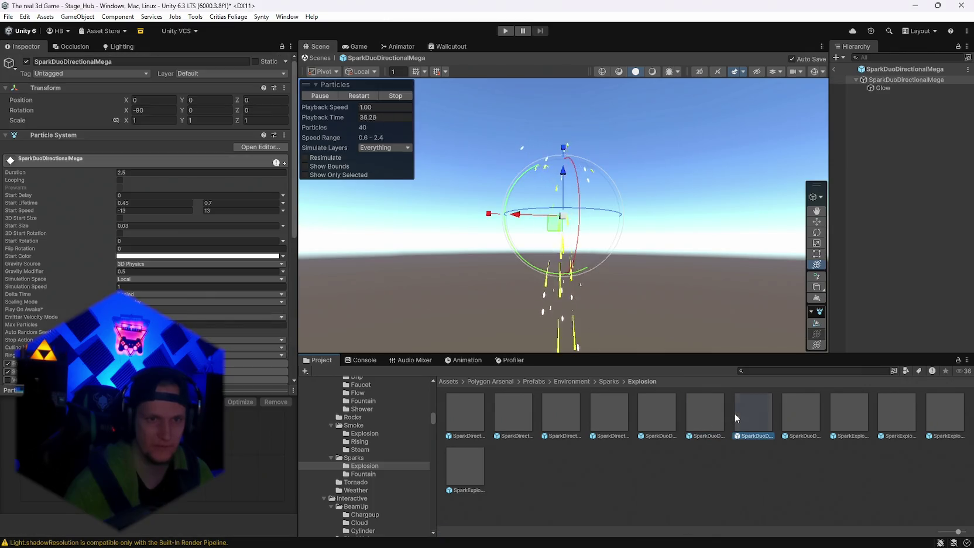
{"action": "double_click", "coordinate": [761, 415]}
{"action": "left_click", "coordinate": [798, 417]}
{"action": "double_click", "coordinate": [850, 408]}
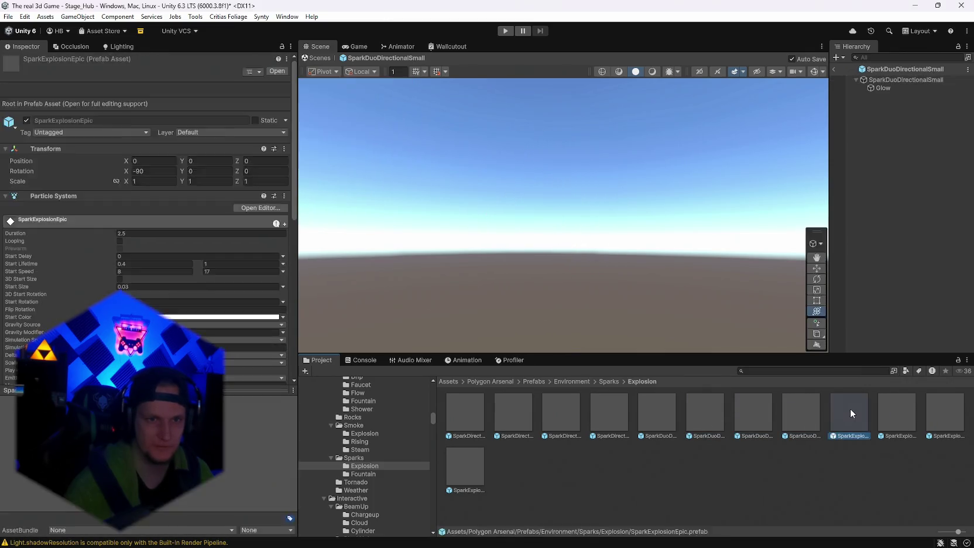
{"action": "double_click", "coordinate": [889, 406]}
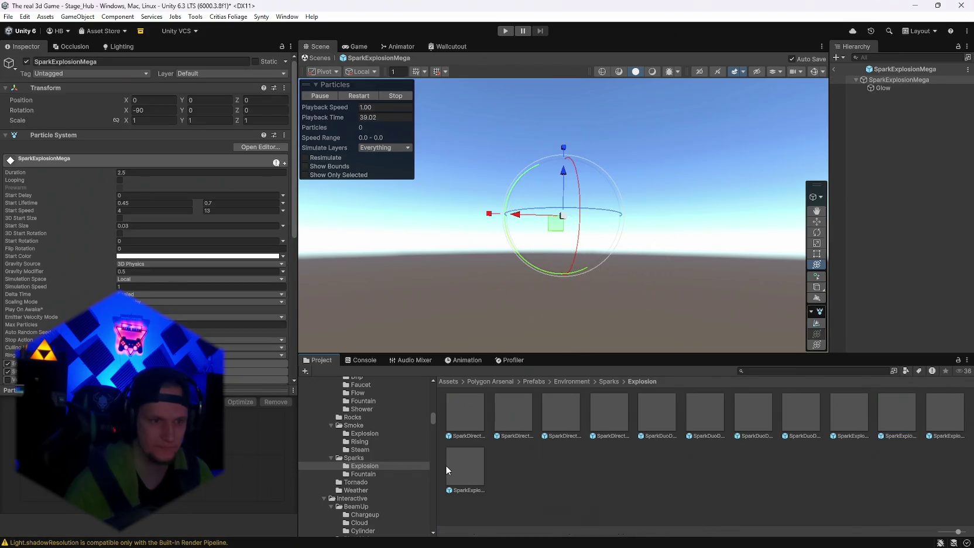
Step: Preview SparkFountainEpic, Mega and Small, then open LeavesBlowing01 from the Weather folder
{"action": "left_click", "coordinate": [371, 475]}
{"action": "double_click", "coordinate": [476, 414]}
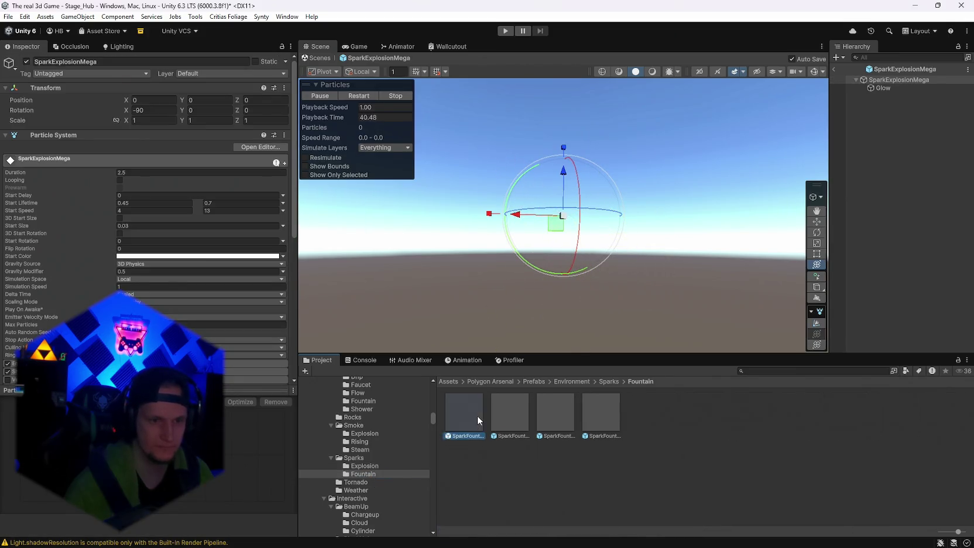
{"action": "double_click", "coordinate": [507, 410]}
{"action": "double_click", "coordinate": [597, 408]}
{"action": "left_click", "coordinate": [356, 484]}
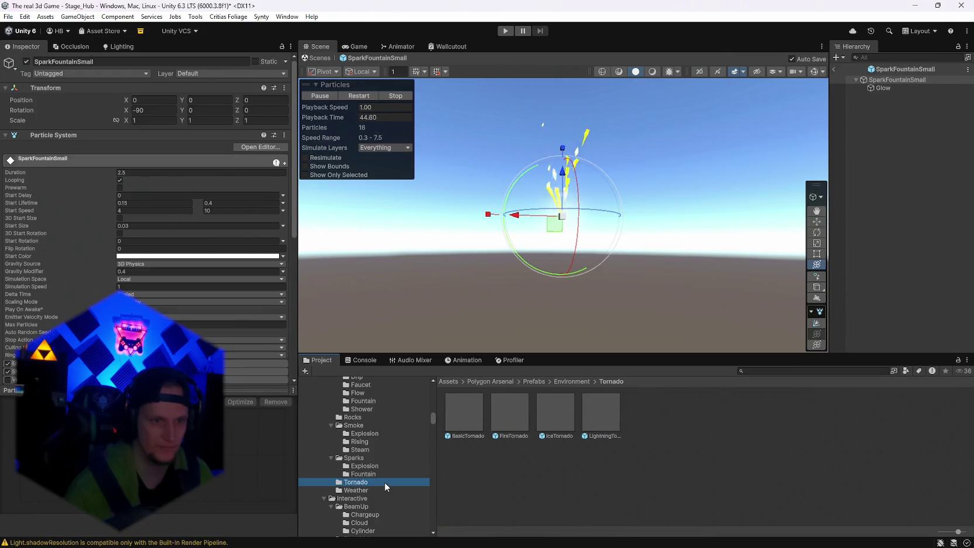
{"action": "left_click", "coordinate": [363, 490]}
{"action": "double_click", "coordinate": [470, 404]}
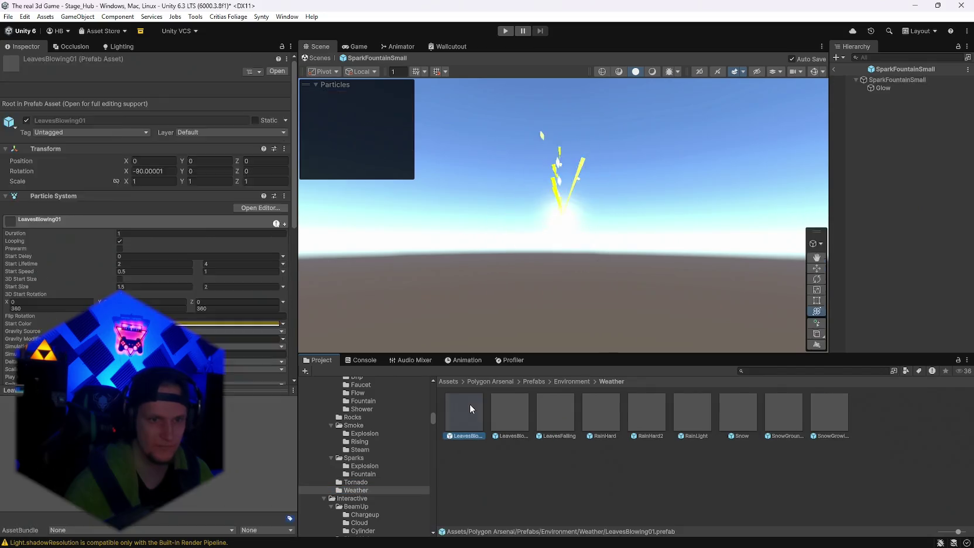
Step: Preview LeavesBlowing02, LeavesFalling, RainHard, RainHard2, RainLight, Snow, SnowGroundGusts and SnowGrowing(Experimental)
{"action": "double_click", "coordinate": [520, 418]}
{"action": "double_click", "coordinate": [547, 416]}
{"action": "double_click", "coordinate": [599, 405]}
{"action": "double_click", "coordinate": [643, 408]}
{"action": "double_click", "coordinate": [690, 405]}
{"action": "double_click", "coordinate": [734, 405]}
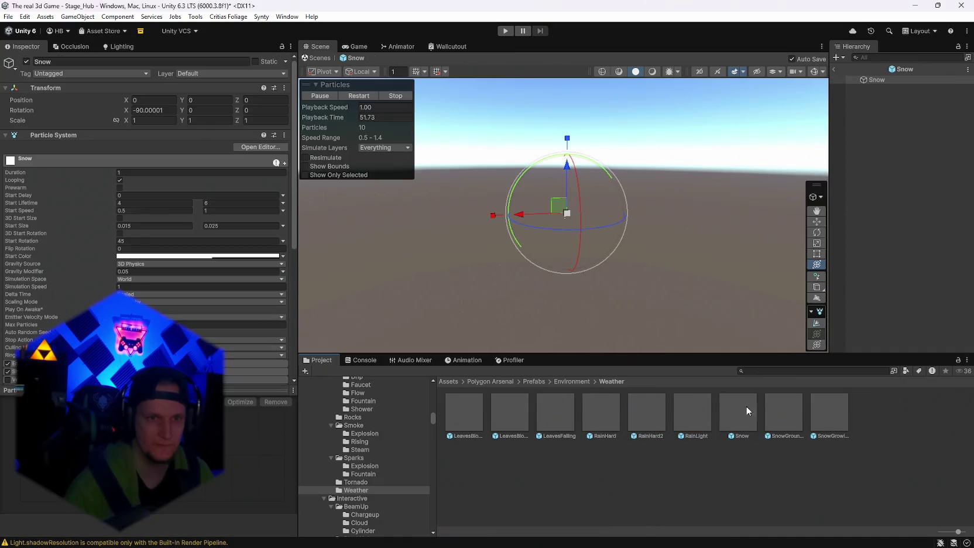
{"action": "double_click", "coordinate": [788, 409]}
{"action": "double_click", "coordinate": [815, 404]}
Step: Orbit the Scene view back to the horizon and show the BlackHole Mega prefabs
{"action": "scroll", "coordinate": [375, 462], "scroll_direction": "down", "scroll_amount": 2}
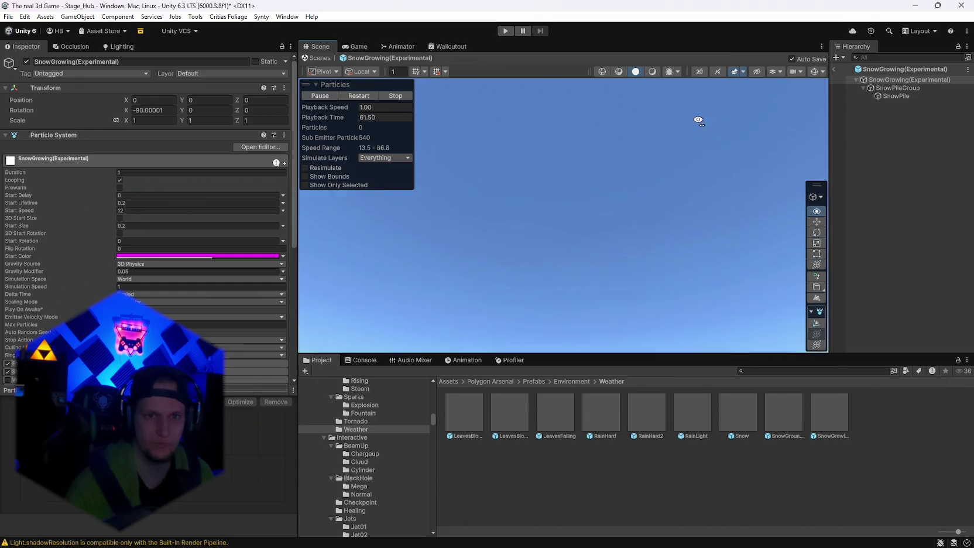
{"action": "mouse_move", "coordinate": [452, 37]}
{"action": "left_mouse_down"}
{"action": "mouse_move", "coordinate": [622, 271]}
{"action": "mouse_move", "coordinate": [587, 303]}
{"action": "left_mouse_up"}
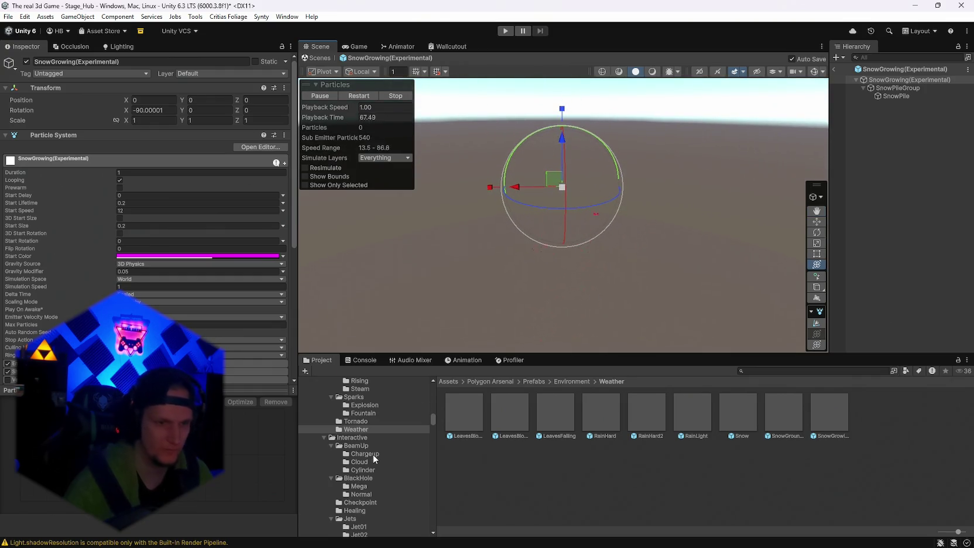
{"action": "left_click", "coordinate": [364, 493]}
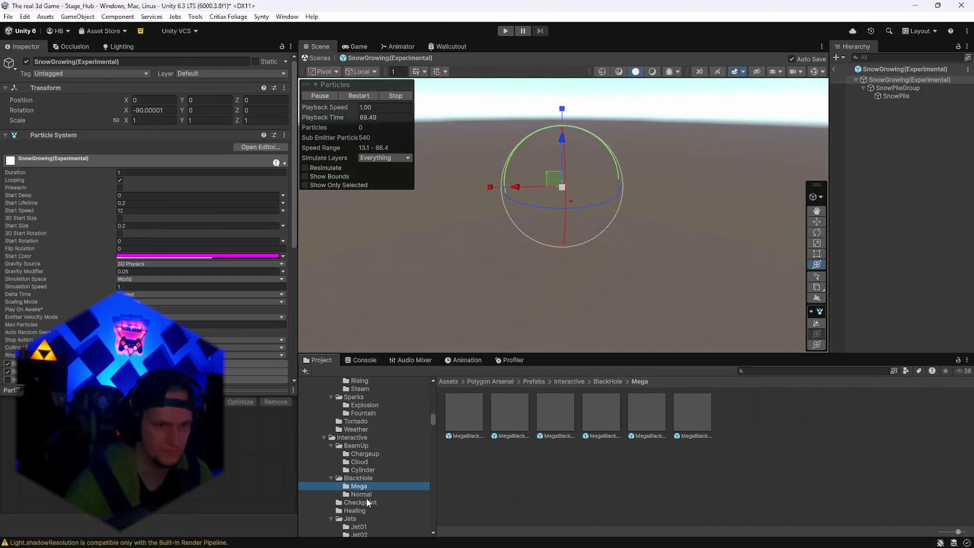
Step: Preview two Checkpoint effects including CheckpointPink, then LootEssenceBlue and LootEssencePurple
{"action": "left_click", "coordinate": [365, 504]}
{"action": "double_click", "coordinate": [496, 412]}
{"action": "double_click", "coordinate": [571, 409]}
{"action": "scroll", "coordinate": [380, 477], "scroll_direction": "down", "scroll_amount": 3}
{"action": "scroll", "coordinate": [378, 478], "scroll_direction": "down", "scroll_amount": 3}
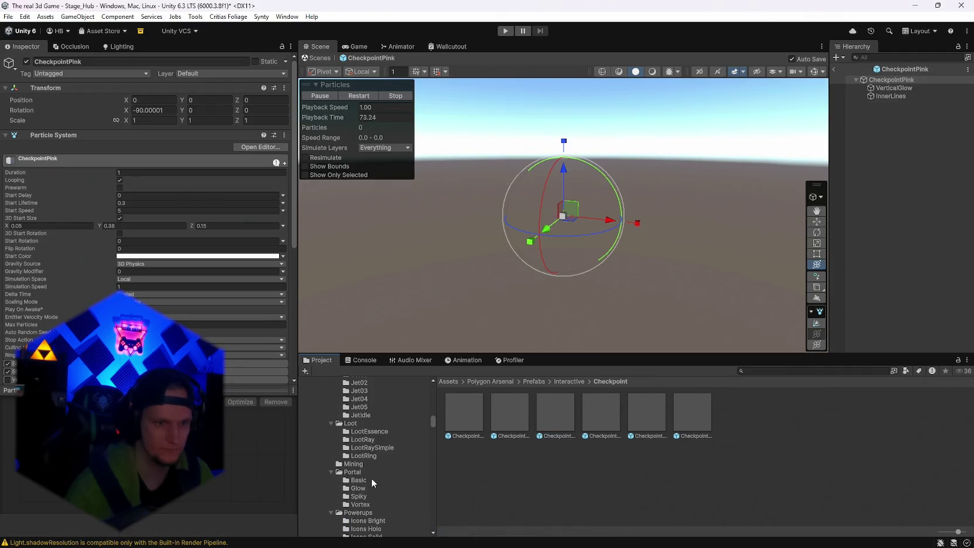
{"action": "left_click", "coordinate": [363, 440]}
{"action": "left_click", "coordinate": [369, 431]}
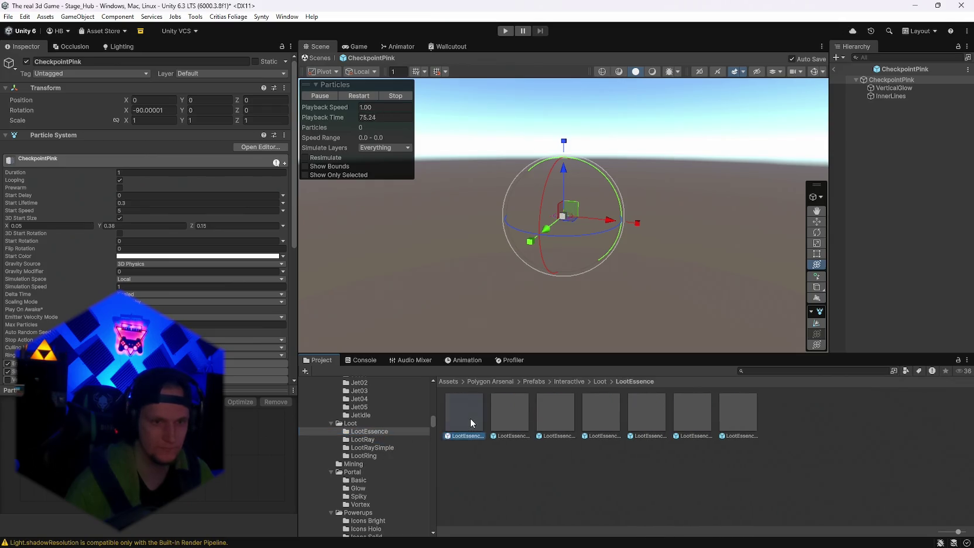
{"action": "double_click", "coordinate": [469, 417]}
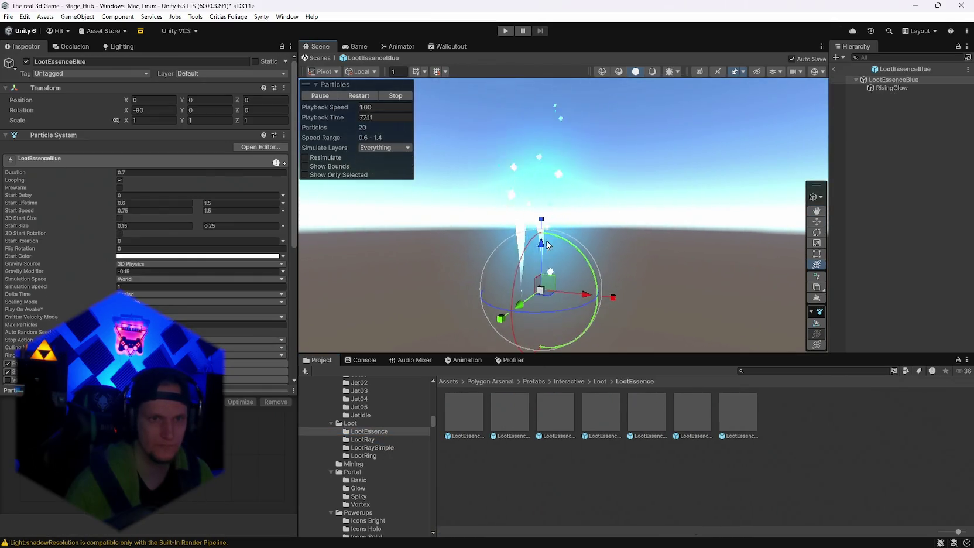
{"action": "double_click", "coordinate": [609, 418]}
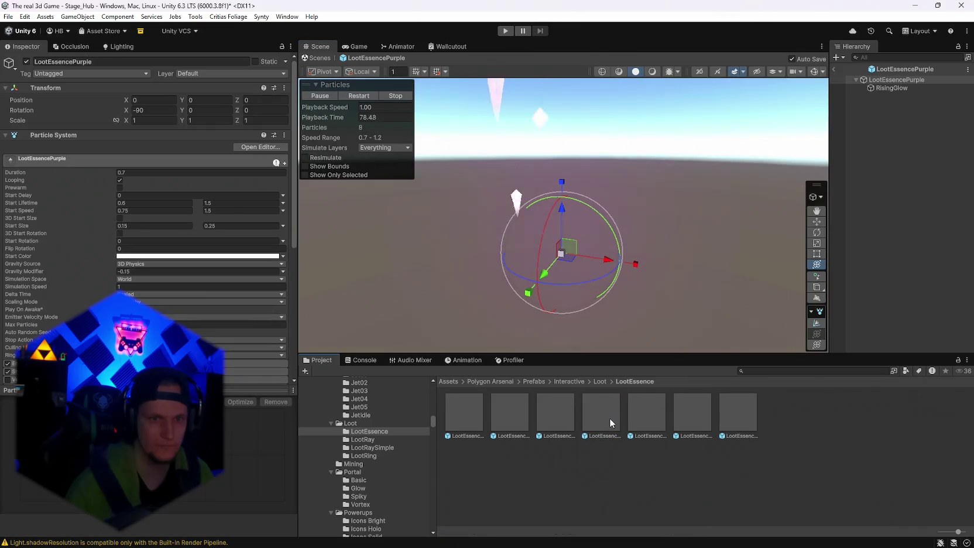
Step: Preview PortalBasicGreen and orbit to a front-on view of the portal
{"action": "left_click", "coordinate": [359, 480]}
{"action": "left_click", "coordinate": [494, 411]}
{"action": "double_click", "coordinate": [494, 411]}
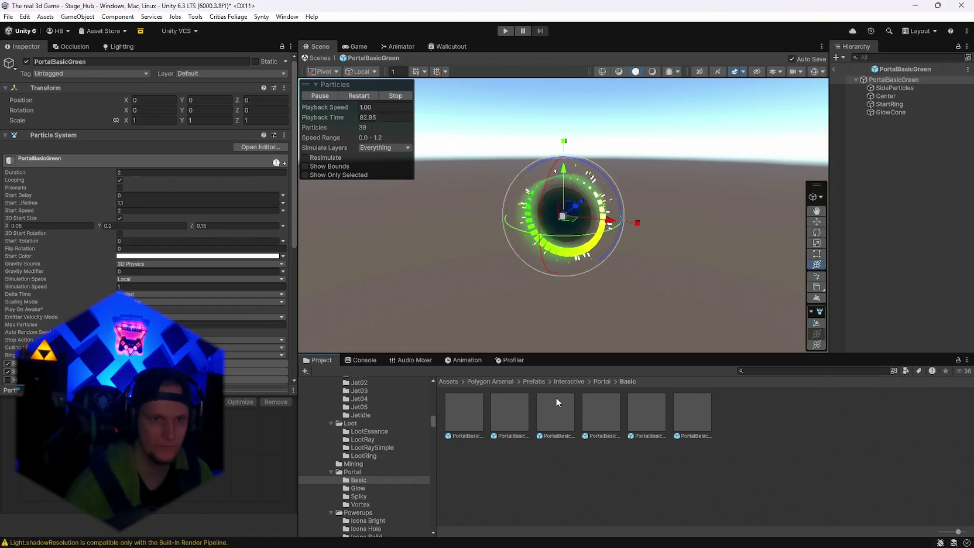
{"action": "mouse_move", "coordinate": [551, 301]}
{"action": "left_mouse_down"}
{"action": "mouse_move", "coordinate": [603, 274]}
{"action": "mouse_move", "coordinate": [679, 305]}
{"action": "mouse_move", "coordinate": [703, 334]}
{"action": "left_mouse_up"}
{"action": "left_click_drag", "start_coordinate": [673, 304], "coordinate": [594, 262]}
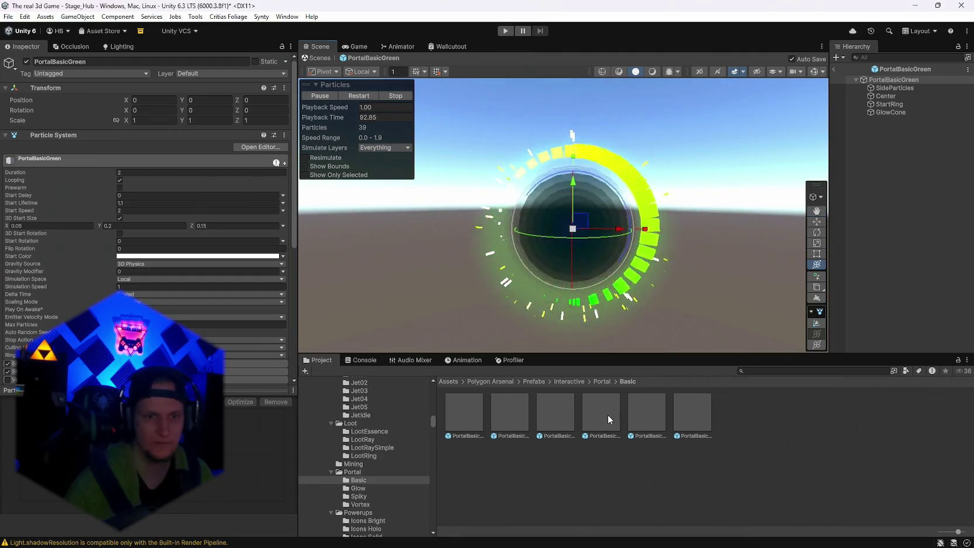
Step: Load PortalBasicYellow after checking PortalBasicRed, and inspect its StartRing child system
{"action": "left_click", "coordinate": [607, 415]}
{"action": "left_click", "coordinate": [646, 408]}
{"action": "left_click", "coordinate": [687, 408]}
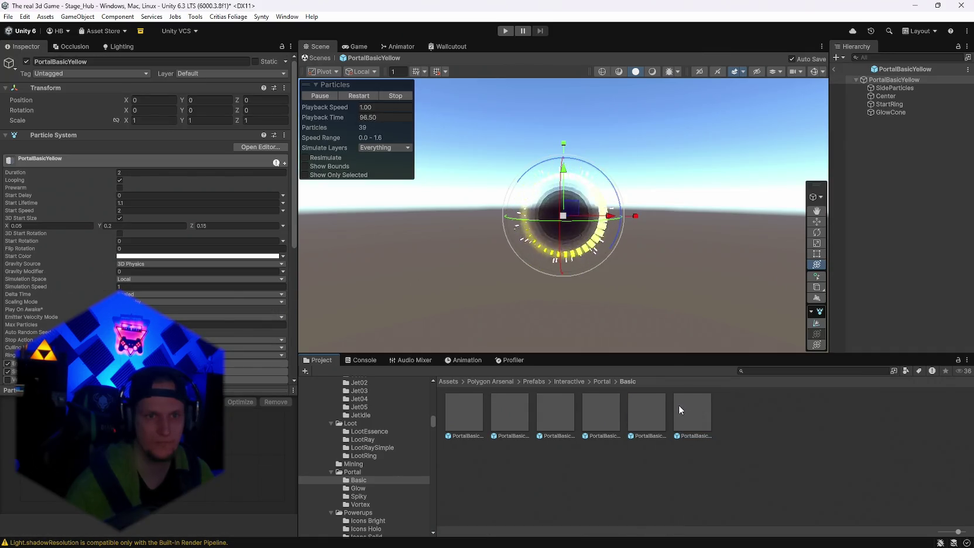
{"action": "left_click", "coordinate": [886, 105]}
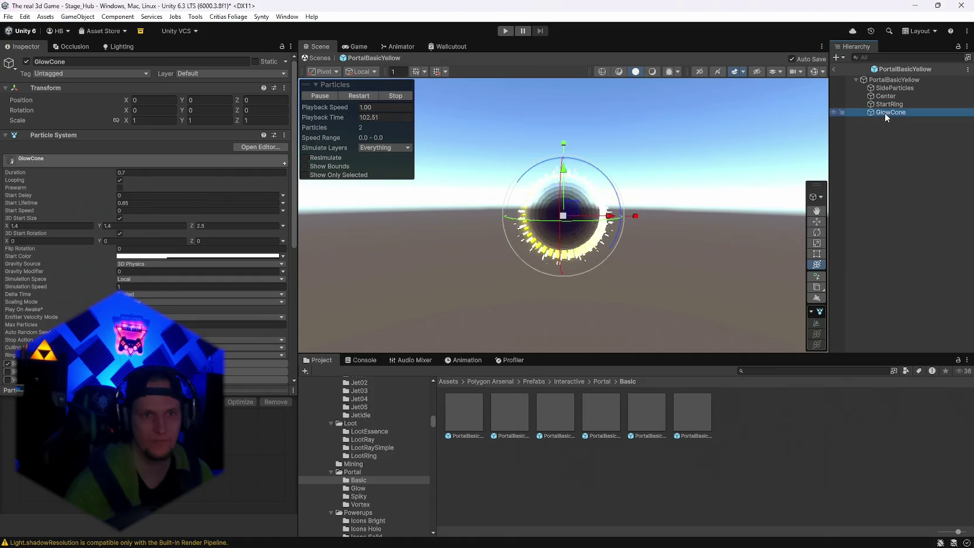
Step: Deactivate the four child particle systems of PortalBasicYellow, keeping only the root active
{"action": "left_click", "coordinate": [892, 99]}
{"action": "left_click", "coordinate": [892, 89]}
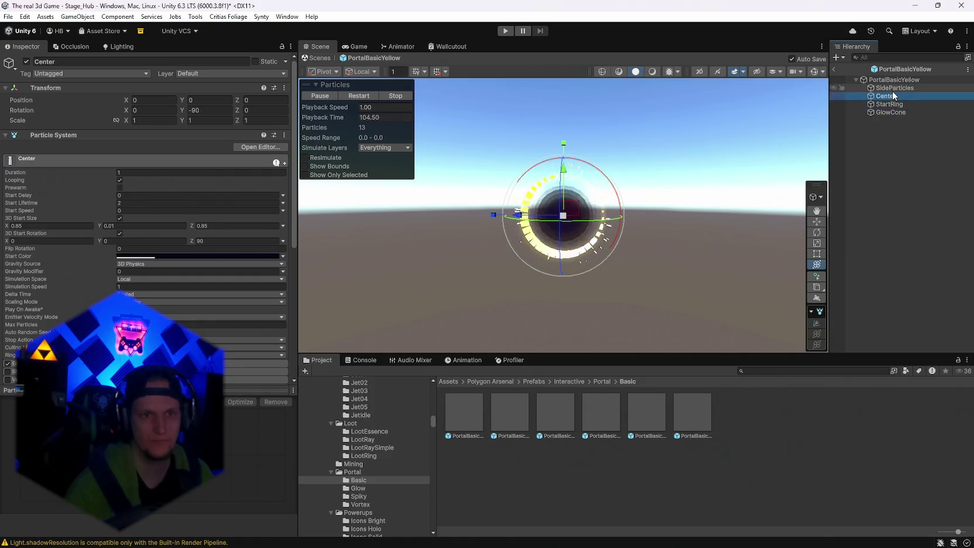
{"action": "left_click", "coordinate": [894, 82]}
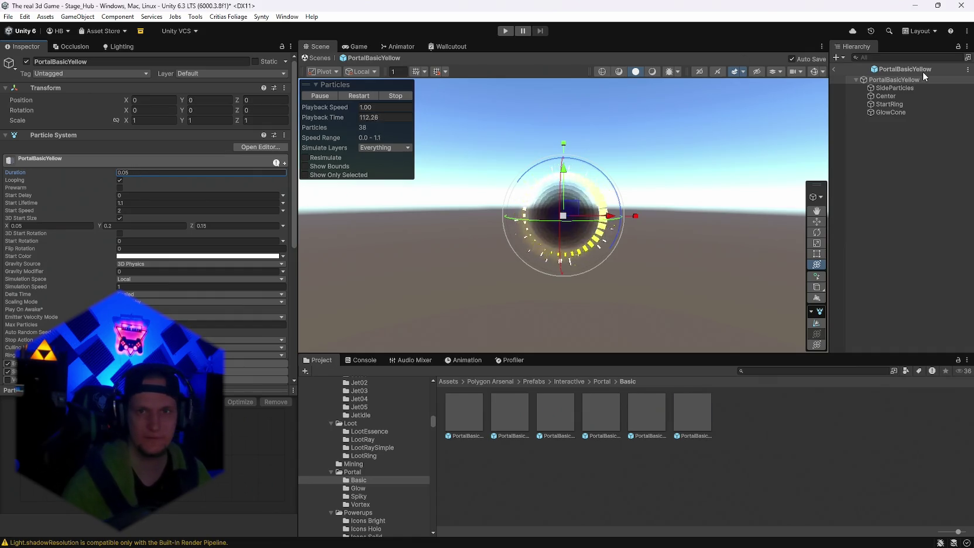
{"action": "left_click", "coordinate": [898, 87]}
{"action": "left_click", "coordinate": [884, 112], "text": "shift"}
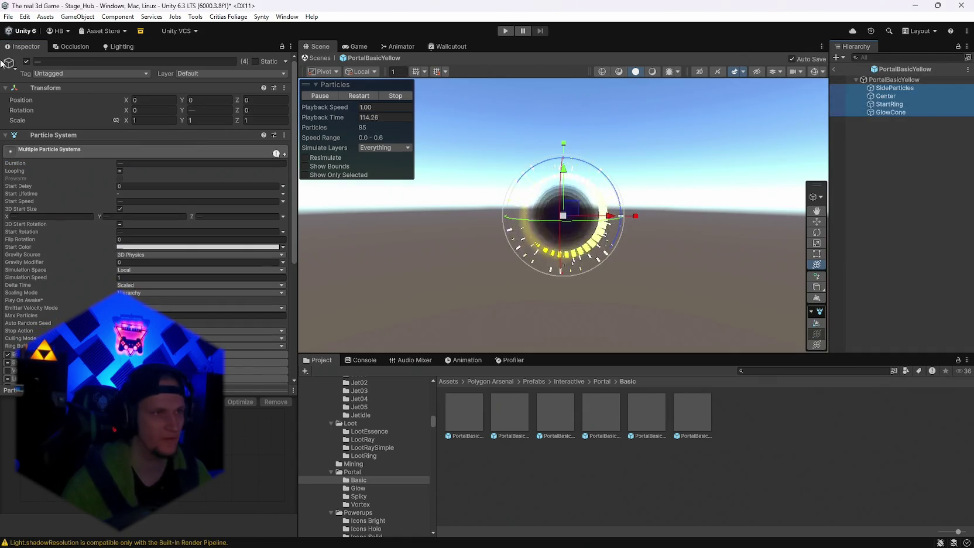
{"action": "left_click", "coordinate": [26, 62]}
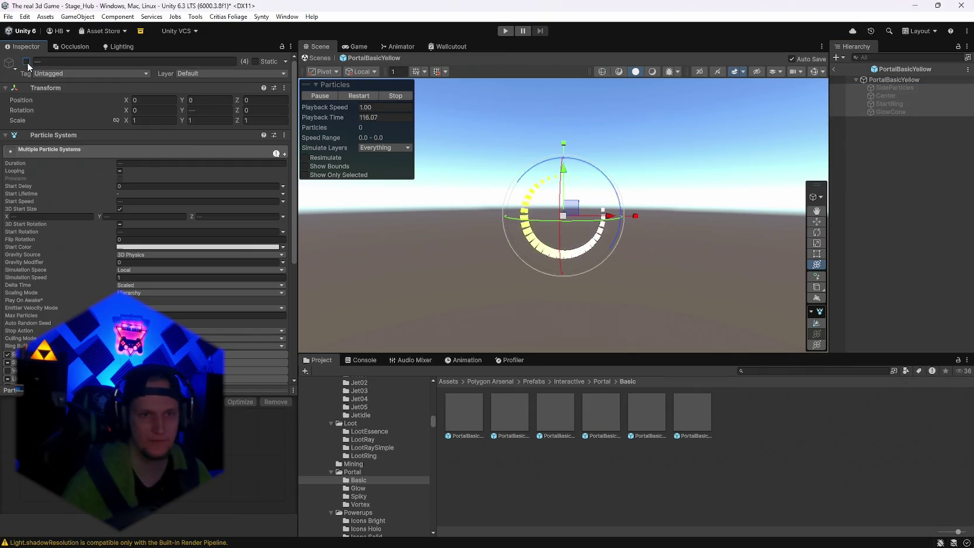
{"action": "left_click", "coordinate": [885, 80]}
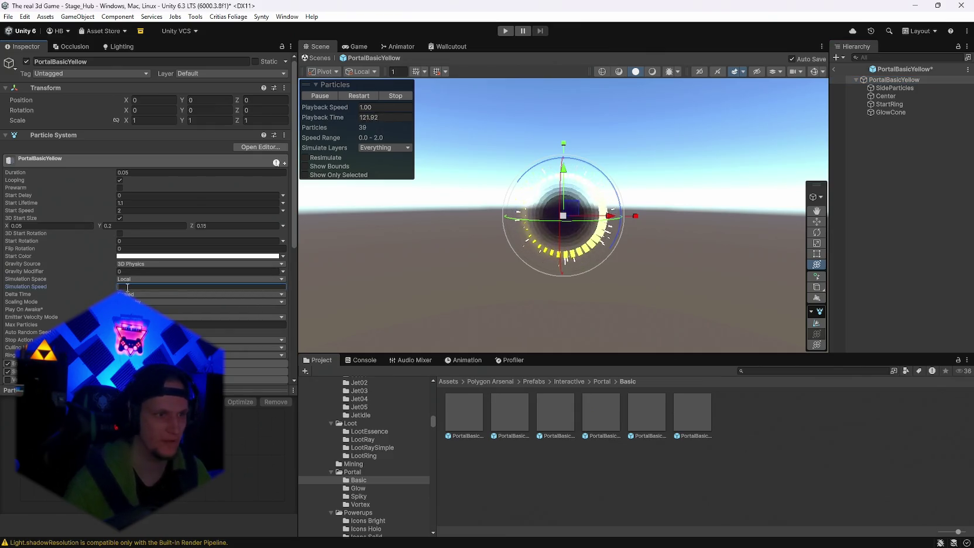
Step: Give the root system one uniform start size and list the Spiky portal prefabs
{"action": "left_click", "coordinate": [120, 218]}
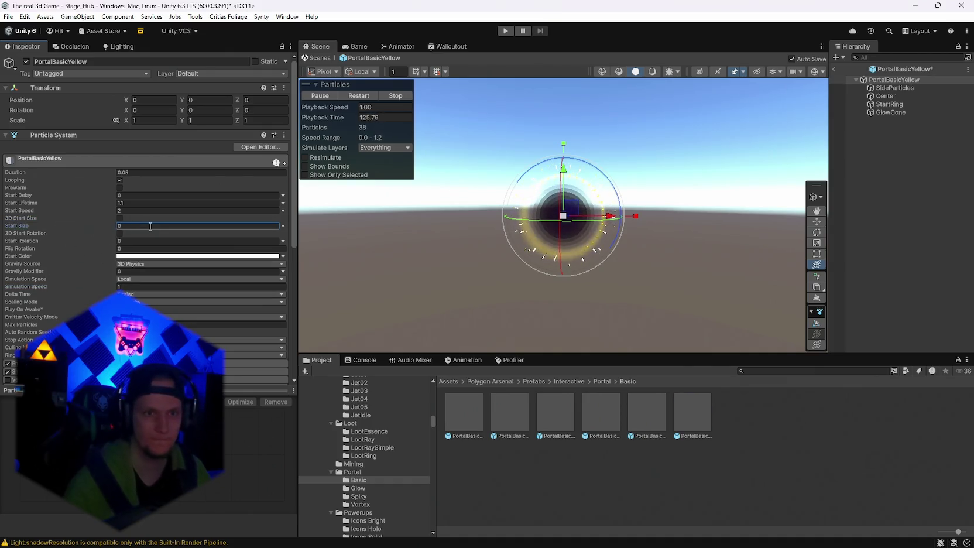
{"action": "left_click_drag", "start_coordinate": [680, 188], "coordinate": [636, 204]}
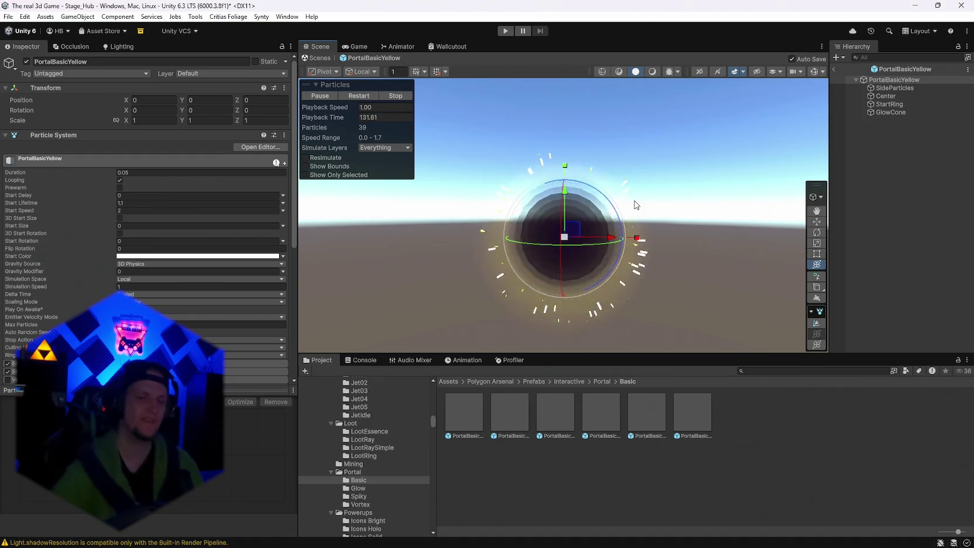
{"action": "scroll", "coordinate": [375, 464], "scroll_direction": "down", "scroll_amount": 2}
{"action": "left_click", "coordinate": [360, 466]}
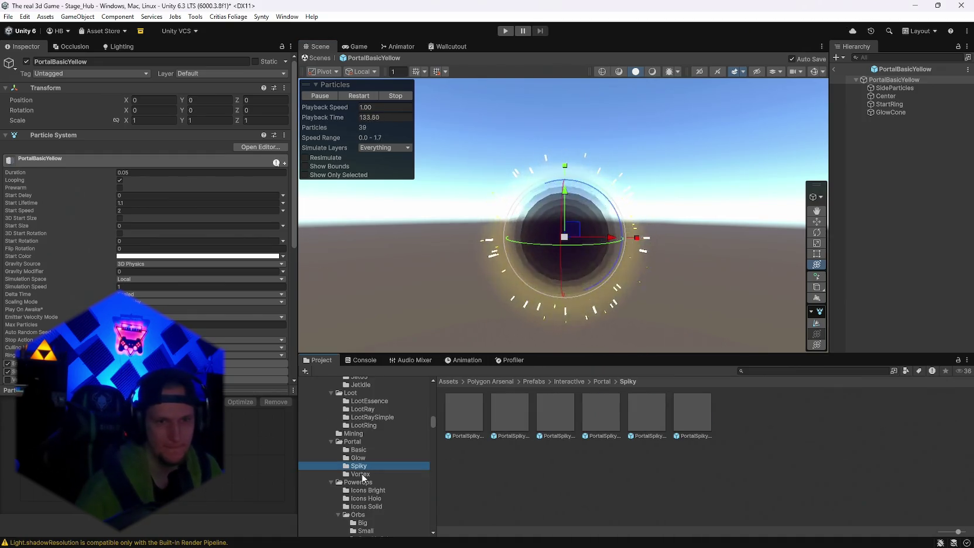
Step: Preview PortalSpikyBlue, PortalSpikyPink and the Blue, Green and Pink VortexPortal effects
{"action": "double_click", "coordinate": [466, 415]}
{"action": "double_click", "coordinate": [565, 410]}
{"action": "left_click", "coordinate": [360, 474]}
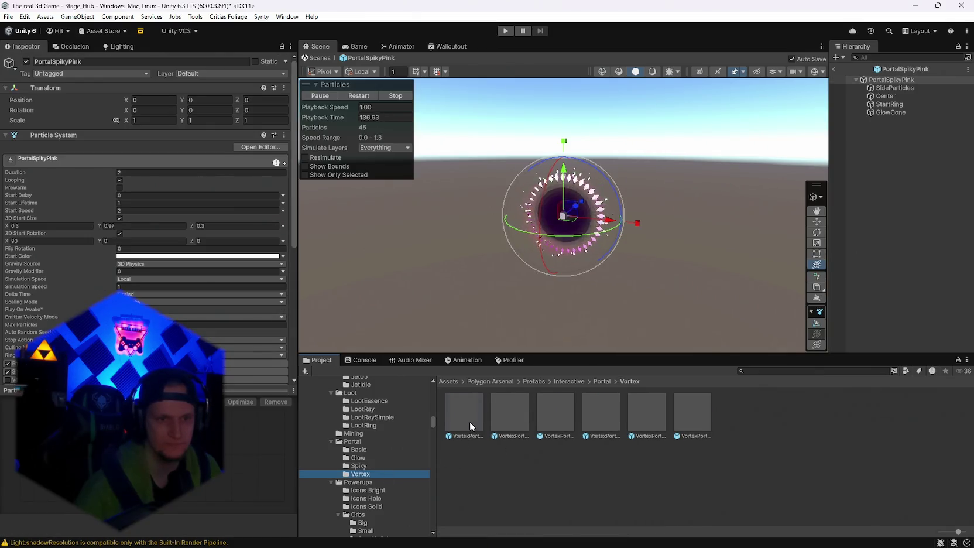
{"action": "double_click", "coordinate": [468, 416]}
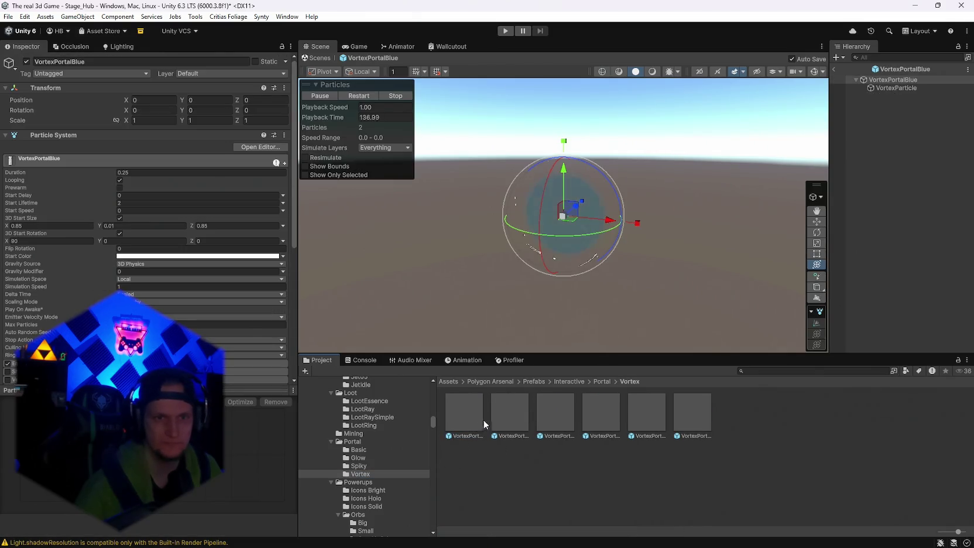
{"action": "double_click", "coordinate": [515, 426]}
{"action": "double_click", "coordinate": [565, 418]}
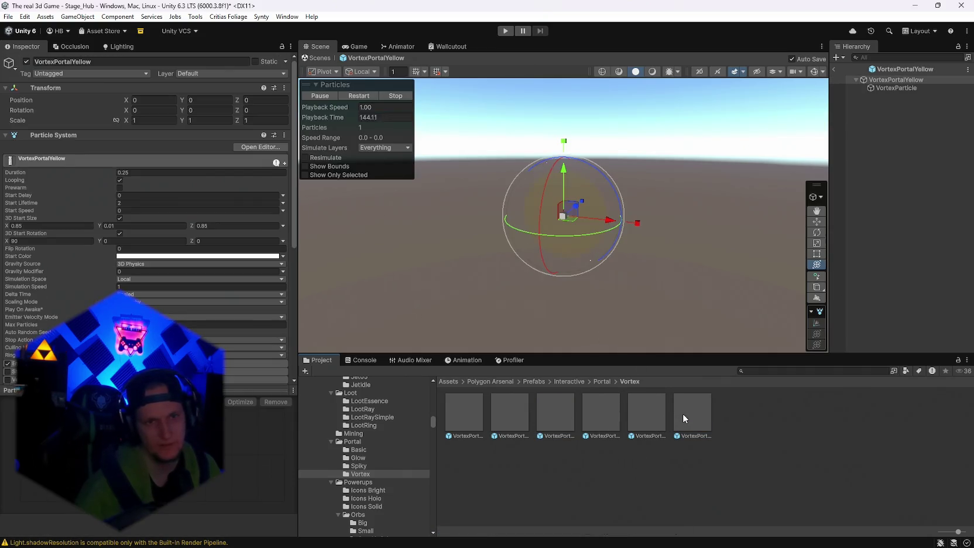
Step: Preview PowerIconAmmoSinglev3 from Icons Bright, browse Icons Solid and Orbs, then preview SparkleBlue
{"action": "scroll", "coordinate": [371, 445], "scroll_direction": "down", "scroll_amount": 2}
{"action": "left_click", "coordinate": [366, 460]}
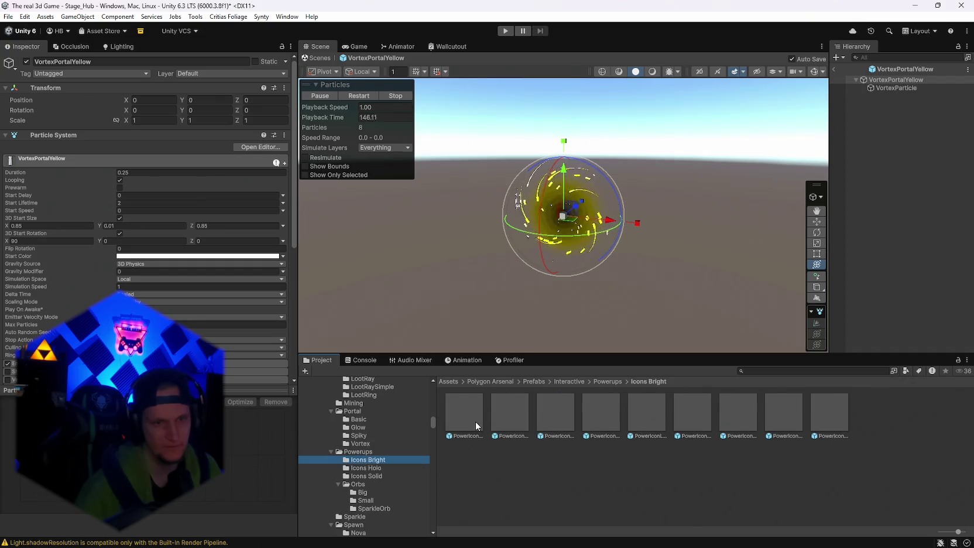
{"action": "double_click", "coordinate": [475, 422]}
{"action": "left_click", "coordinate": [369, 468]}
{"action": "left_click", "coordinate": [369, 475]}
{"action": "left_click", "coordinate": [357, 484]}
{"action": "scroll", "coordinate": [375, 492], "scroll_direction": "down", "scroll_amount": 2}
{"action": "left_click", "coordinate": [355, 485]}
{"action": "double_click", "coordinate": [468, 411]}
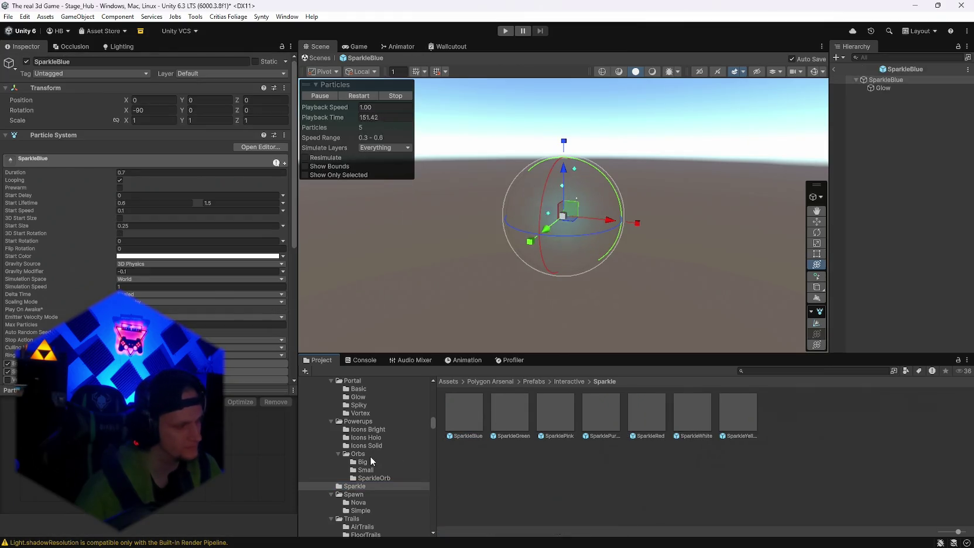
Step: Preview the SpawnNovaBlue and SpawnSimpleBlue spawn effects
{"action": "scroll", "coordinate": [372, 456], "scroll_direction": "down", "scroll_amount": 2}
{"action": "left_click", "coordinate": [358, 441]}
{"action": "double_click", "coordinate": [474, 419]}
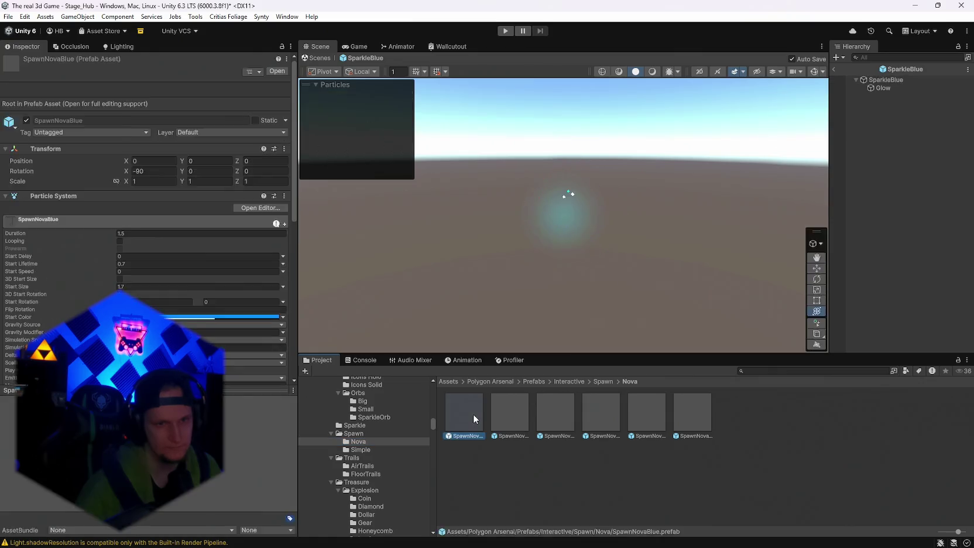
{"action": "left_click", "coordinate": [359, 449]}
{"action": "double_click", "coordinate": [472, 416]}
Step: Preview the AirTrails effects from BrightSmokeTrail through SparklyTrail
{"action": "left_click", "coordinate": [365, 465]}
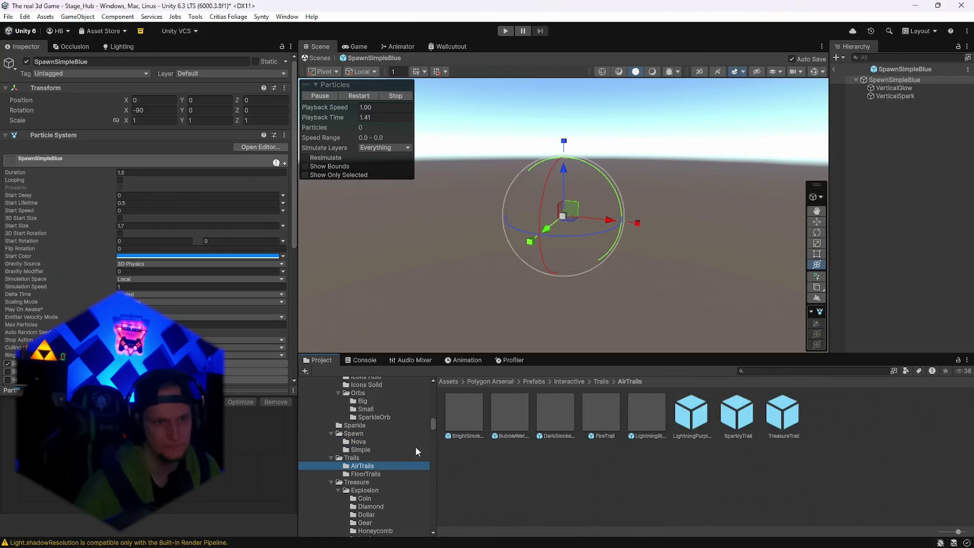
{"action": "double_click", "coordinate": [476, 410]}
{"action": "double_click", "coordinate": [519, 407]}
{"action": "double_click", "coordinate": [558, 417]}
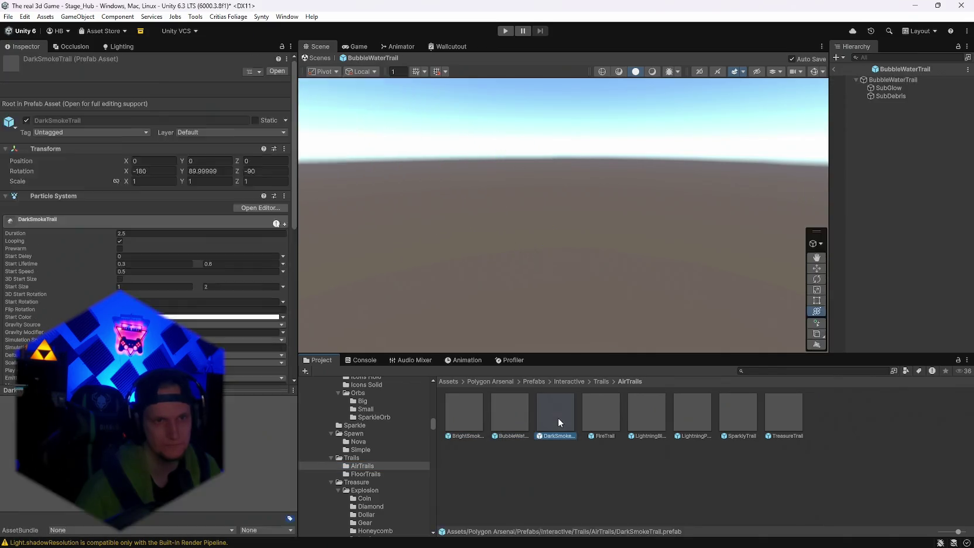
{"action": "double_click", "coordinate": [611, 420]}
{"action": "double_click", "coordinate": [644, 409]}
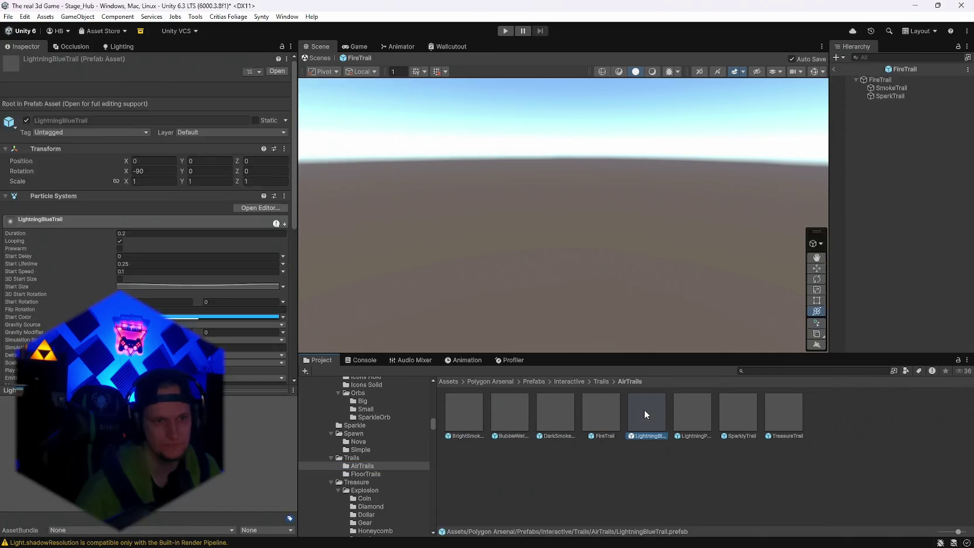
{"action": "double_click", "coordinate": [688, 407]}
{"action": "left_click", "coordinate": [742, 414]}
{"action": "double_click", "coordinate": [742, 414]}
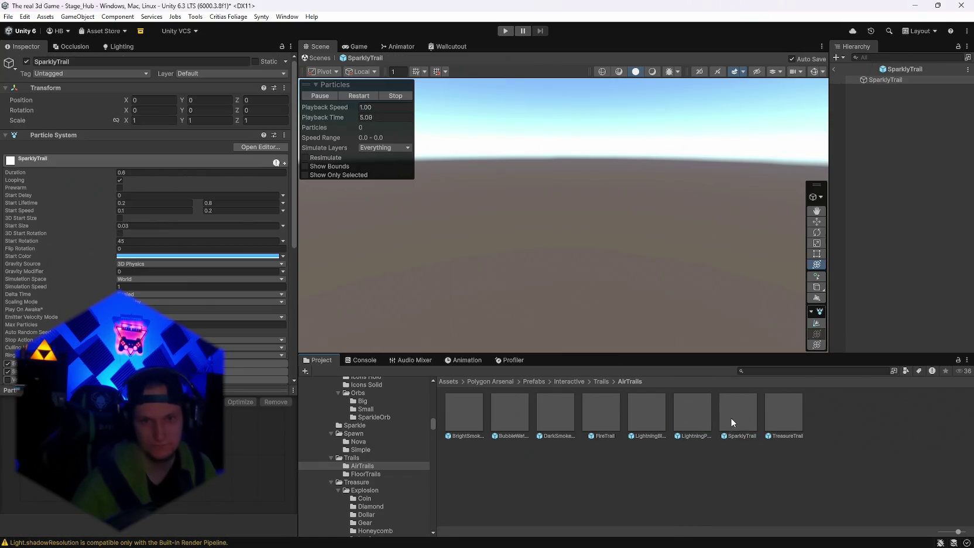
{"action": "mouse_move", "coordinate": [644, 210]}
{"action": "left_mouse_down"}
{"action": "mouse_move", "coordinate": [632, 176]}
{"action": "mouse_move", "coordinate": [675, 219]}
{"action": "mouse_move", "coordinate": [684, 196]}
{"action": "mouse_move", "coordinate": [674, 223]}
{"action": "mouse_move", "coordinate": [616, 231]}
{"action": "left_mouse_up"}
{"action": "left_click", "coordinate": [639, 237]}
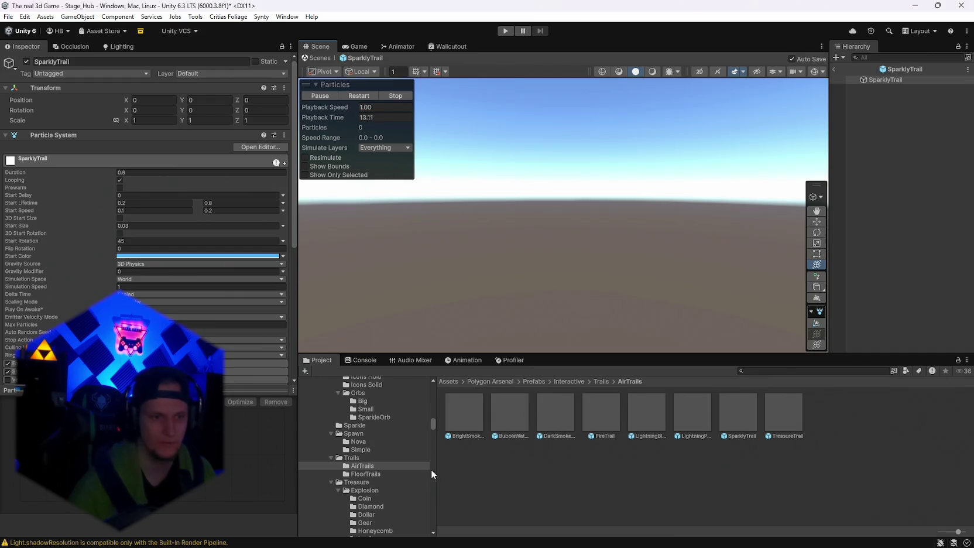
Step: Preview CoinExplosionGold from the Treasure Explosion folder
{"action": "left_click", "coordinate": [357, 481]}
{"action": "left_click", "coordinate": [363, 490]}
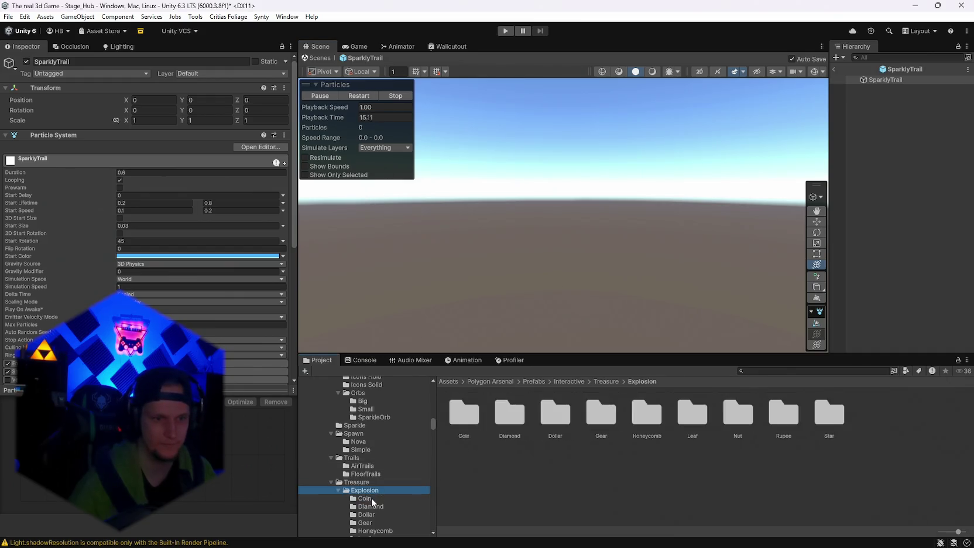
{"action": "scroll", "coordinate": [383, 493], "scroll_direction": "down", "scroll_amount": 3}
{"action": "left_click", "coordinate": [371, 438]}
{"action": "left_click", "coordinate": [474, 420]}
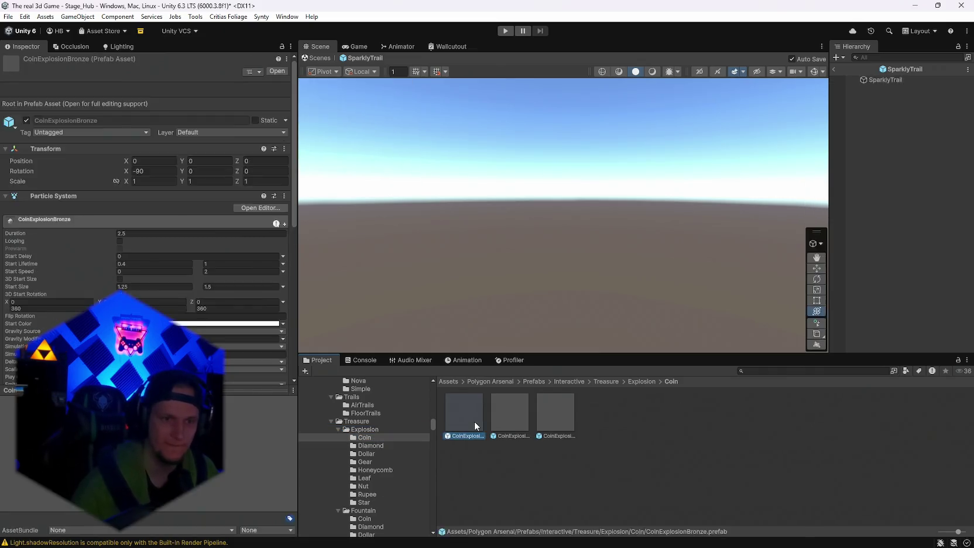
{"action": "double_click", "coordinate": [505, 414]}
Step: Preview CoinFountainBronze, CoinFountainGold, DiamondFountainBlue and DollarFountain
{"action": "left_click", "coordinate": [369, 445]}
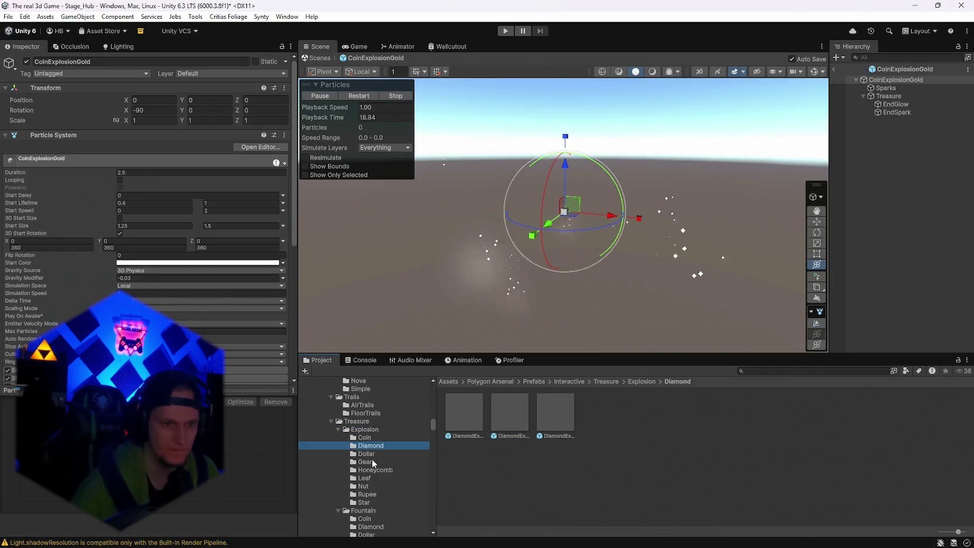
{"action": "scroll", "coordinate": [377, 508], "scroll_direction": "down", "scroll_amount": 2}
{"action": "left_click", "coordinate": [364, 458]}
{"action": "double_click", "coordinate": [473, 411]}
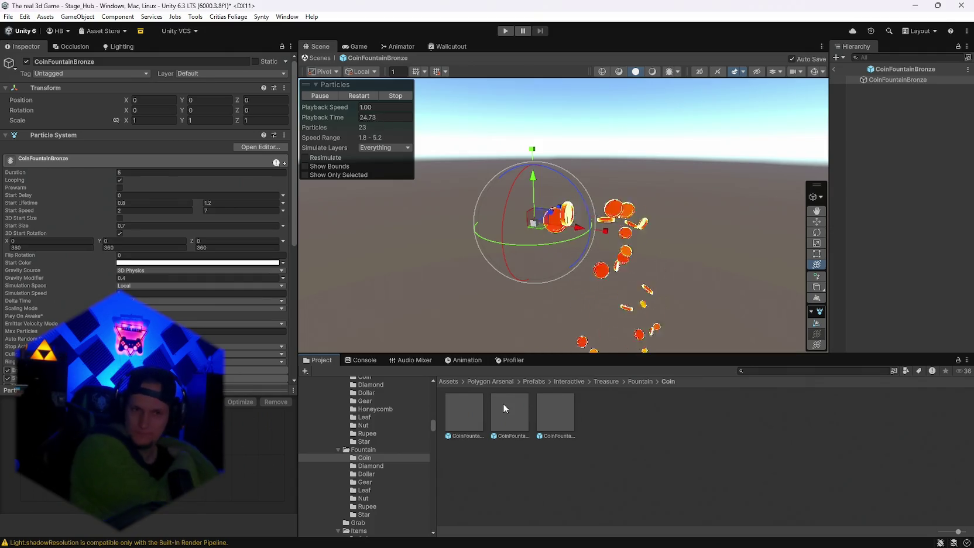
{"action": "double_click", "coordinate": [502, 403]}
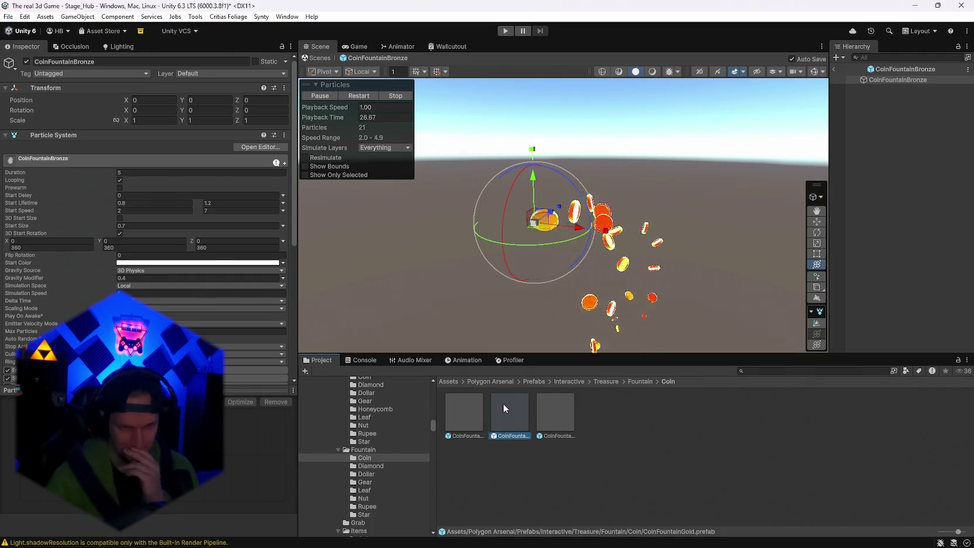
{"action": "left_click", "coordinate": [370, 465]}
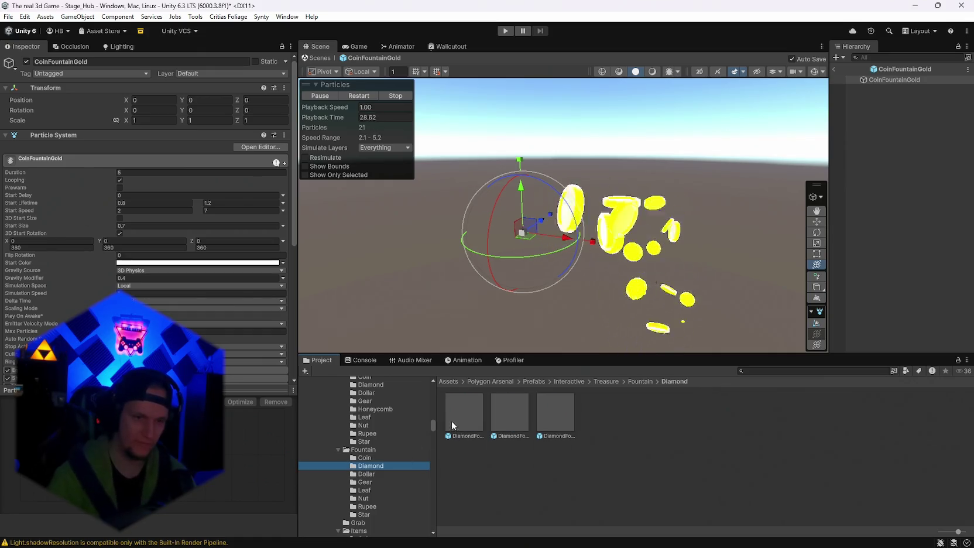
{"action": "double_click", "coordinate": [468, 415]}
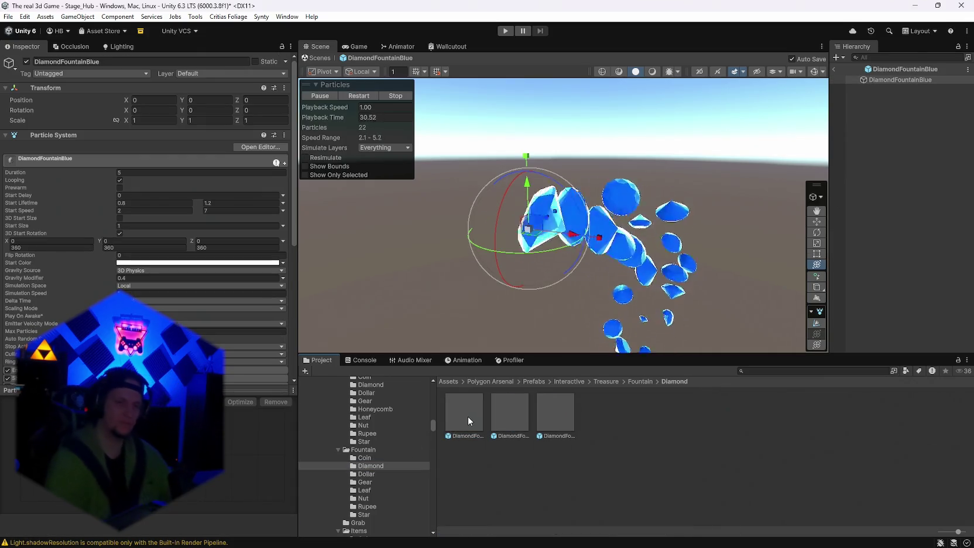
{"action": "left_click", "coordinate": [373, 473]}
{"action": "double_click", "coordinate": [459, 418]}
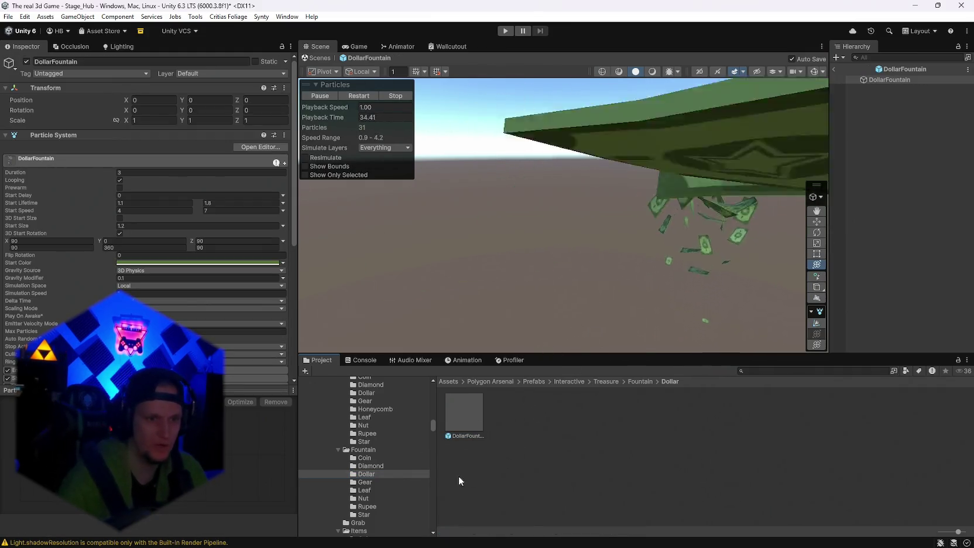
Step: Preview GearFountainBronze, LeafFountainBronze, NutFountainBronze and RupeeFountainBlue
{"action": "left_click", "coordinate": [365, 481]}
{"action": "double_click", "coordinate": [477, 412]}
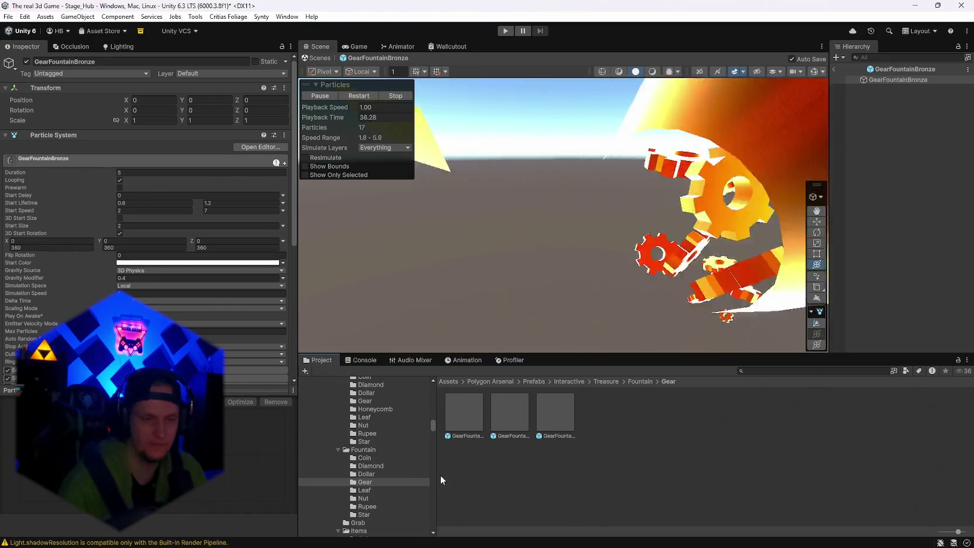
{"action": "left_click", "coordinate": [364, 490]}
{"action": "double_click", "coordinate": [475, 406]}
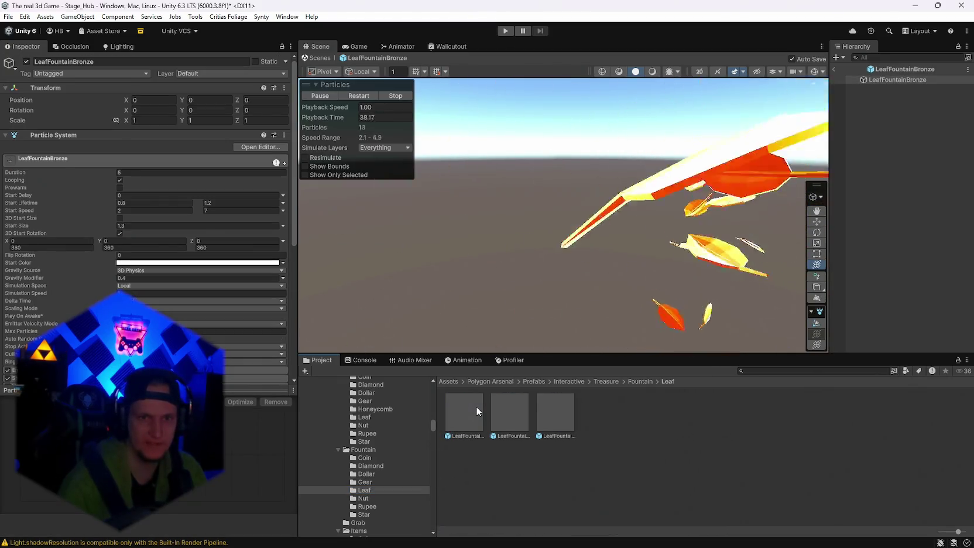
{"action": "left_click", "coordinate": [362, 498]}
{"action": "double_click", "coordinate": [464, 414]}
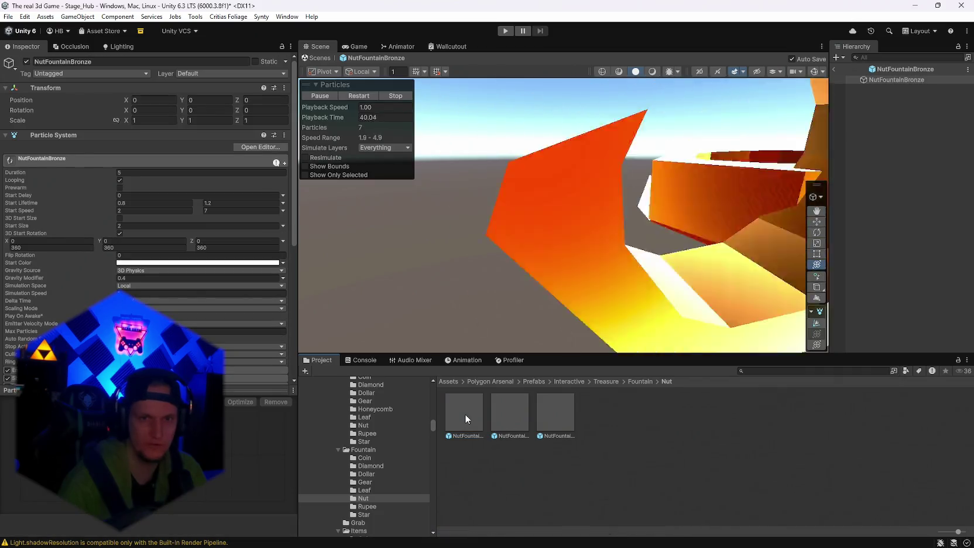
{"action": "left_click", "coordinate": [367, 506]}
{"action": "double_click", "coordinate": [464, 413]}
{"action": "scroll", "coordinate": [497, 275], "scroll_direction": "down", "scroll_amount": 5}
Step: Tilt the rupee emitter around its X axis and watch the fountain from another angle
{"action": "left_click_drag", "start_coordinate": [456, 256], "coordinate": [442, 253]}
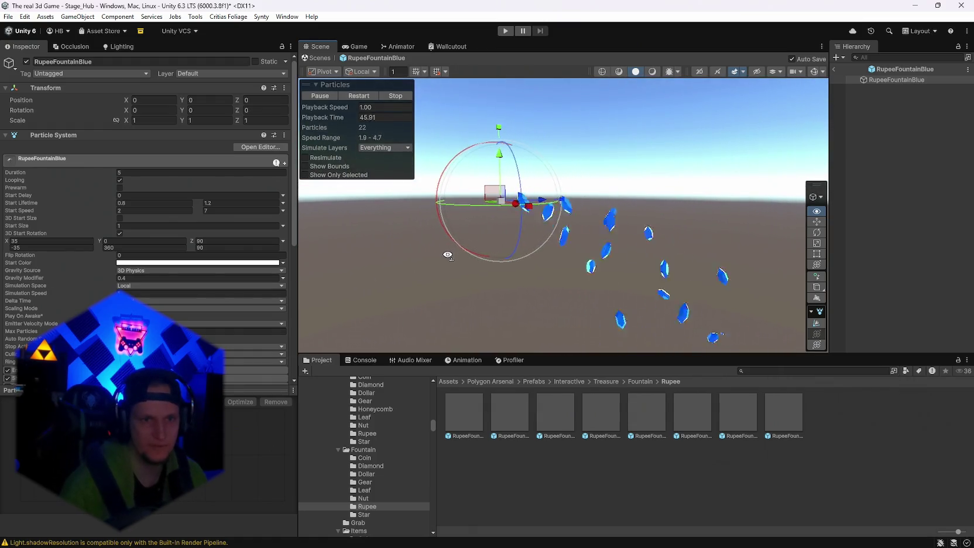
{"action": "mouse_move", "coordinate": [468, 161]}
{"action": "left_mouse_down"}
{"action": "mouse_move", "coordinate": [459, 159]}
{"action": "mouse_move", "coordinate": [394, 223]}
{"action": "mouse_move", "coordinate": [377, 262]}
{"action": "left_mouse_up"}
{"action": "left_click_drag", "start_coordinate": [577, 282], "coordinate": [682, 234]}
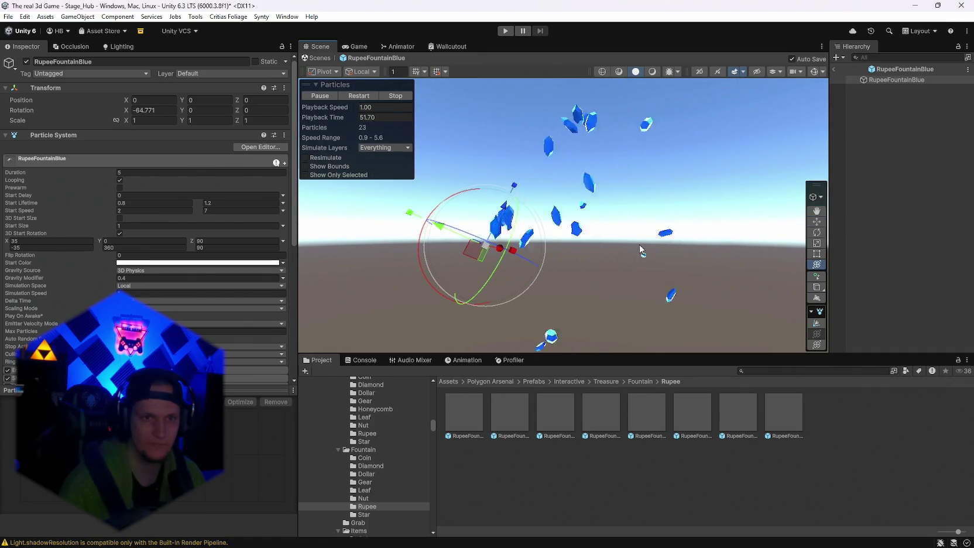
Step: Preview RupeeFountainBronze, Gold and Green, then reselect the RupeeFountainBlue asset
{"action": "double_click", "coordinate": [512, 413]}
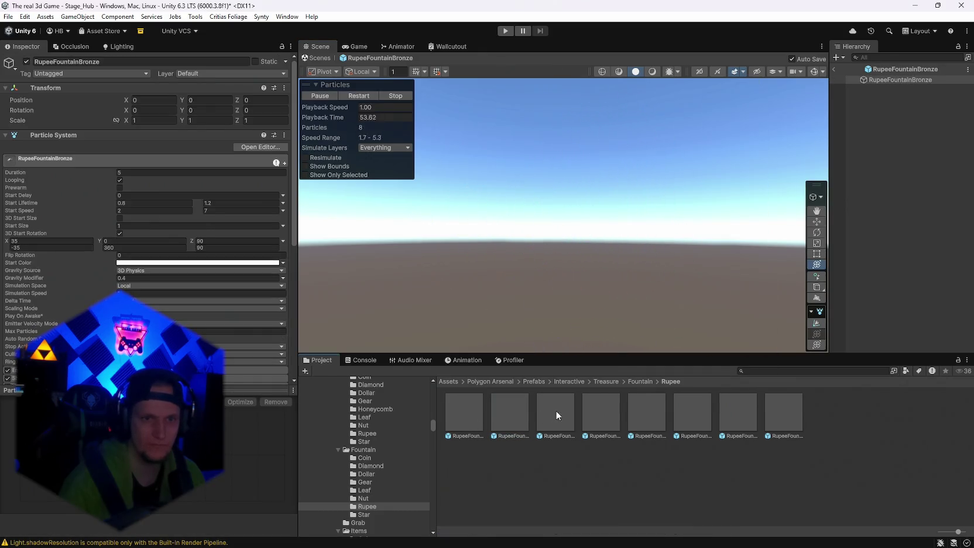
{"action": "double_click", "coordinate": [608, 419]}
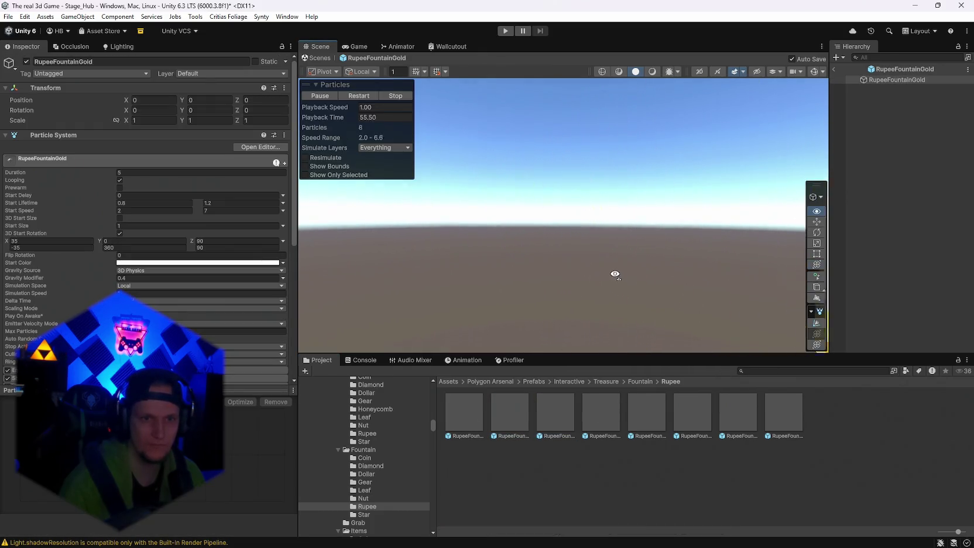
{"action": "double_click", "coordinate": [647, 413]}
{"action": "mouse_move", "coordinate": [526, 254]}
{"action": "left_mouse_down"}
{"action": "mouse_move", "coordinate": [515, 252]}
{"action": "mouse_move", "coordinate": [582, 252]}
{"action": "left_mouse_up"}
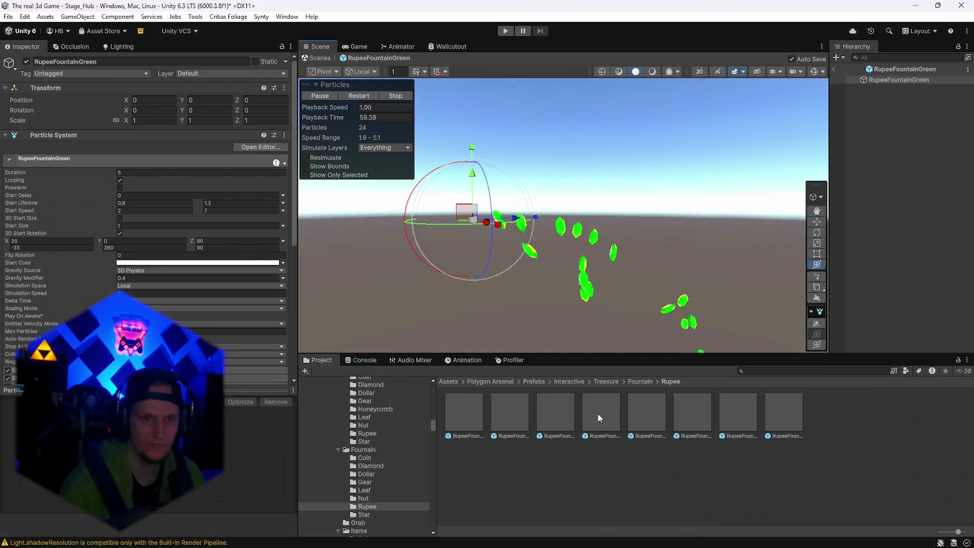
{"action": "left_click", "coordinate": [475, 417]}
Step: Search the Project for 'level' and inspect the Level folder and LevelUpUIManager script
{"action": "left_click", "coordinate": [772, 409], "text": "shift"}
{"action": "left_click", "coordinate": [746, 371]}
{"action": "type", "text": "levelup"}
{"action": "key", "text": "BackSpace"}
{"action": "key", "text": "BackSpace"}
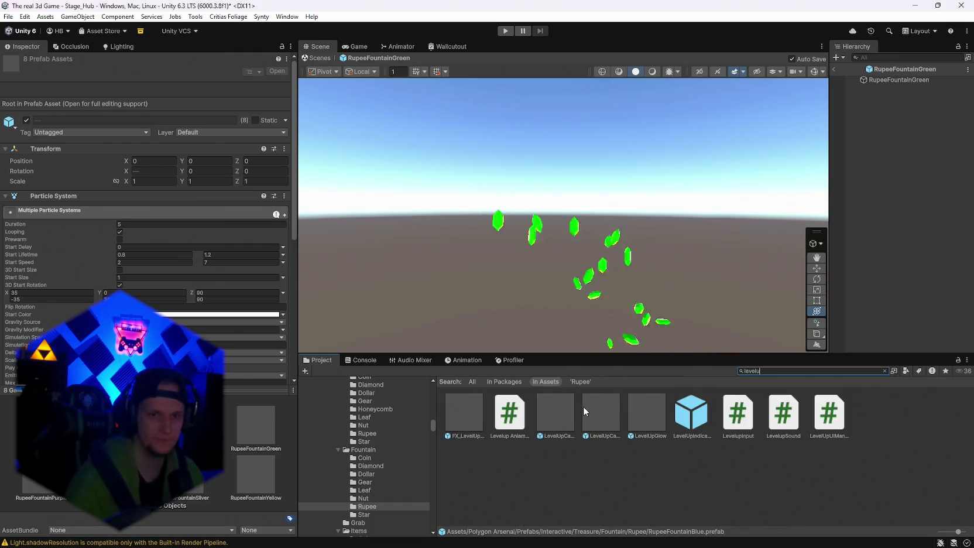
{"action": "left_click", "coordinate": [464, 427]}
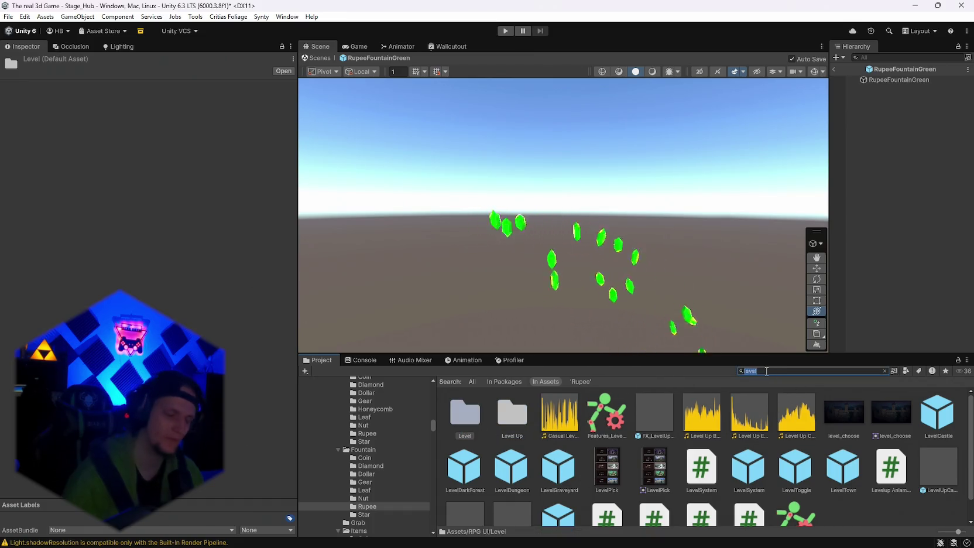
{"action": "type", "text": "up"}
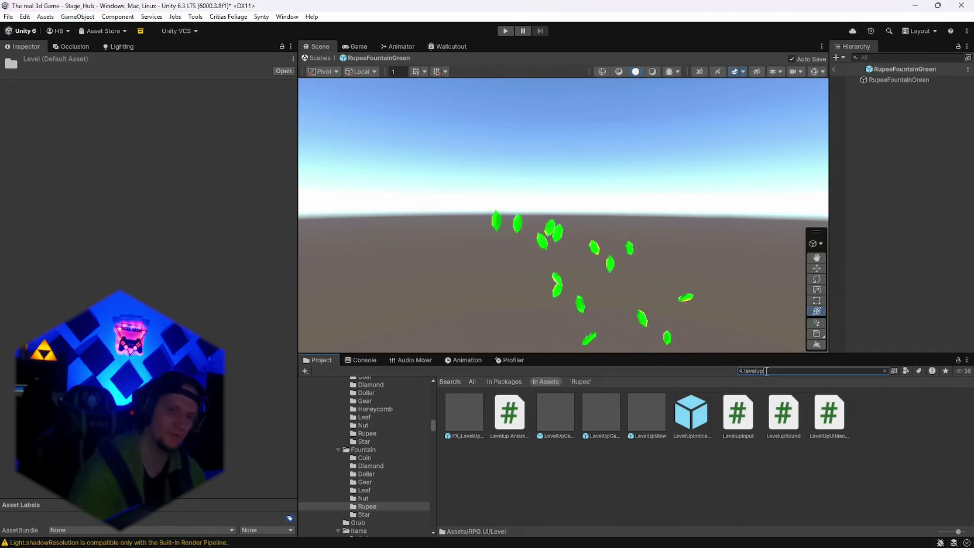
{"action": "left_click", "coordinate": [826, 424]}
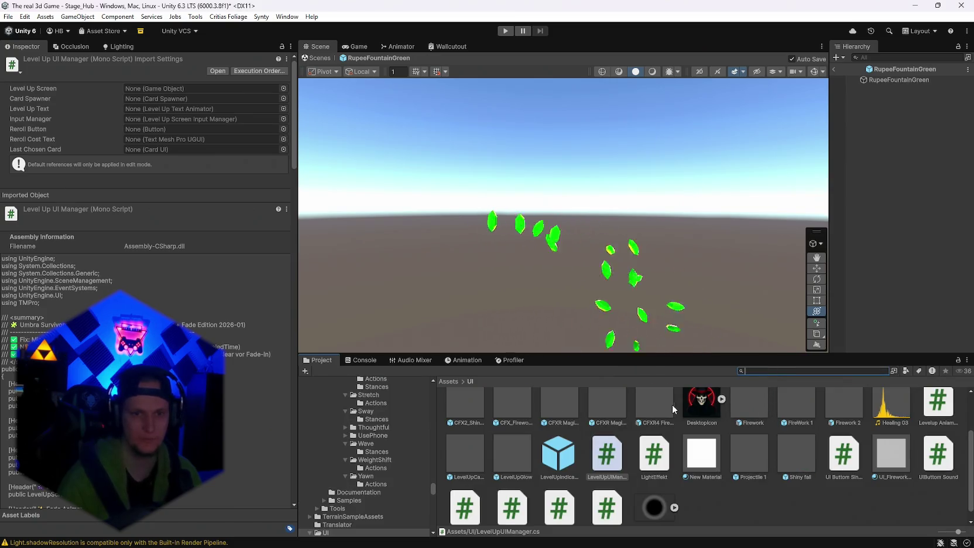
Step: Clear the search, browse Assets/UI and delete the eight selected RupeeFountain prefabs
{"action": "left_click", "coordinate": [723, 513]}
{"action": "scroll", "coordinate": [723, 513], "scroll_direction": "up", "scroll_amount": 2}
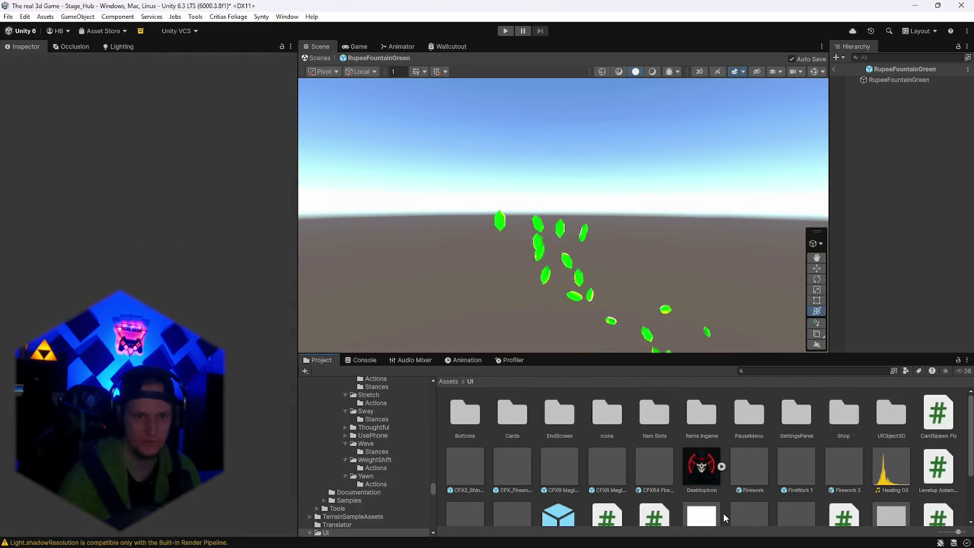
{"action": "scroll", "coordinate": [723, 512], "scroll_direction": "down", "scroll_amount": 1}
{"action": "scroll", "coordinate": [723, 512], "scroll_direction": "down", "scroll_amount": 1}
{"action": "scroll", "coordinate": [722, 513], "scroll_direction": "up", "scroll_amount": 1}
{"action": "scroll", "coordinate": [353, 492], "scroll_direction": "down", "scroll_amount": 2}
{"action": "scroll", "coordinate": [353, 493], "scroll_direction": "down", "scroll_amount": 1}
{"action": "scroll", "coordinate": [668, 466], "scroll_direction": "up", "scroll_amount": 1}
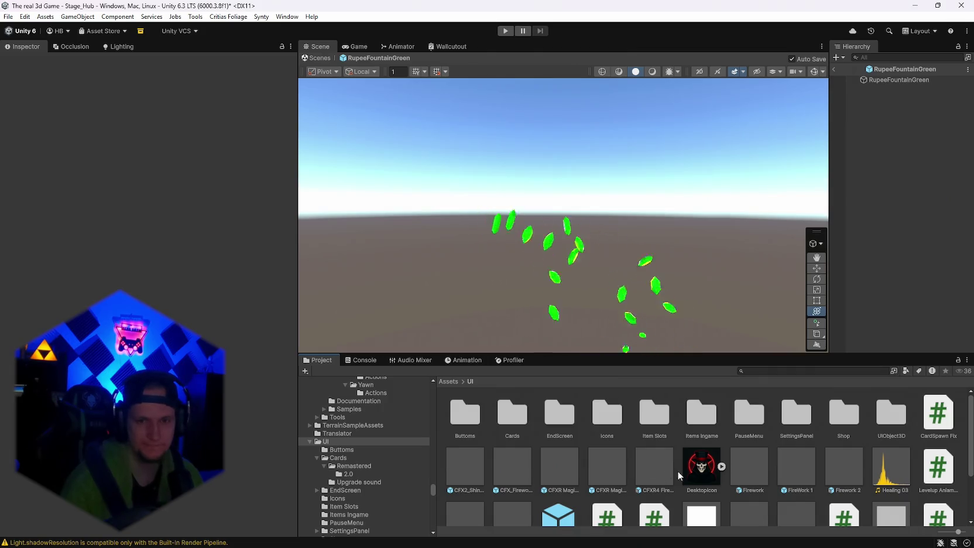
{"action": "scroll", "coordinate": [675, 476], "scroll_direction": "down", "scroll_amount": 1}
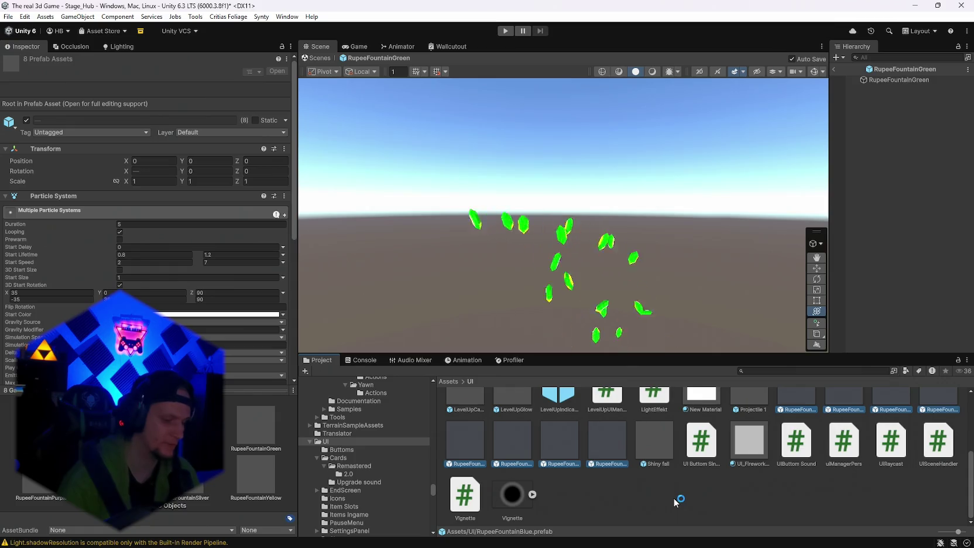
{"action": "key", "text": "Delete"}
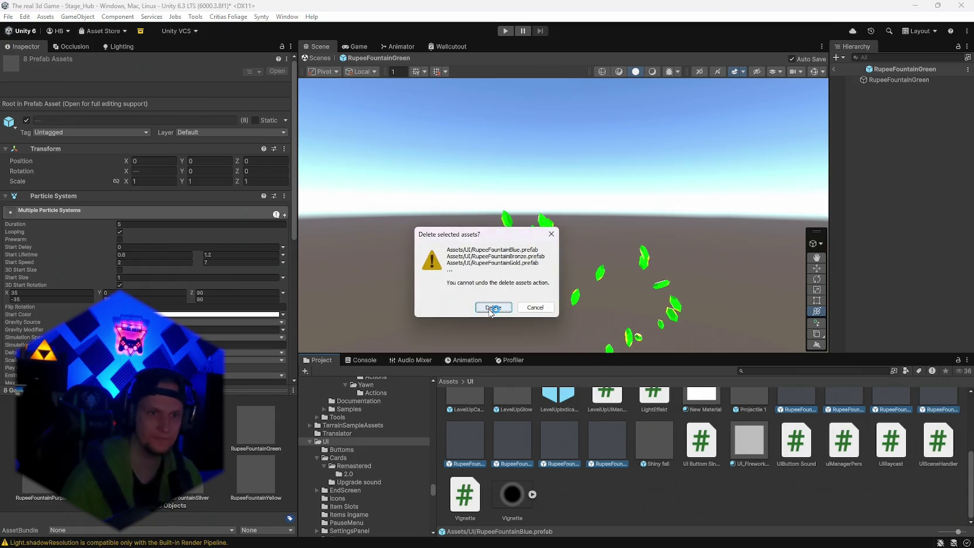
Step: Confirm the deletion, then create and open a new 'Level up hintergrund' folder in Assets/UI
{"action": "left_click", "coordinate": [489, 309]}
{"action": "right_click", "coordinate": [754, 506]}
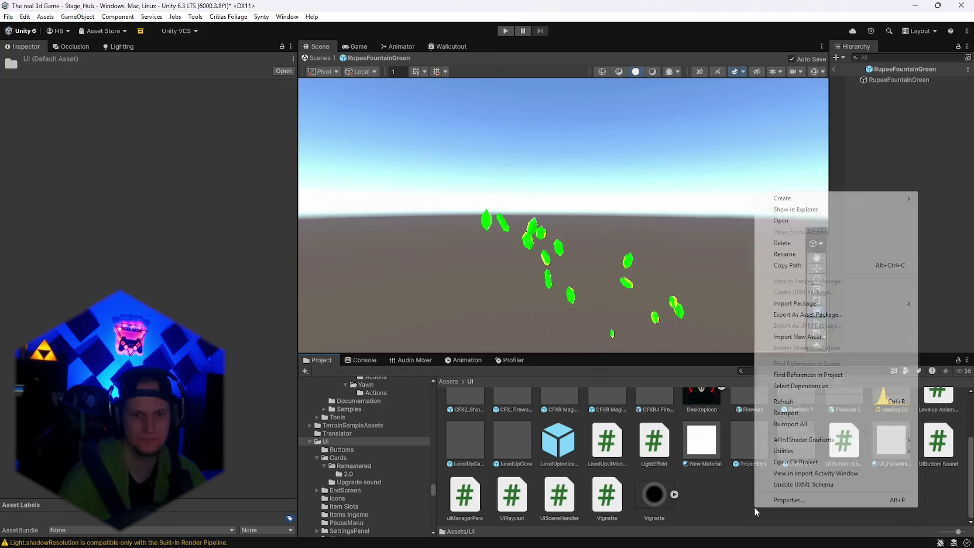
{"action": "mouse_move", "coordinate": [781, 198]}
{"action": "left_click", "coordinate": [674, 127]}
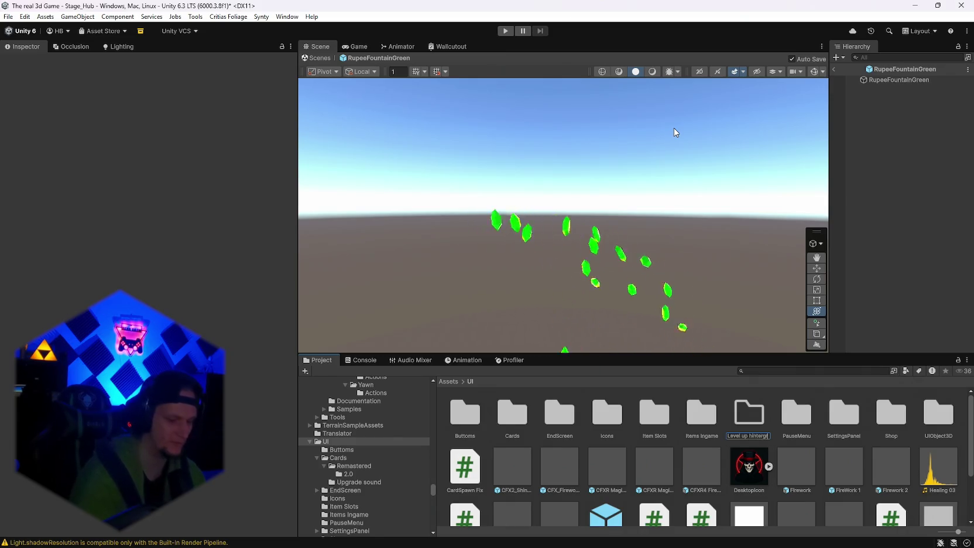
{"action": "type", "text": "und"}
{"action": "key", "text": "Return"}
{"action": "double_click", "coordinate": [733, 414]}
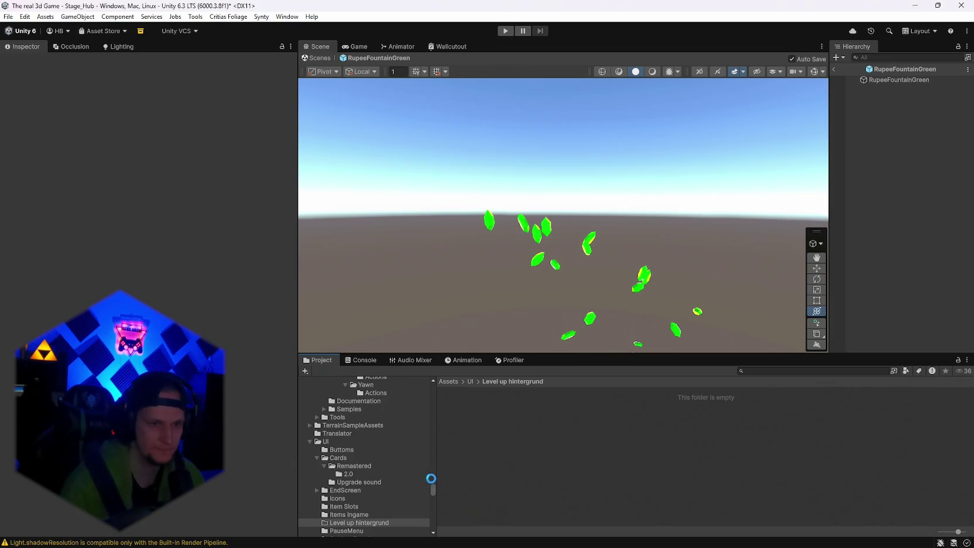
Step: Drag the eight RupeeFountain prefabs into the folder and browse the Coin effect prefabs
{"action": "mouse_move", "coordinate": [435, 487]}
{"action": "left_mouse_down"}
{"action": "mouse_move", "coordinate": [433, 525]}
{"action": "mouse_move", "coordinate": [438, 428]}
{"action": "left_mouse_up"}
{"action": "scroll", "coordinate": [395, 467], "scroll_direction": "up", "scroll_amount": 10}
{"action": "scroll", "coordinate": [398, 477], "scroll_direction": "down", "scroll_amount": 5}
{"action": "left_click", "coordinate": [369, 445]}
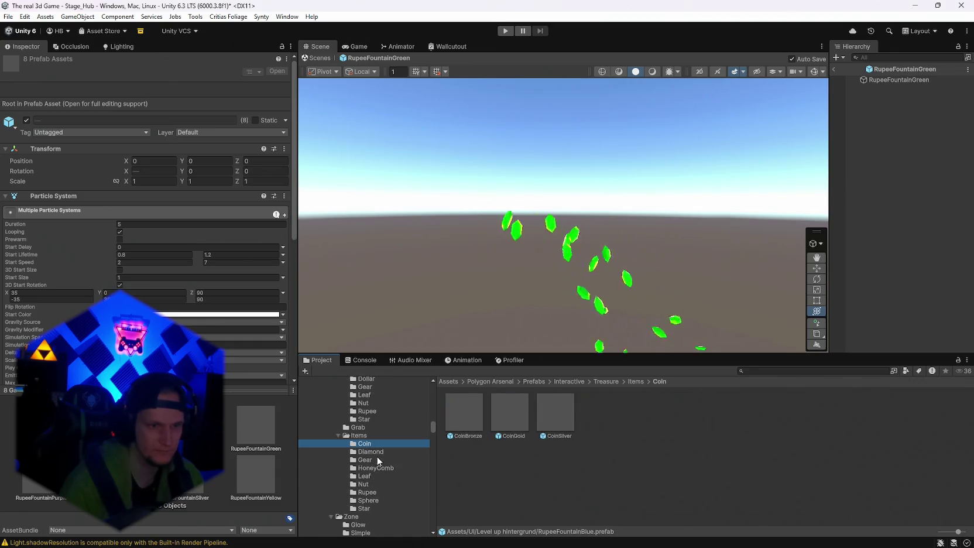
{"action": "scroll", "coordinate": [374, 469], "scroll_direction": "down", "scroll_amount": 2}
Step: Preview the CoinBronze, GearBronze and SphereBlue effects, browsing the Leaf prefabs along the way
{"action": "left_click", "coordinate": [474, 407]}
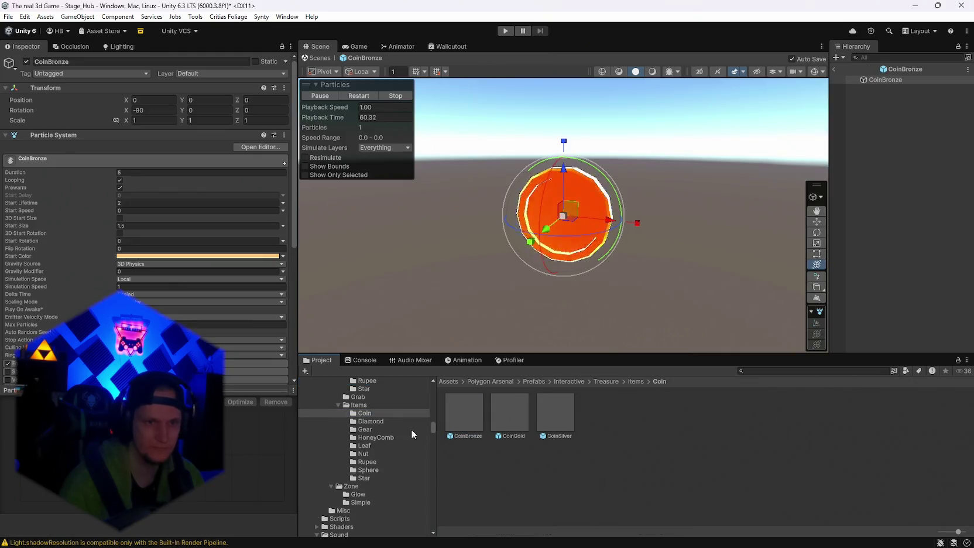
{"action": "left_click", "coordinate": [470, 418]}
{"action": "left_click", "coordinate": [377, 443]}
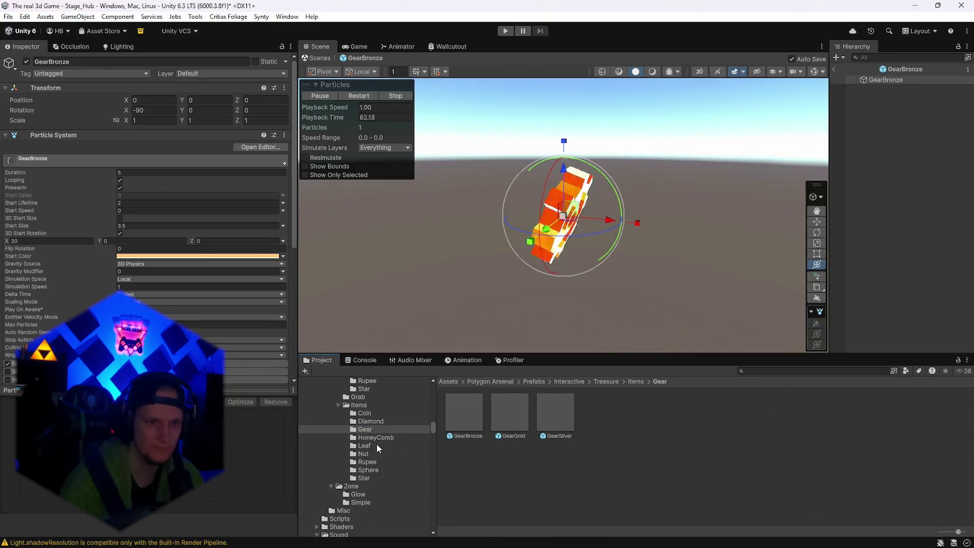
{"action": "left_click", "coordinate": [474, 425]}
{"action": "left_click", "coordinate": [368, 470]}
{"action": "double_click", "coordinate": [477, 407]}
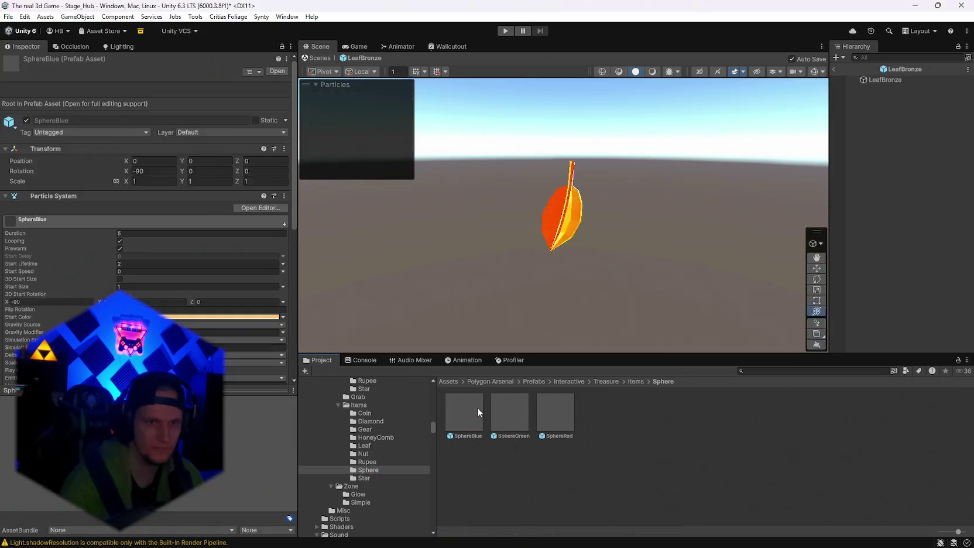
Step: Preview RupeeBlue, StarBronze and GlowZoneBlue, then open the Misc effects with ChainLoop
{"action": "left_click", "coordinate": [367, 462]}
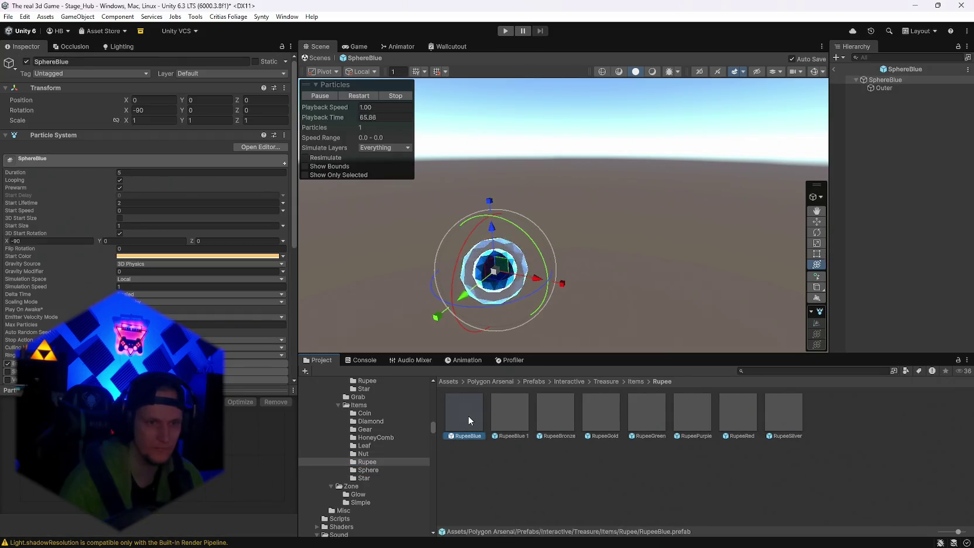
{"action": "double_click", "coordinate": [468, 414]}
{"action": "left_click", "coordinate": [363, 477]}
{"action": "left_click", "coordinate": [453, 421]}
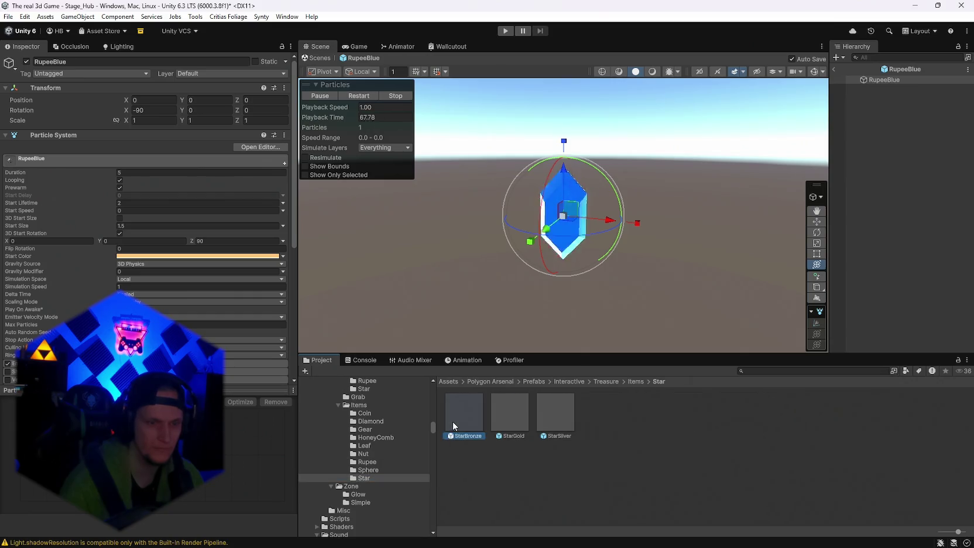
{"action": "double_click", "coordinate": [470, 424]}
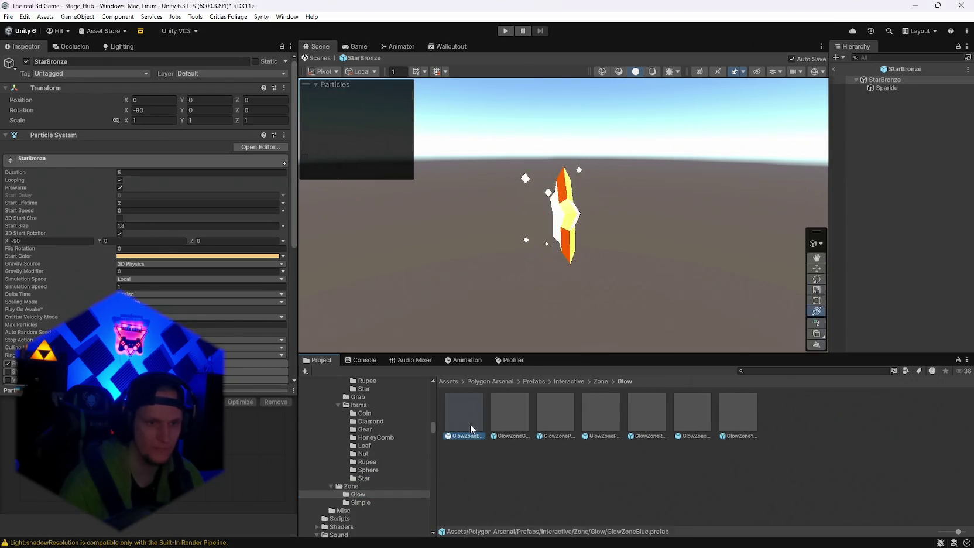
{"action": "left_click", "coordinate": [361, 502]}
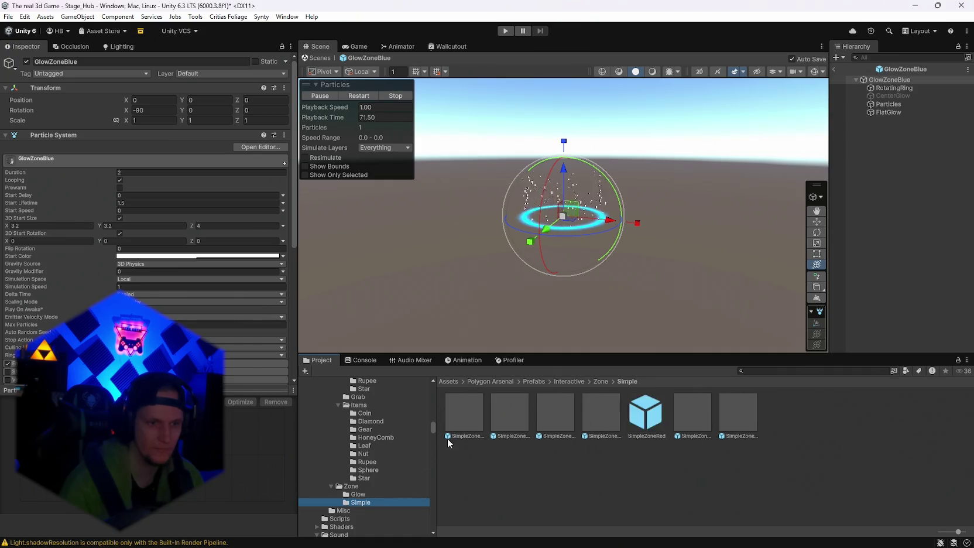
{"action": "double_click", "coordinate": [474, 423]}
Step: Preview ChainTargetCircle, MagicSparkExplosionRed, CrystalGrowthGreen, FlamethrowerBlocky, GhostStream, HeavyArtsyExplosion, IcePrison and HeavyArtsyExplosion2
{"action": "double_click", "coordinate": [519, 406]}
{"action": "double_click", "coordinate": [559, 457]}
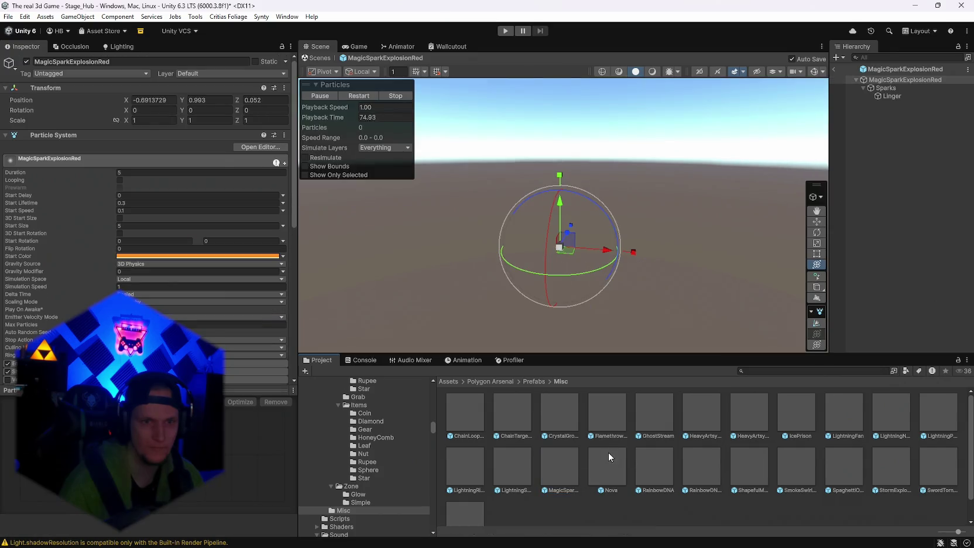
{"action": "double_click", "coordinate": [577, 396]}
{"action": "double_click", "coordinate": [615, 408]}
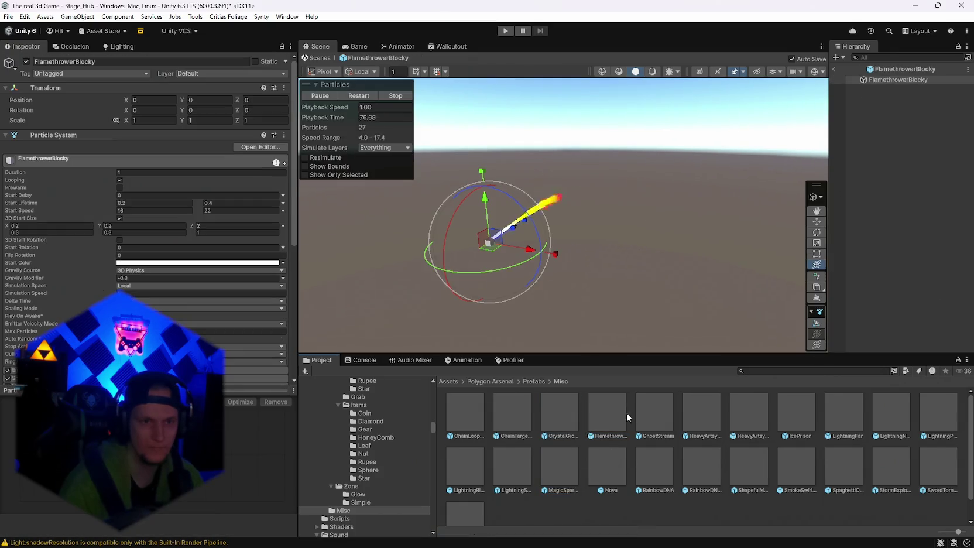
{"action": "double_click", "coordinate": [657, 407]}
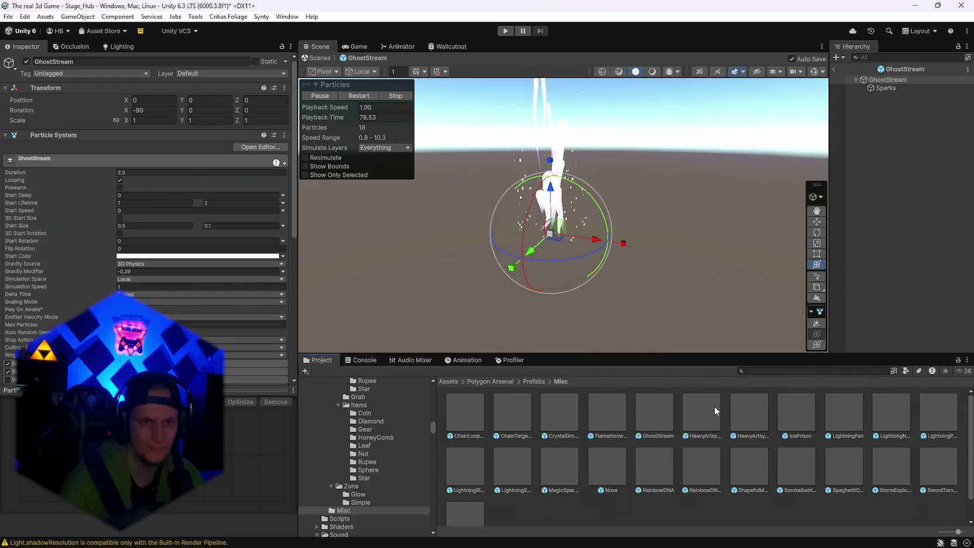
{"action": "double_click", "coordinate": [714, 405]}
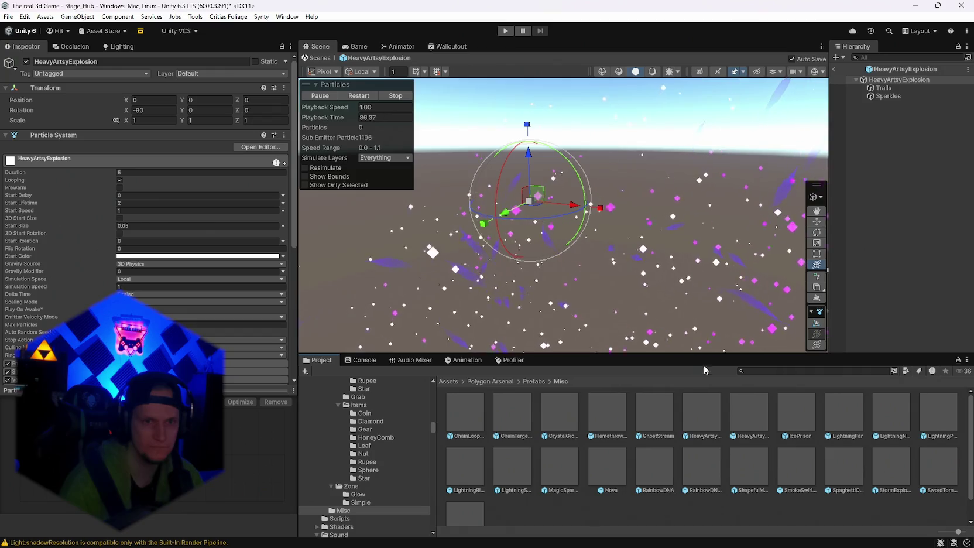
{"action": "double_click", "coordinate": [796, 416]}
{"action": "double_click", "coordinate": [762, 418]}
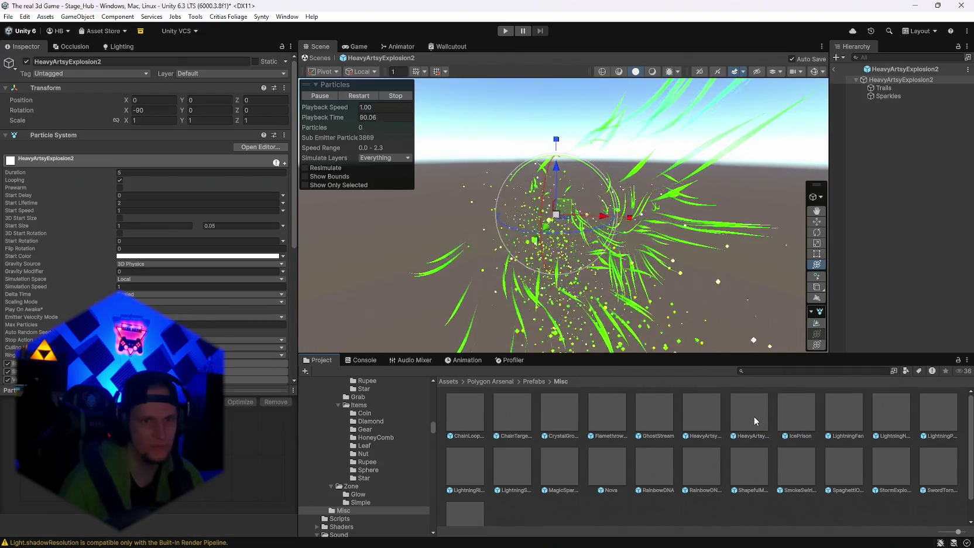
Step: Set HeavyArtsyExplosion2's Emission Rate over Time to 100, then preview RainbowDNA2
{"action": "scroll", "coordinate": [28, 282], "scroll_direction": "down", "scroll_amount": 3}
{"action": "left_click", "coordinate": [26, 281]}
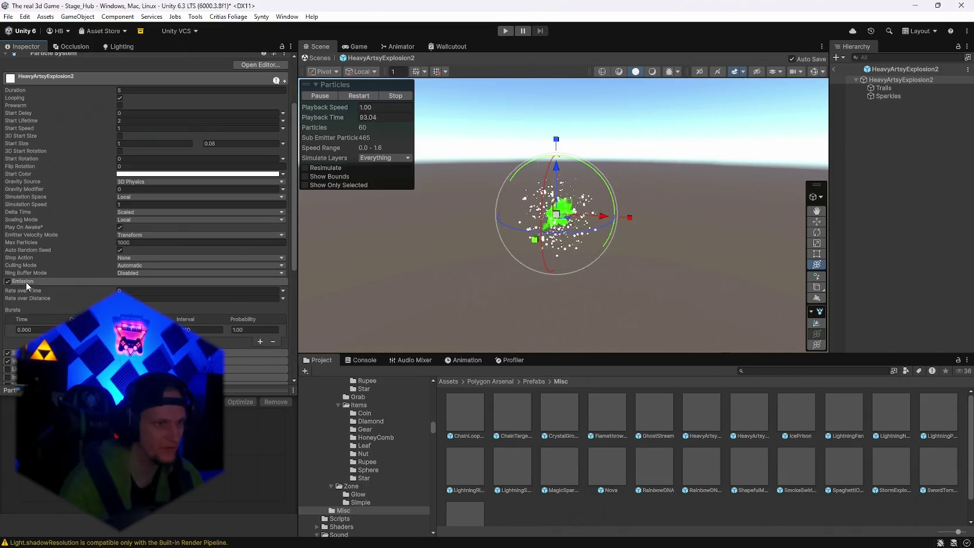
{"action": "left_click", "coordinate": [129, 291]}
{"action": "type", "text": "100"}
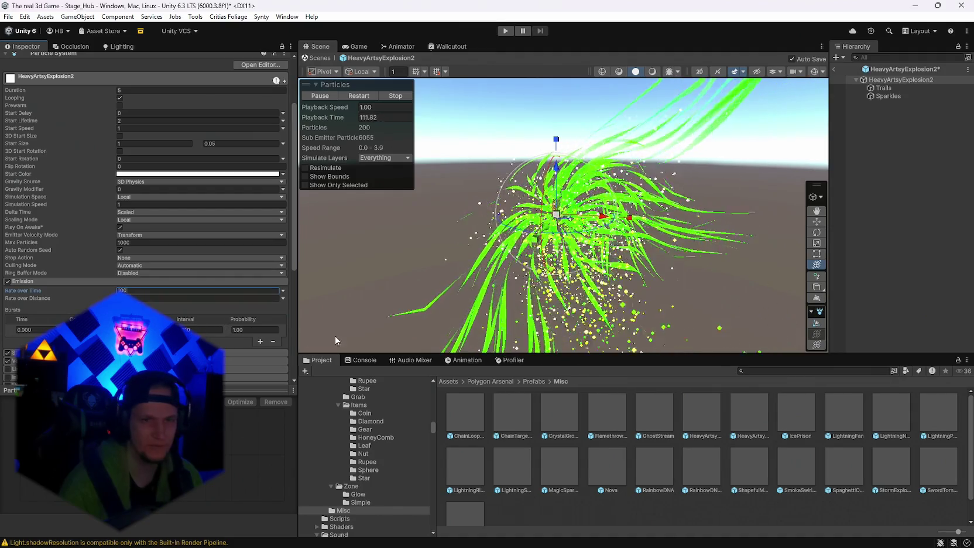
{"action": "left_click", "coordinate": [697, 460]}
{"action": "double_click", "coordinate": [732, 459]}
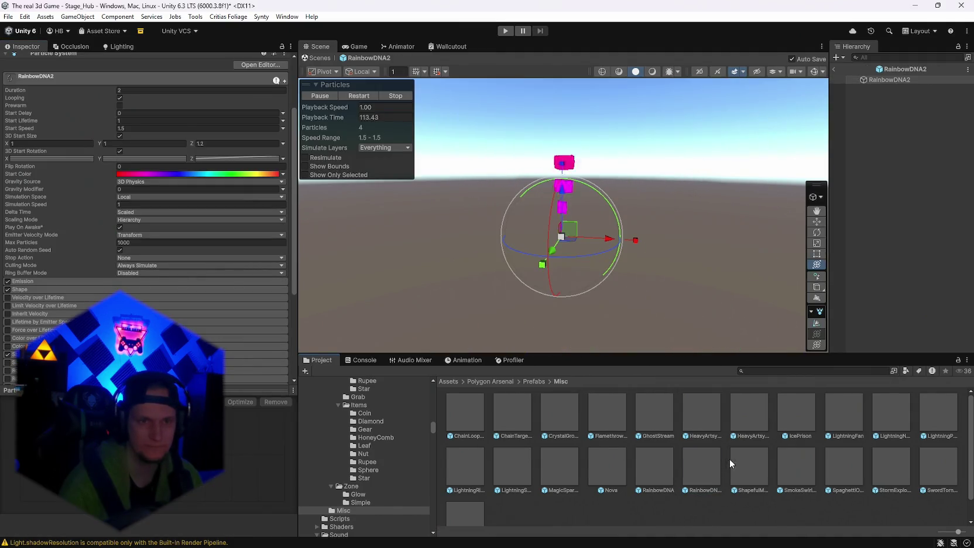
Step: Preview SmokeSwirlExplosionBlue, SpaghettiOnTheLoose, StormExplosionVariant, SwordTornado and TornadoOld
{"action": "double_click", "coordinate": [812, 464]}
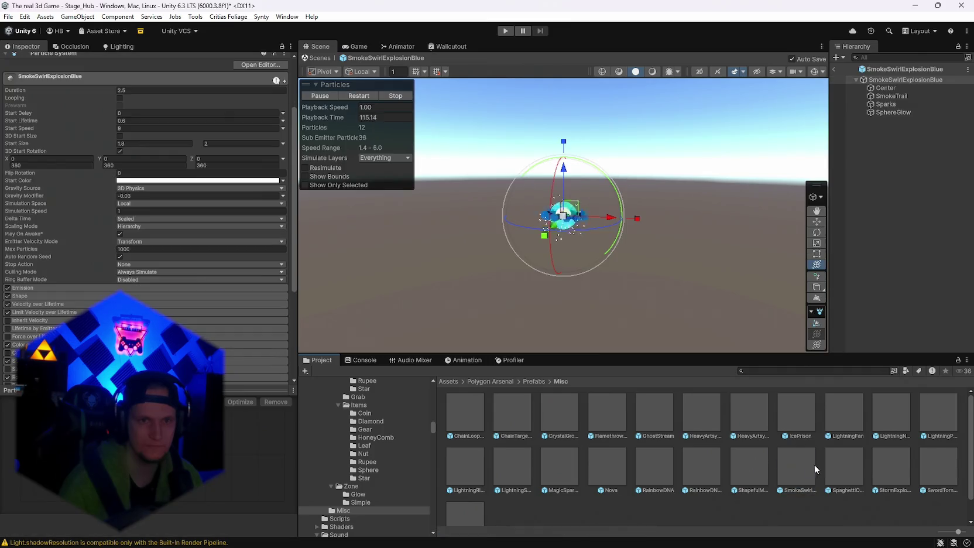
{"action": "double_click", "coordinate": [839, 464]}
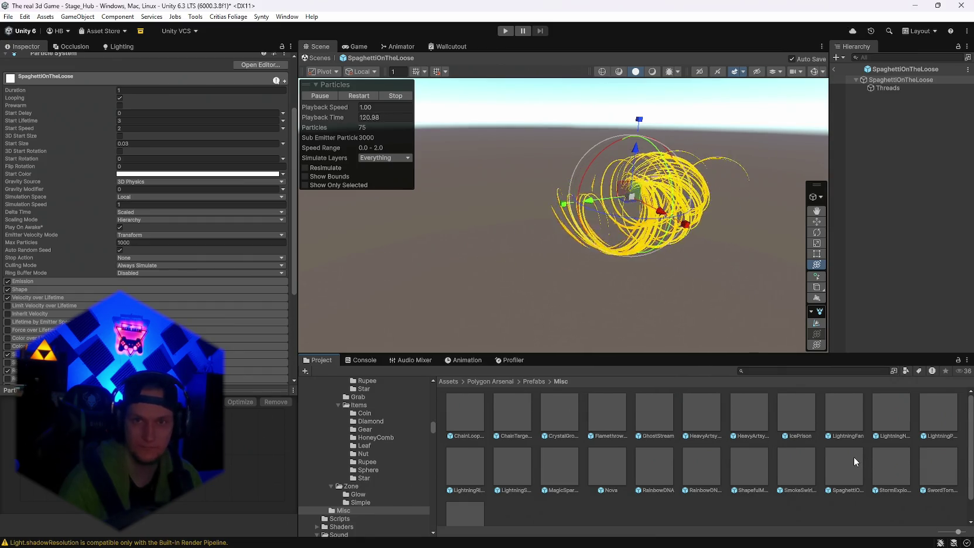
{"action": "double_click", "coordinate": [889, 471]}
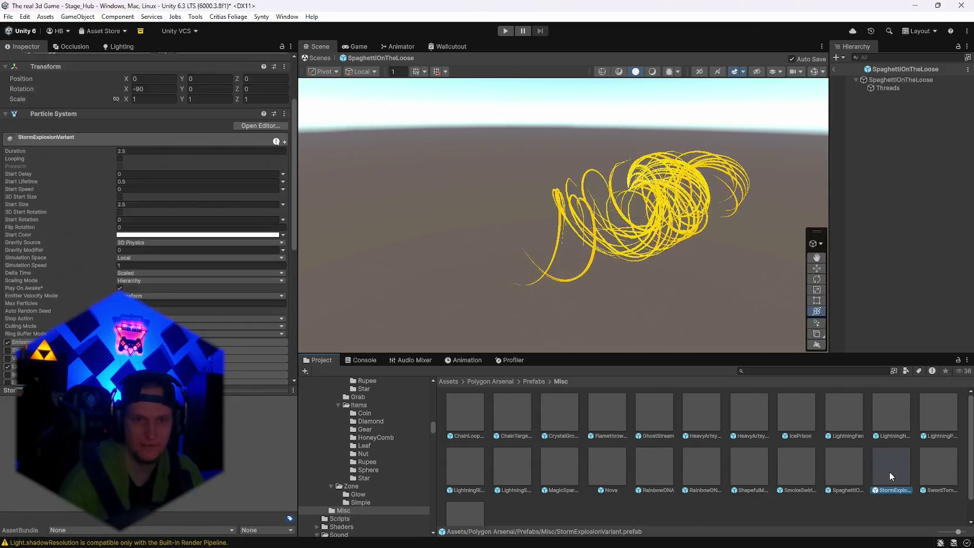
{"action": "double_click", "coordinate": [942, 474]}
{"action": "scroll", "coordinate": [670, 438], "scroll_direction": "down", "scroll_amount": 1}
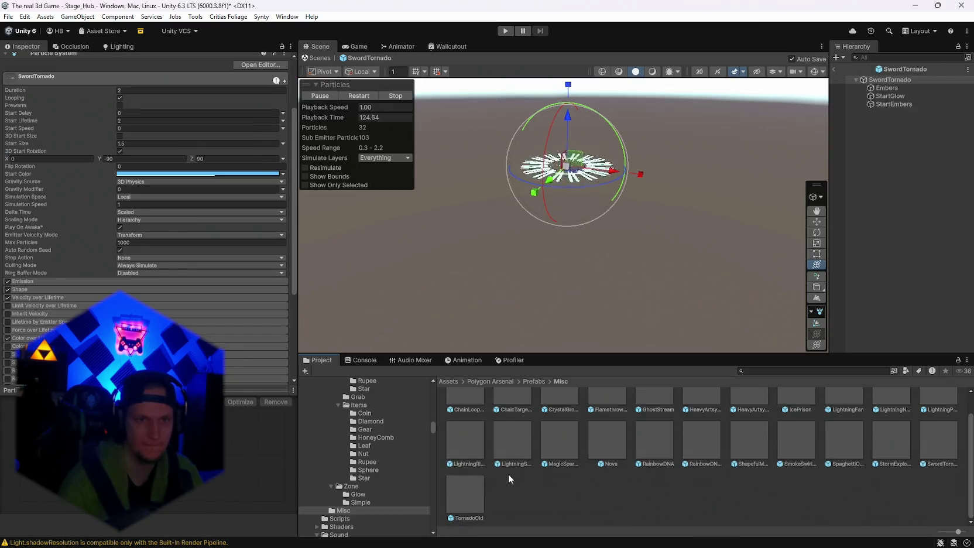
{"action": "double_click", "coordinate": [477, 500]}
{"action": "scroll", "coordinate": [507, 488], "scroll_direction": "up", "scroll_amount": 1}
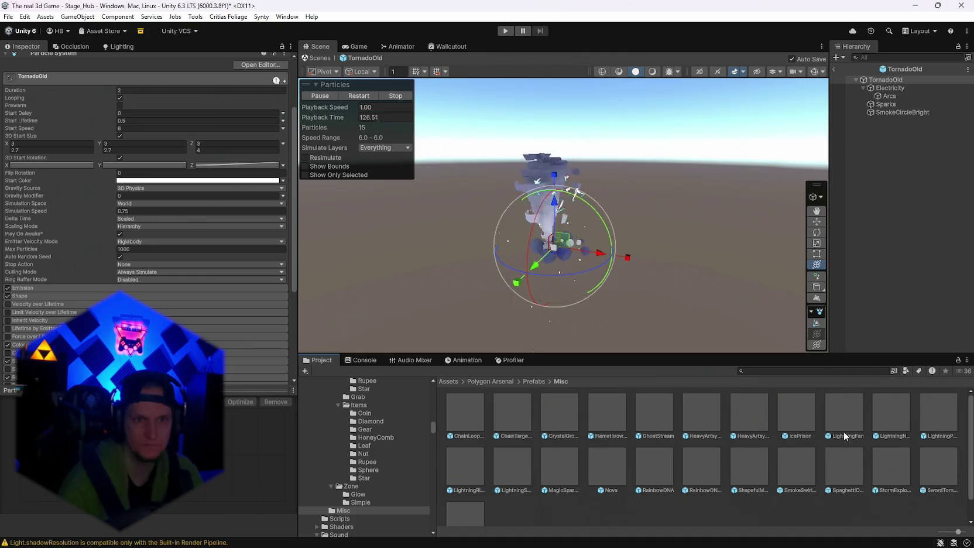
Step: Preview LightningNova, LightningPulse, IcePrison, HeavyArtsyExplosion2 and HeavyArtsyExplosion, checking HeavyArtsyExplosion's asset details
{"action": "double_click", "coordinate": [896, 417]}
{"action": "left_click", "coordinate": [921, 420]}
{"action": "double_click", "coordinate": [921, 420]}
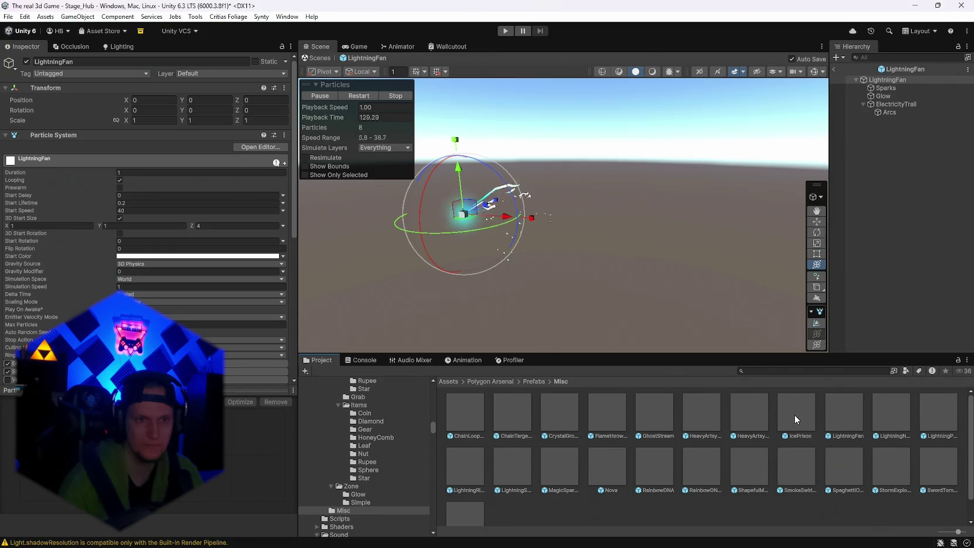
{"action": "double_click", "coordinate": [794, 414]}
{"action": "double_click", "coordinate": [750, 409]}
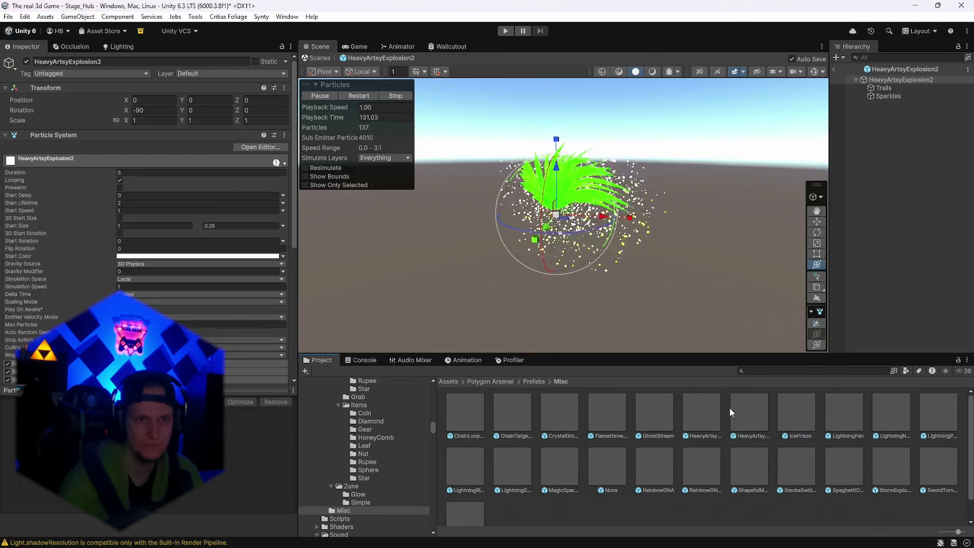
{"action": "left_click", "coordinate": [728, 407]}
{"action": "double_click", "coordinate": [712, 408]}
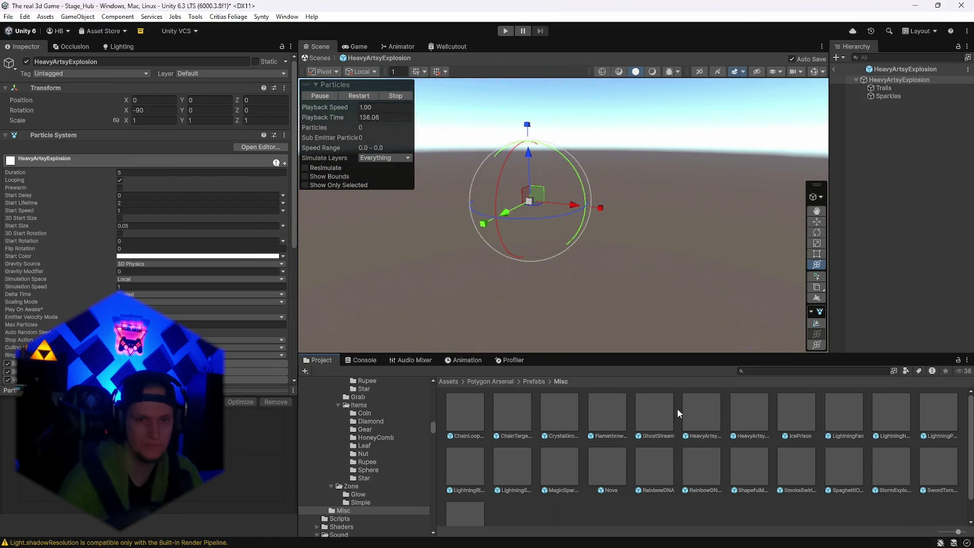
{"action": "left_click", "coordinate": [692, 408]}
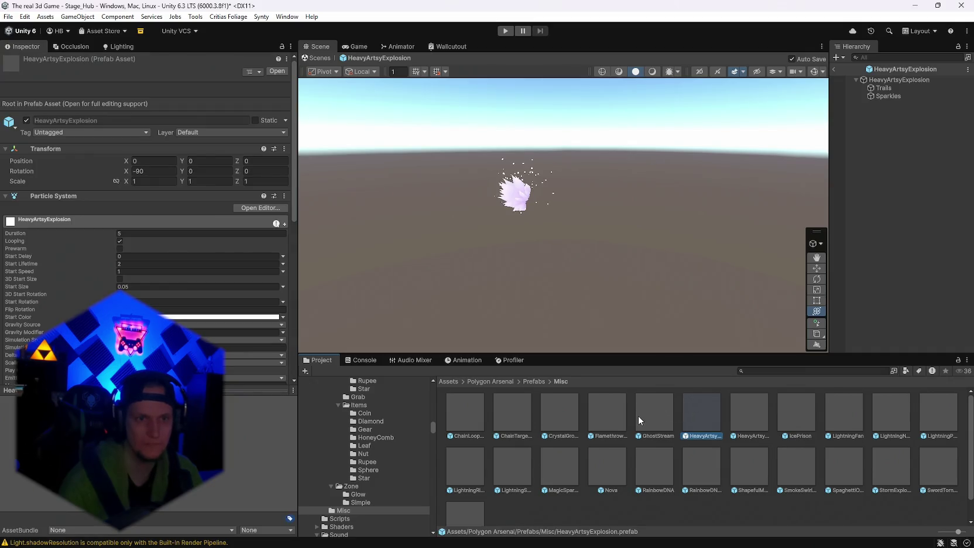
Step: Preview Flamethrower, CrystalGrowthGreen, ChainTarget, ChainLoopSimple and LightningShield, then search the Project for 'fog'
{"action": "double_click", "coordinate": [618, 429]}
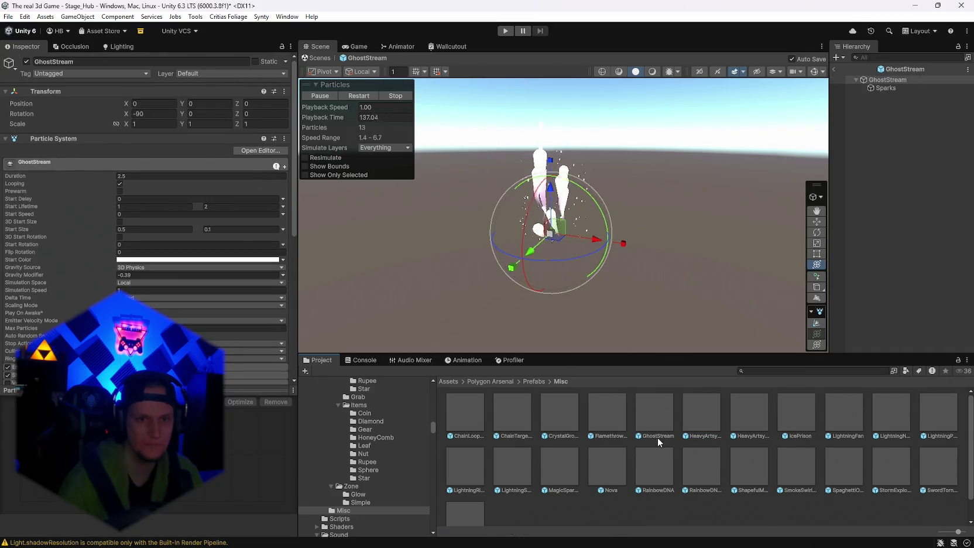
{"action": "double_click", "coordinate": [561, 411]}
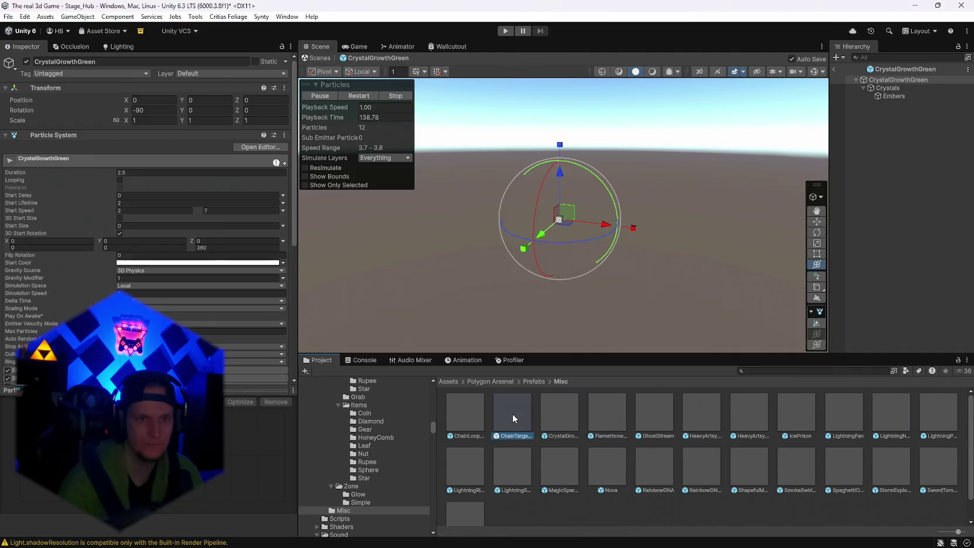
{"action": "double_click", "coordinate": [512, 413]}
{"action": "double_click", "coordinate": [465, 407]}
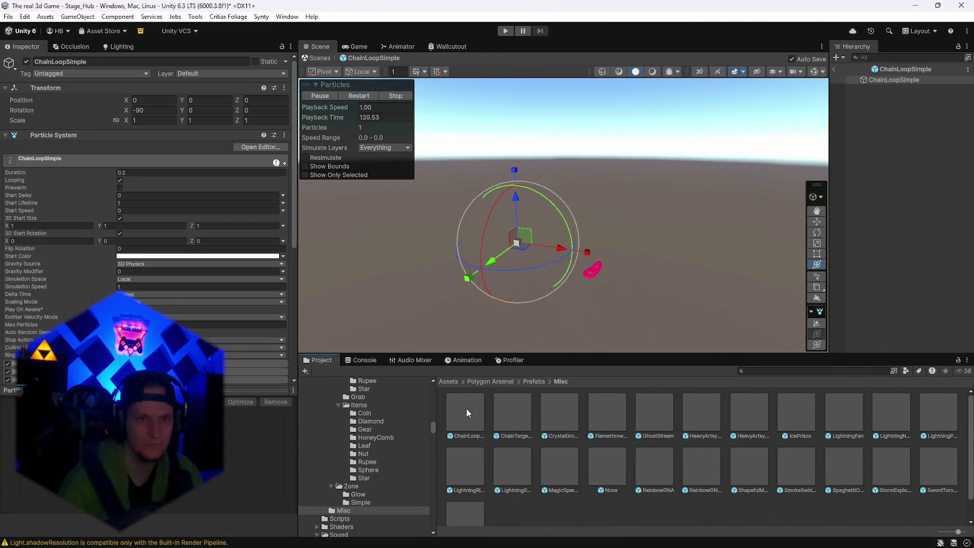
{"action": "double_click", "coordinate": [479, 463]}
{"action": "double_click", "coordinate": [495, 466]}
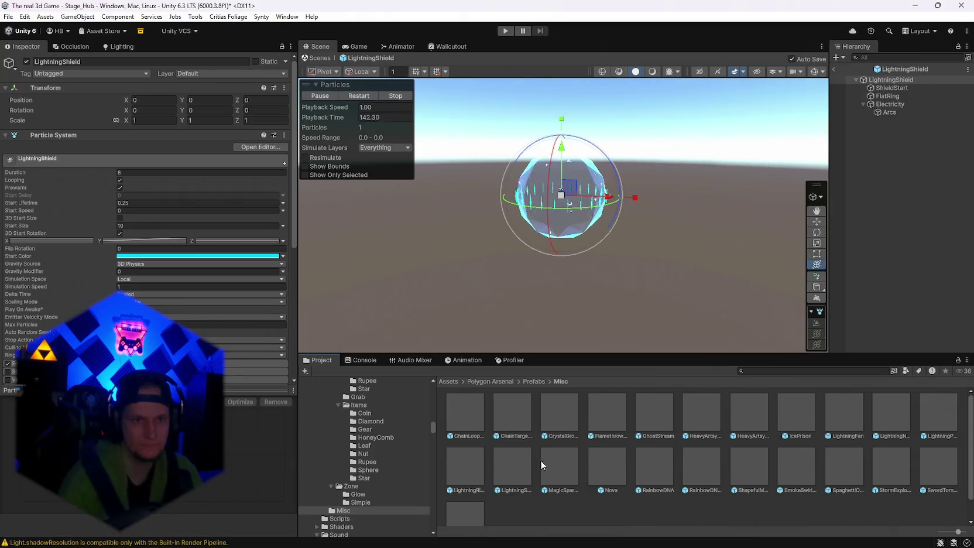
{"action": "left_click", "coordinate": [770, 371]}
{"action": "type", "text": "fo"}
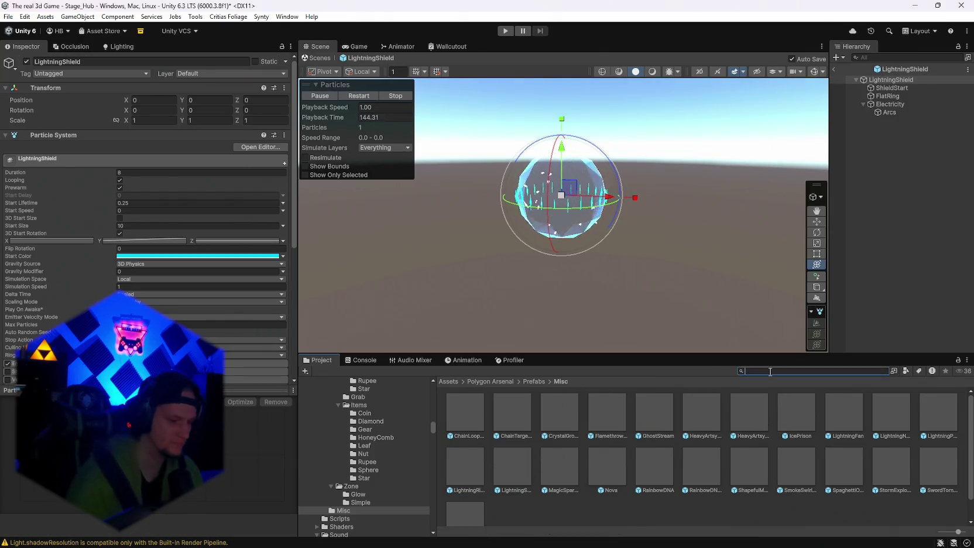
{"action": "type", "text": "g"}
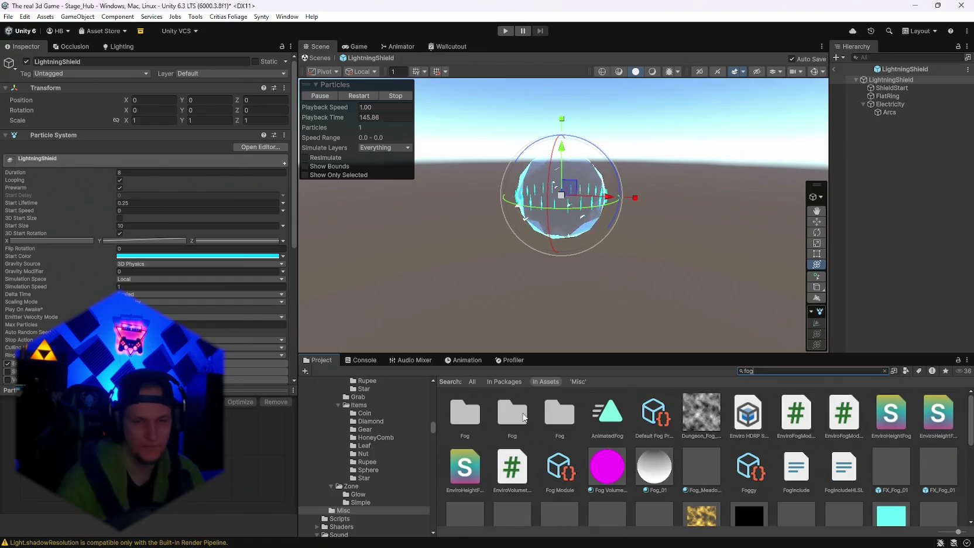
Step: Preview the flat fog, FX_Fog_Small_01 and P_FogCard_02 prefabs and inspect the M_Stylized_Fog material
{"action": "scroll", "coordinate": [664, 476], "scroll_direction": "down", "scroll_amount": 1}
{"action": "double_click", "coordinate": [803, 432]}
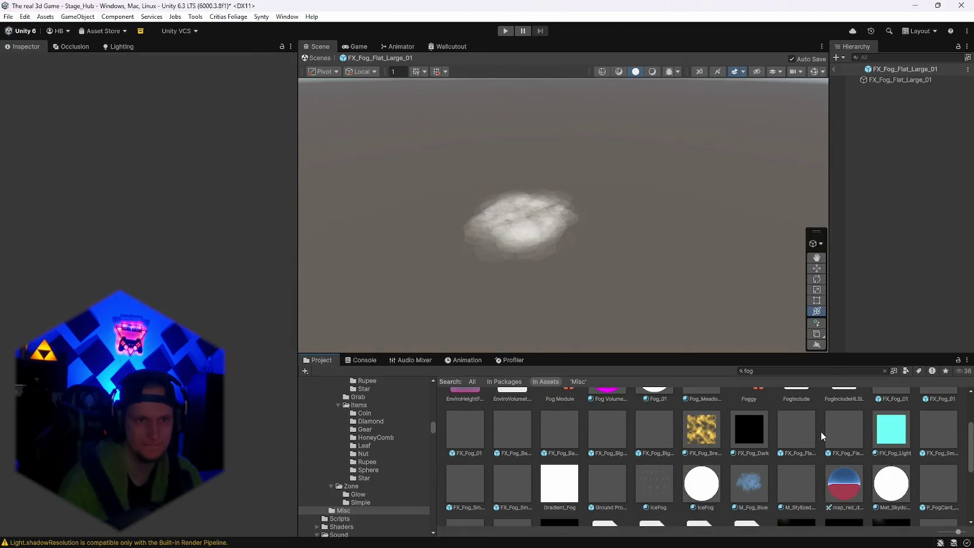
{"action": "left_click", "coordinate": [794, 477]}
{"action": "scroll", "coordinate": [794, 476], "scroll_direction": "down", "scroll_amount": 1}
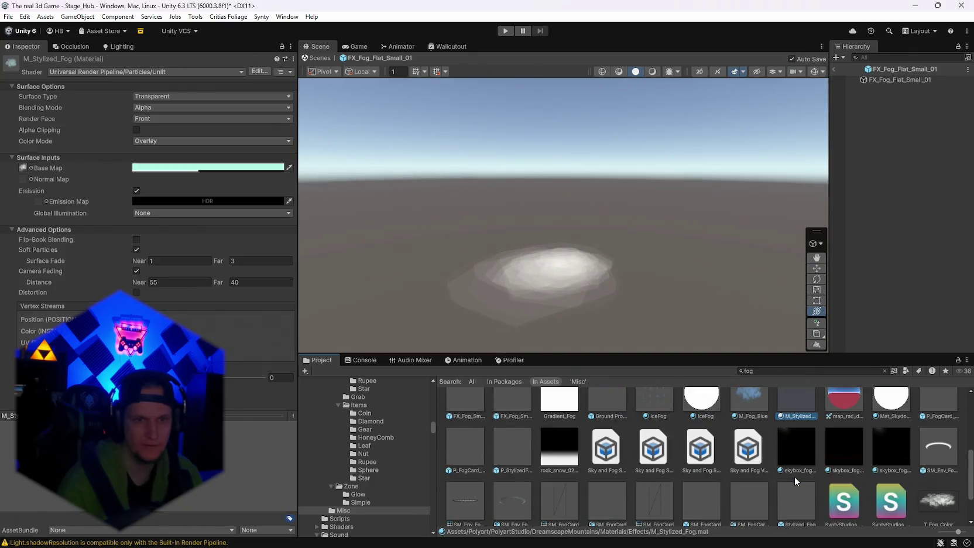
{"action": "double_click", "coordinate": [518, 467]}
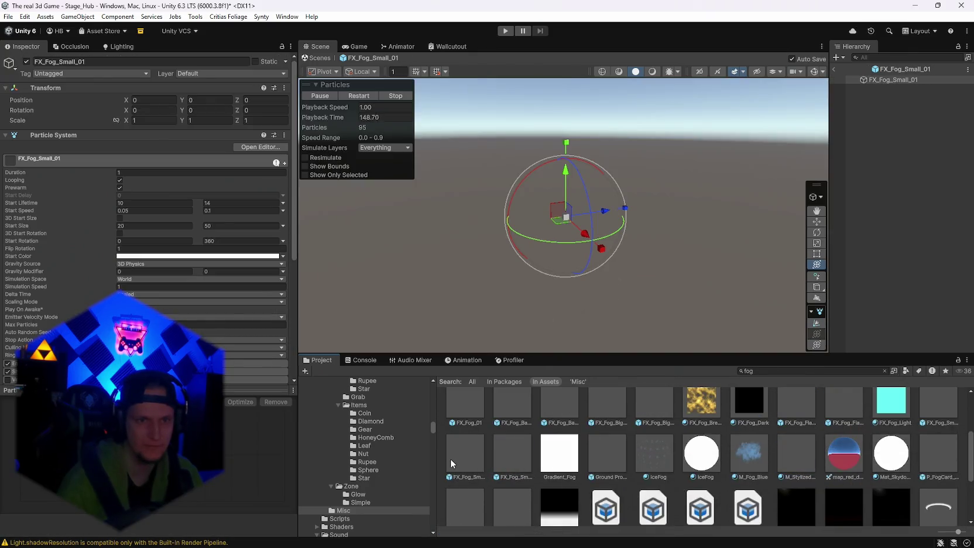
{"action": "scroll", "coordinate": [453, 469], "scroll_direction": "down", "scroll_amount": 1}
{"action": "double_click", "coordinate": [453, 476]}
{"action": "scroll", "coordinate": [512, 480], "scroll_direction": "down", "scroll_amount": 1}
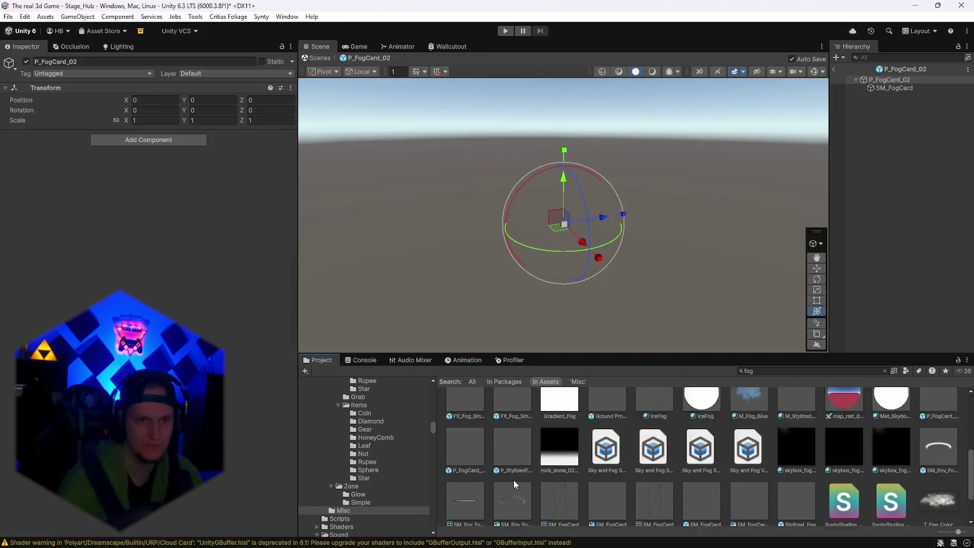
Step: Pick the Stylized_Fog prefab and paste a copy into the Level up hintergrund folder
{"action": "double_click", "coordinate": [784, 477]}
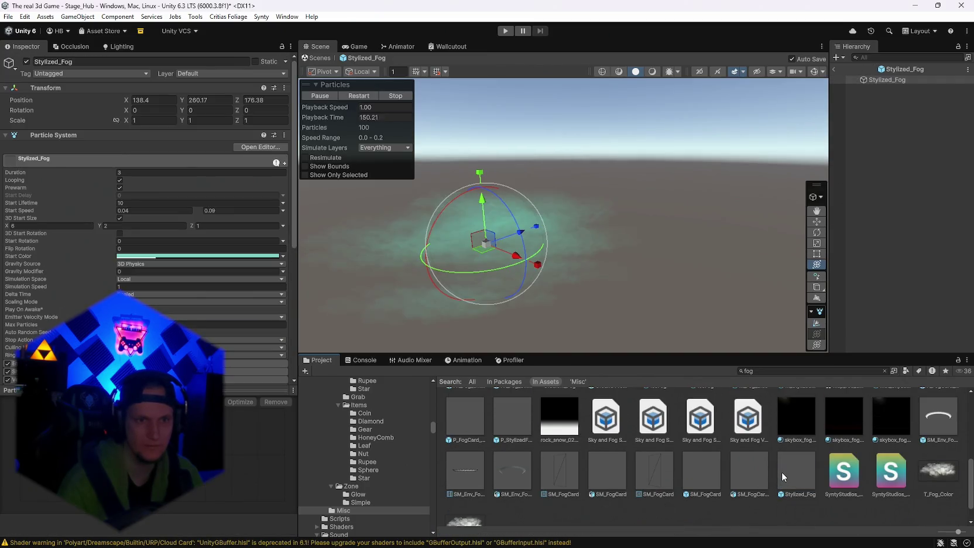
{"action": "left_click", "coordinate": [799, 489]}
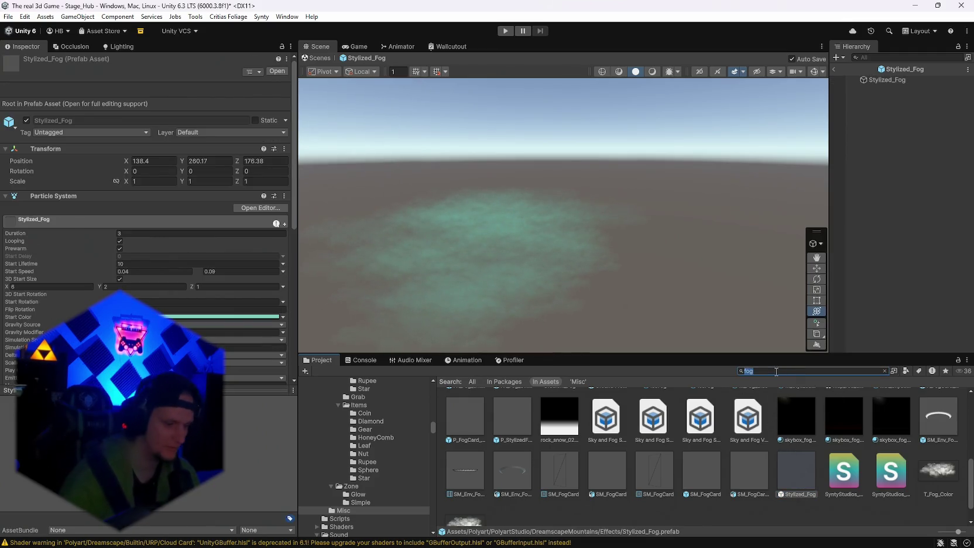
{"action": "type", "text": "levelup"}
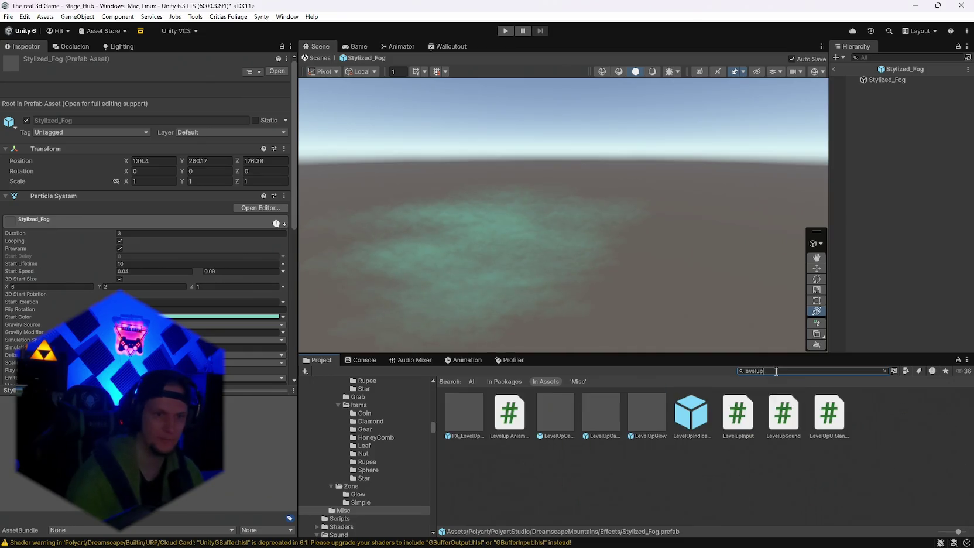
{"action": "key", "text": "BackSpace"}
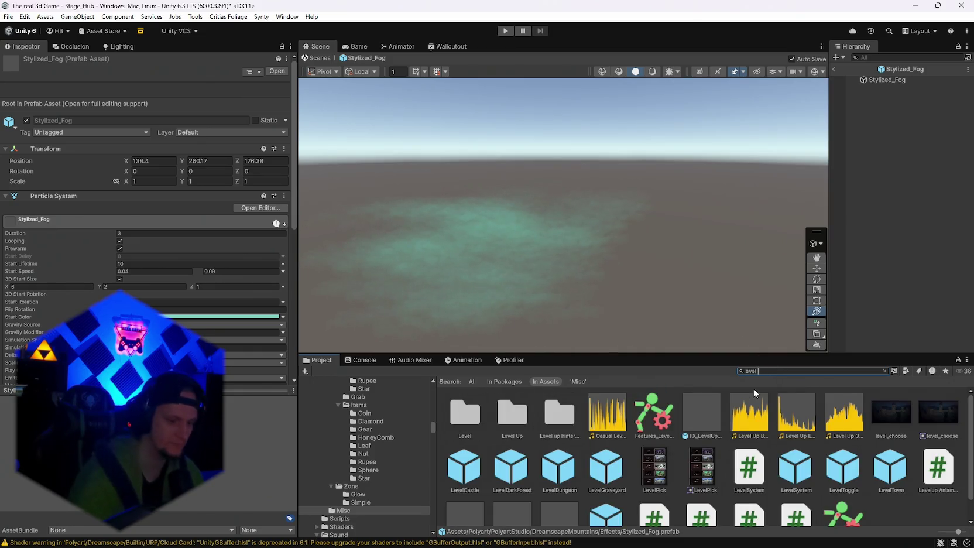
{"action": "double_click", "coordinate": [515, 423]}
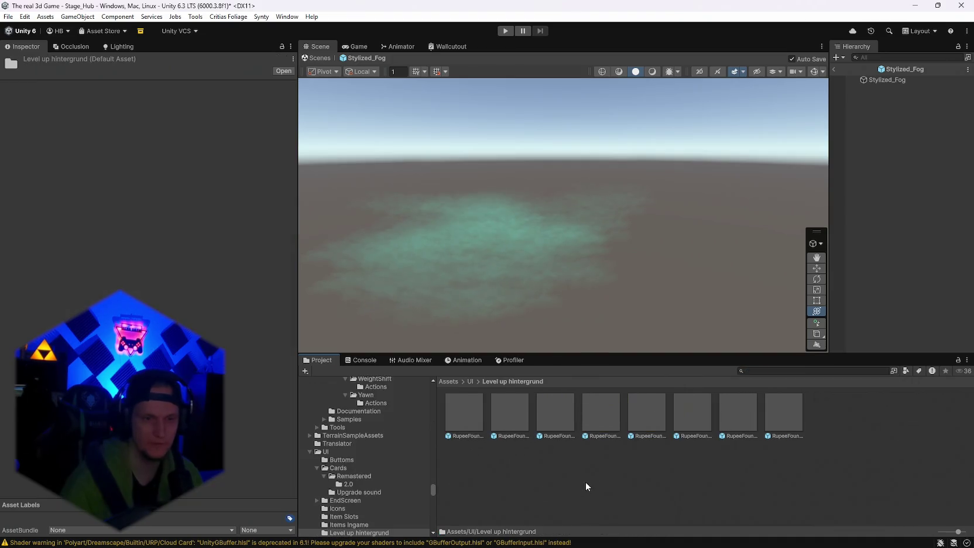
{"action": "key", "text": "ctrl+v"}
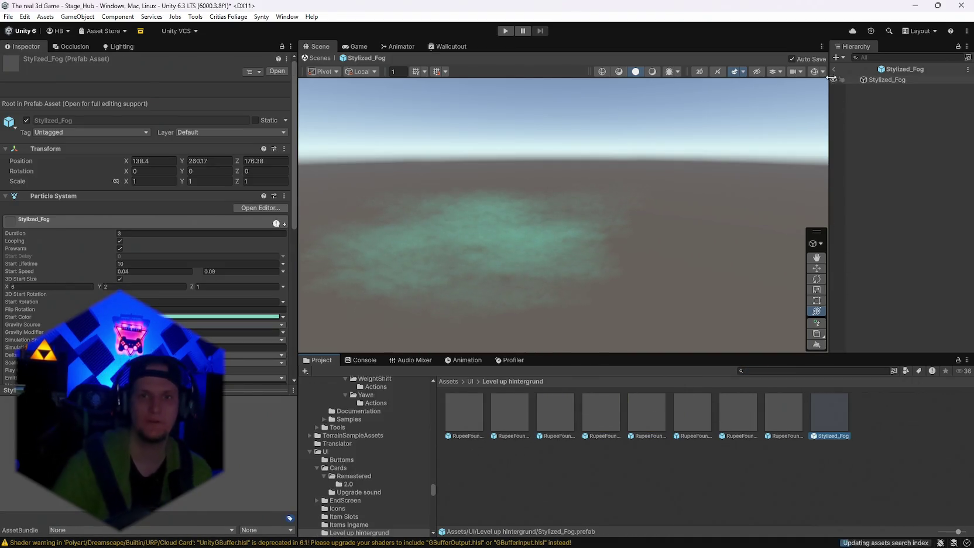
Step: Return to Stage_Hub and open LevelUpCanvas under LevelUp via Prefab > Open Asset in Isolation
{"action": "left_click", "coordinate": [833, 69]}
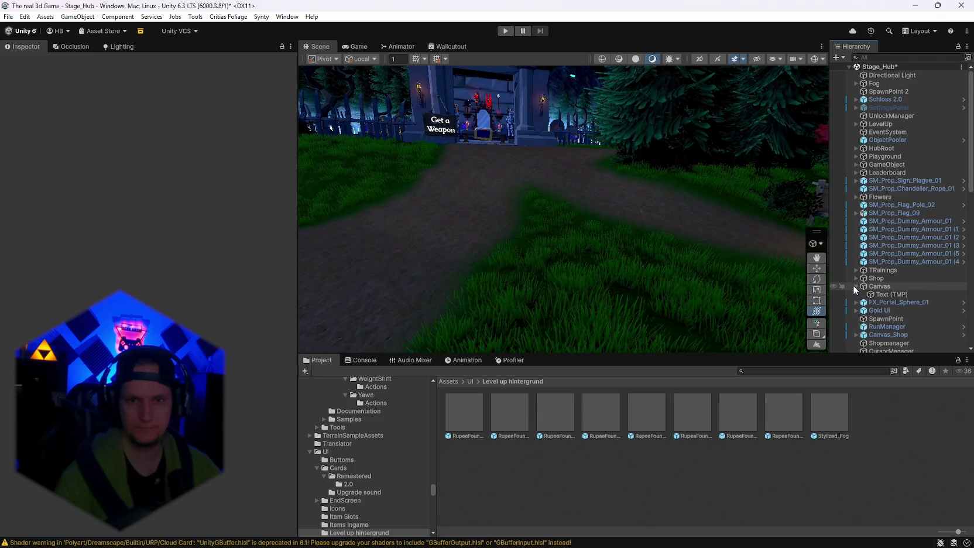
{"action": "left_click", "coordinate": [856, 124]}
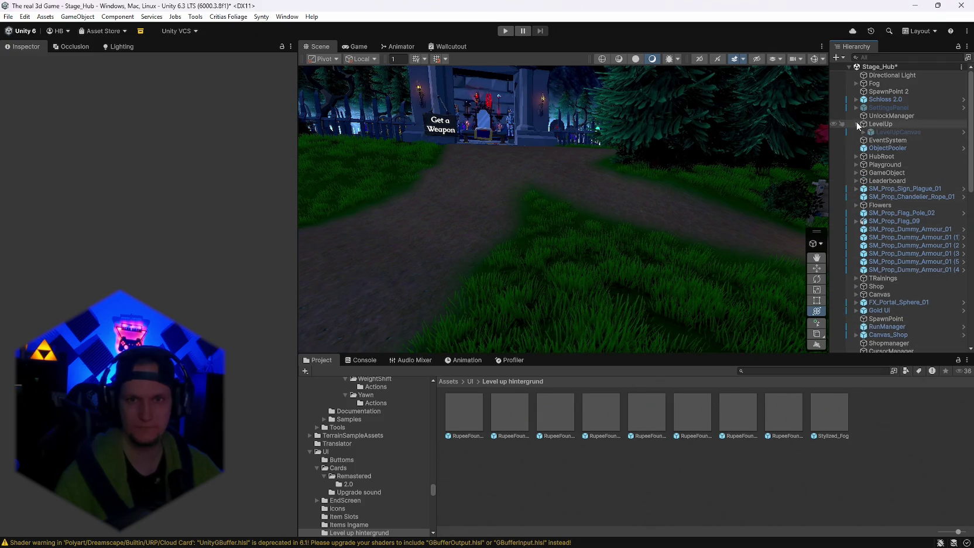
{"action": "right_click", "coordinate": [865, 134]}
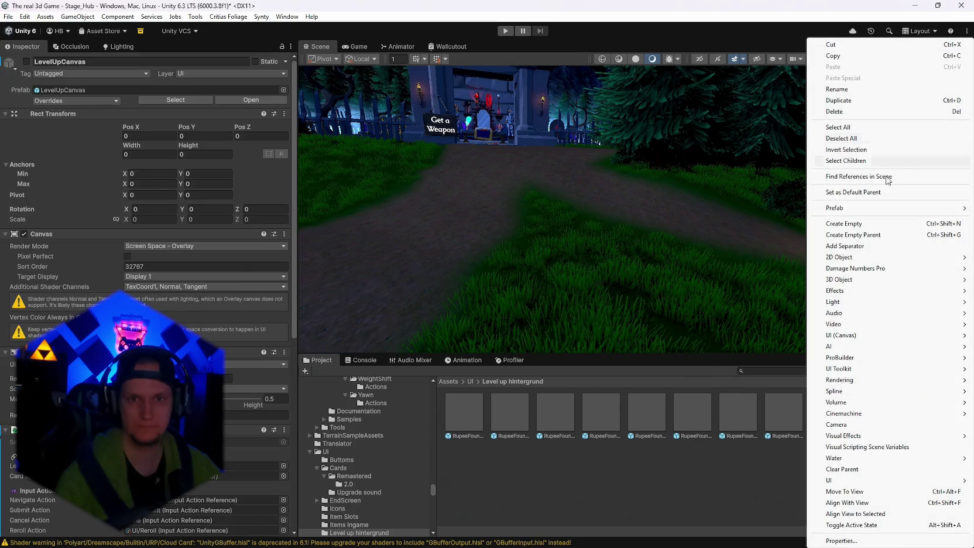
{"action": "mouse_move", "coordinate": [875, 209]}
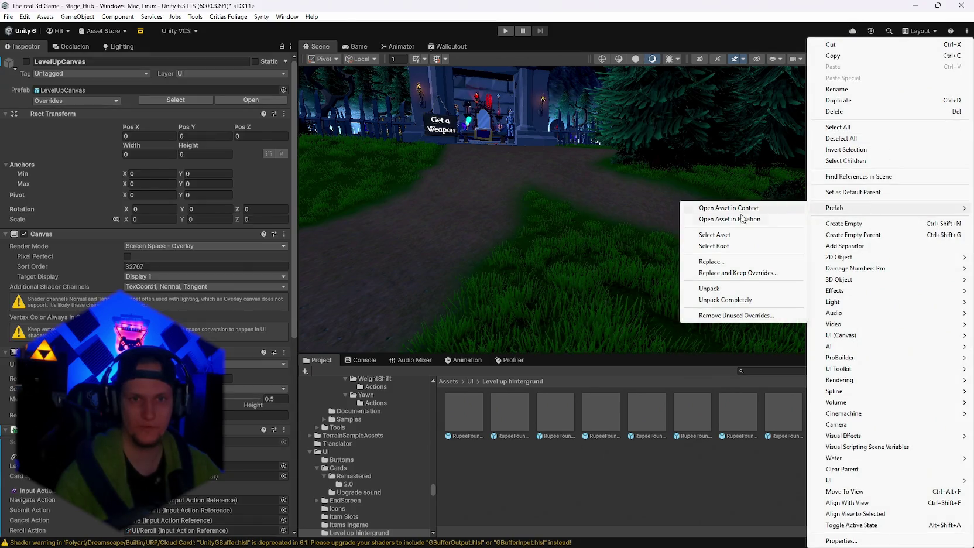
{"action": "left_click", "coordinate": [744, 218]}
Step: Expand UIParticle and delete its three CFXR Magical Source and CFX2_ShinyItem child effects
{"action": "mouse_move", "coordinate": [678, 107]}
{"action": "left_mouse_down"}
{"action": "mouse_move", "coordinate": [657, 114]}
{"action": "mouse_move", "coordinate": [678, 172]}
{"action": "mouse_move", "coordinate": [683, 160]}
{"action": "left_mouse_up"}
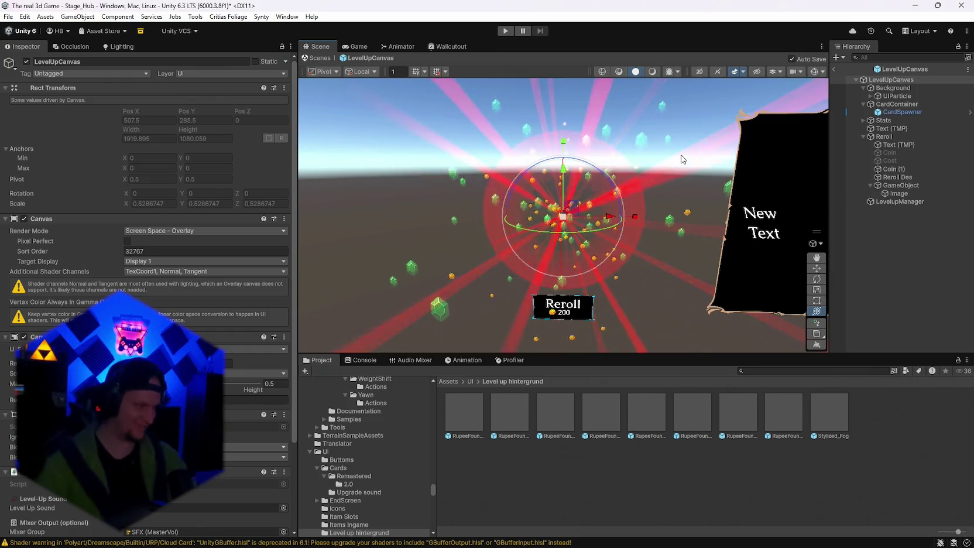
{"action": "left_click_drag", "start_coordinate": [616, 282], "coordinate": [722, 174]}
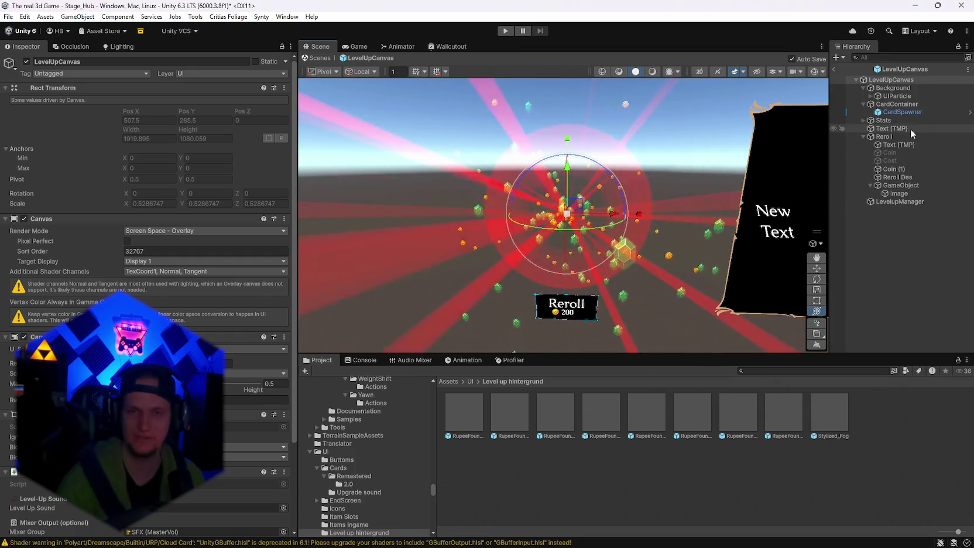
{"action": "left_click", "coordinate": [870, 96]}
{"action": "left_click", "coordinate": [889, 97]}
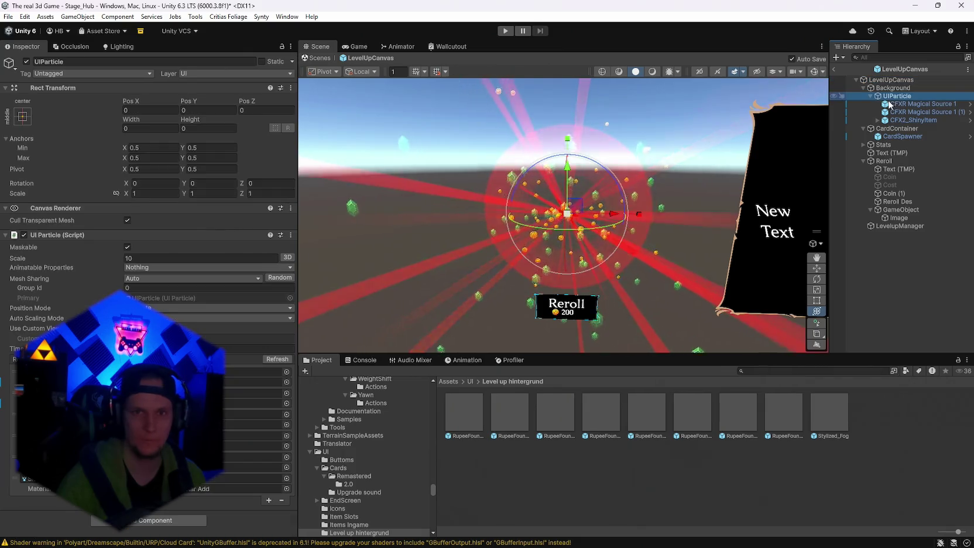
{"action": "left_click", "coordinate": [910, 106]}
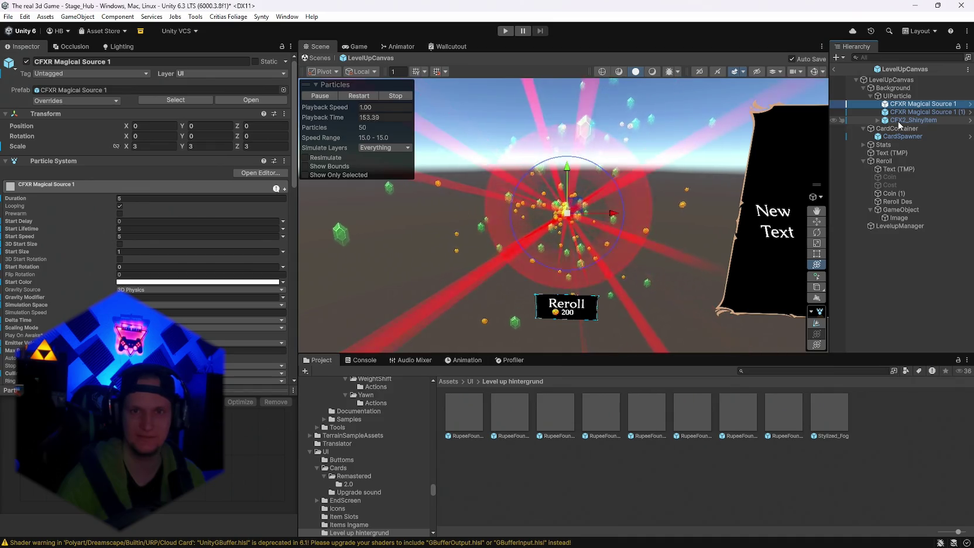
{"action": "left_click", "coordinate": [899, 121], "text": "shift"}
{"action": "key", "text": "Delete"}
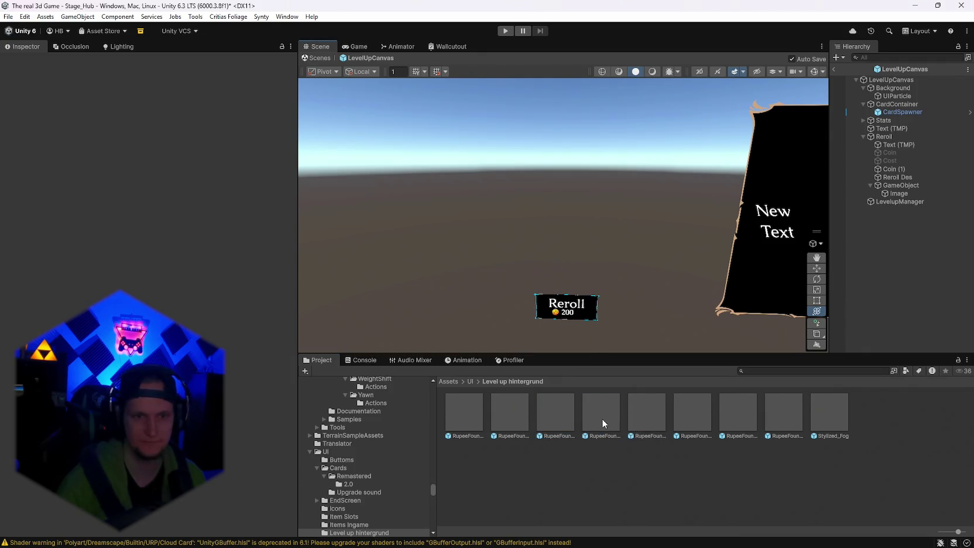
Step: Nest RupeeFountainGreen under UIParticle at position 0,0,0 and refresh UIParticle's particle list
{"action": "left_click_drag", "start_coordinate": [892, 100], "coordinate": [892, 100]}
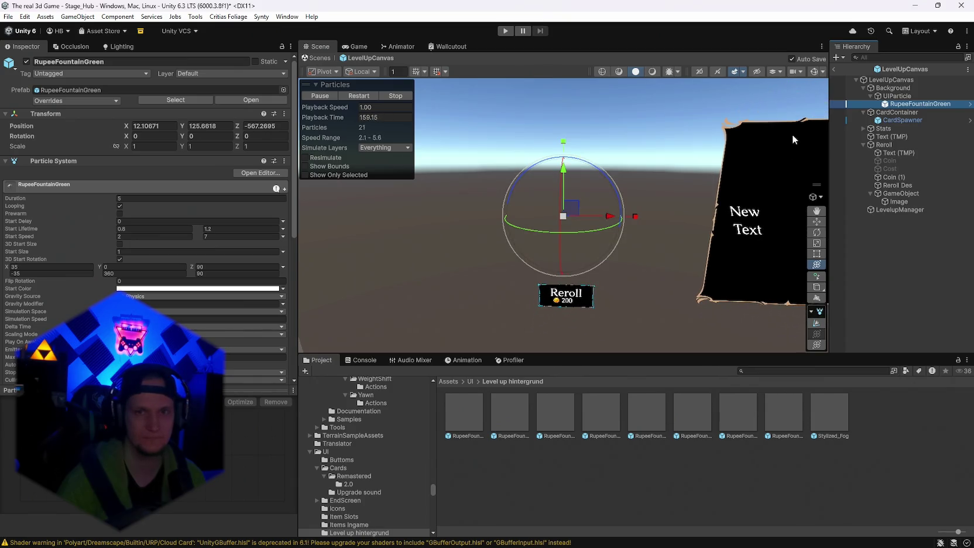
{"action": "type", "text": "0"}
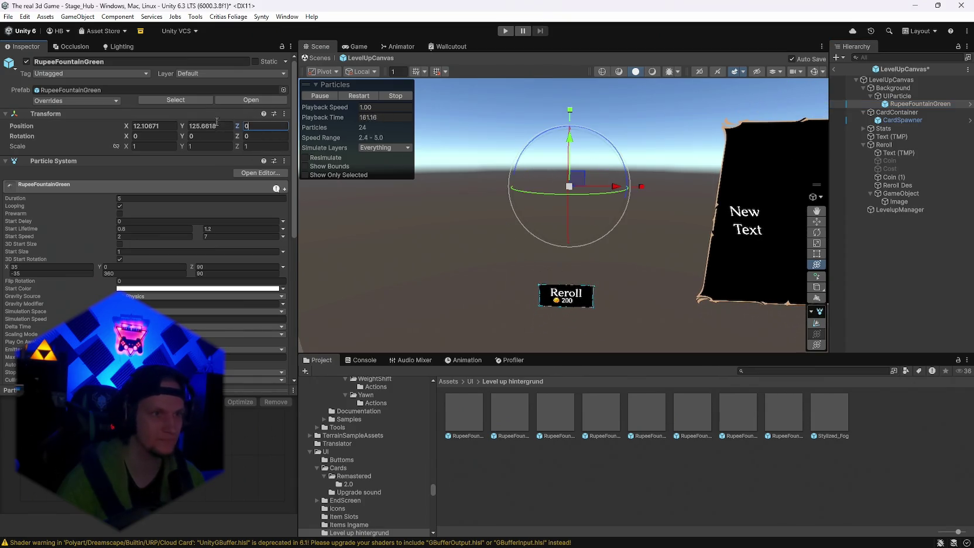
{"action": "type", "text": "0"}
{"action": "left_click", "coordinate": [153, 127]}
{"action": "type", "text": "0"}
{"action": "left_click", "coordinate": [897, 96]}
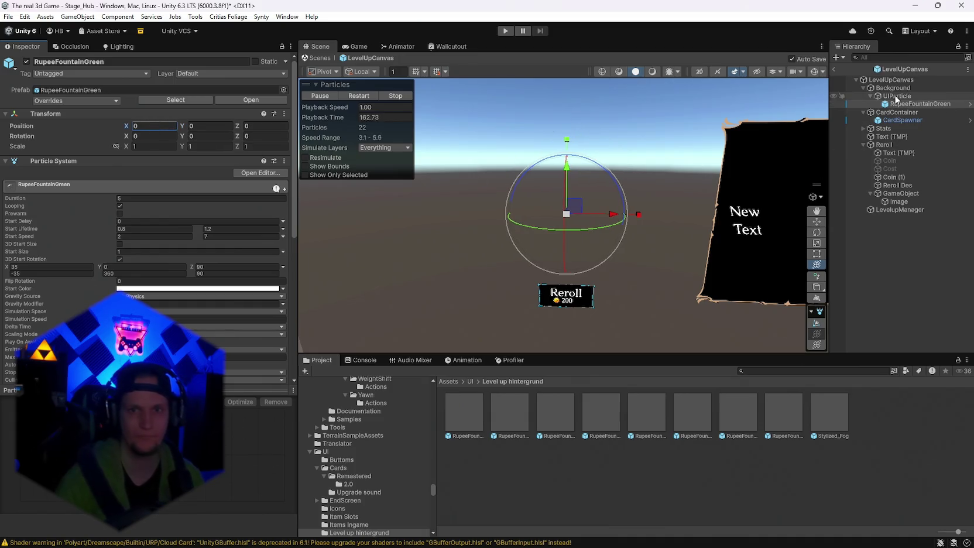
{"action": "left_click", "coordinate": [275, 359]}
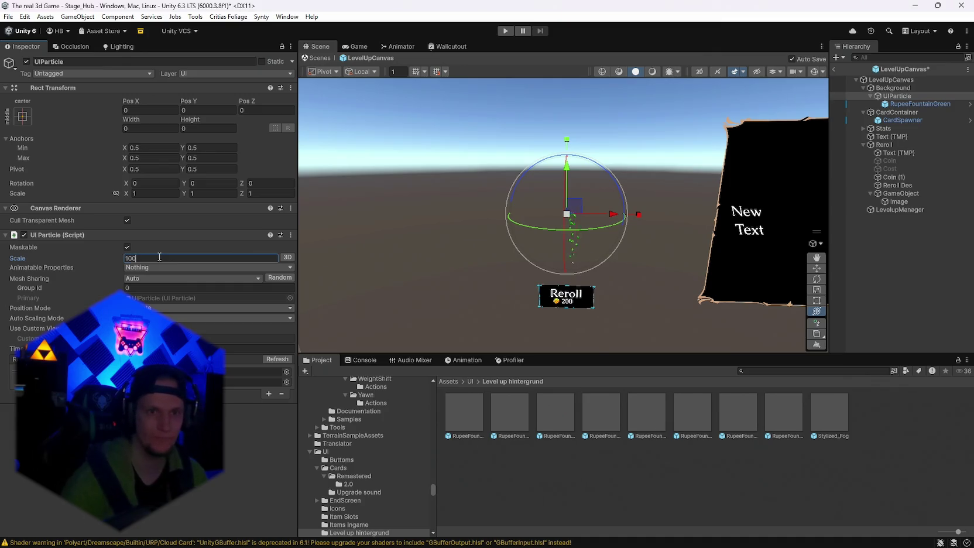
Step: Add Stylized_Fog as a second child of UIParticle
{"action": "mouse_move", "coordinate": [555, 267]}
{"action": "left_mouse_down", "text": "alt"}
{"action": "mouse_move", "coordinate": [593, 255]}
{"action": "mouse_move", "coordinate": [601, 219]}
{"action": "mouse_move", "coordinate": [603, 240]}
{"action": "mouse_move", "coordinate": [635, 247]}
{"action": "left_mouse_up", "text": "alt"}
{"action": "scroll", "coordinate": [601, 219], "scroll_direction": "down", "scroll_amount": 10}
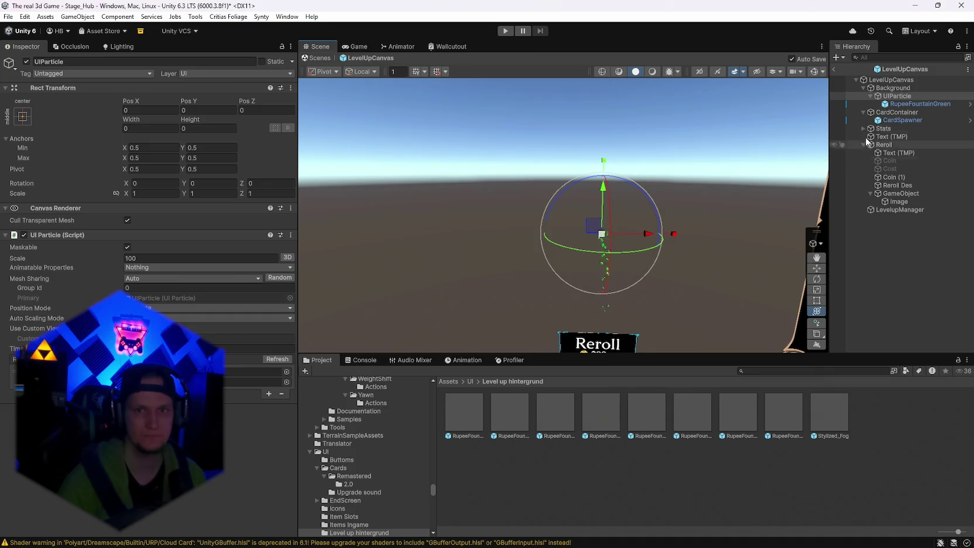
{"action": "left_click", "coordinate": [894, 96]}
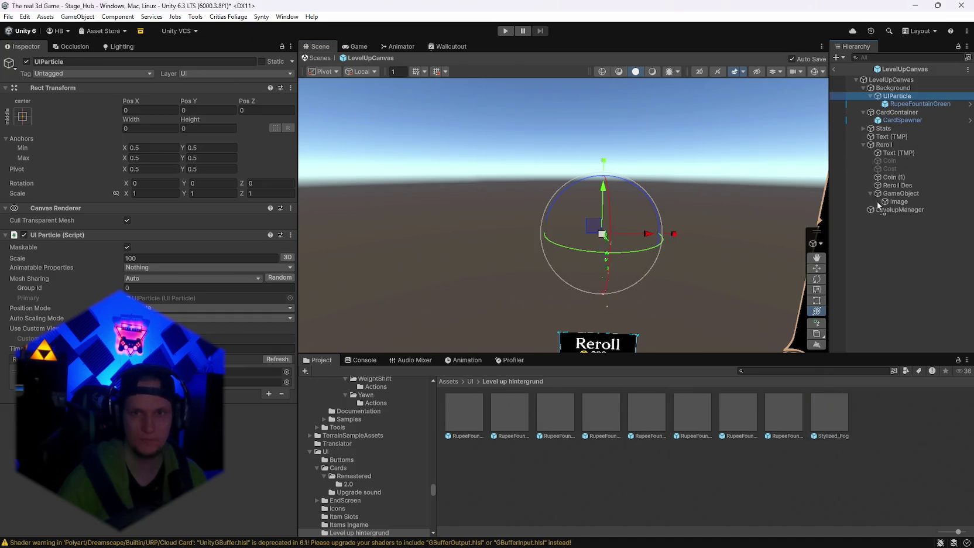
{"action": "left_click_drag", "start_coordinate": [829, 413], "coordinate": [481, 211]}
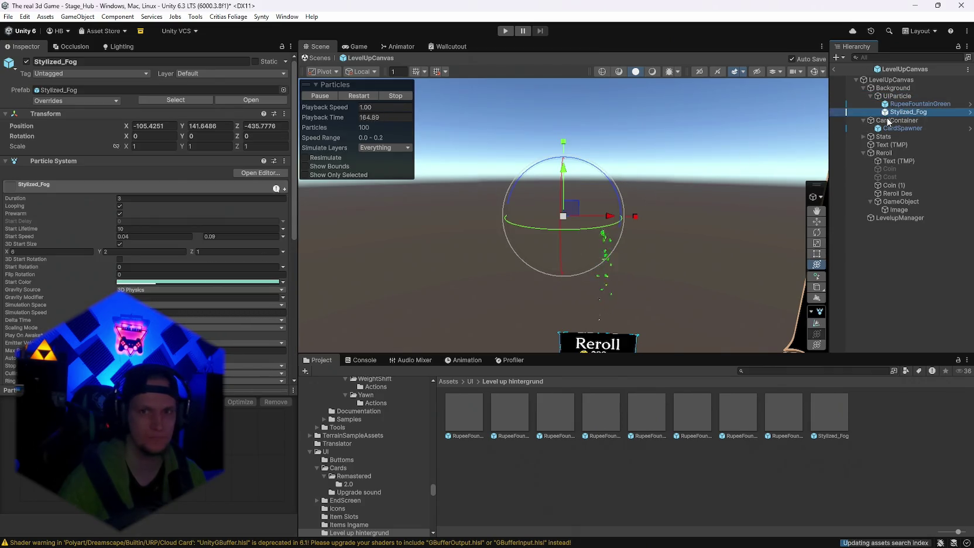
Step: Set the Stylized_Fog's X and Y position to 0, briefly checking UIParticle
{"action": "left_click", "coordinate": [158, 125]}
{"action": "type", "text": "0"}
{"action": "key", "text": "Tab"}
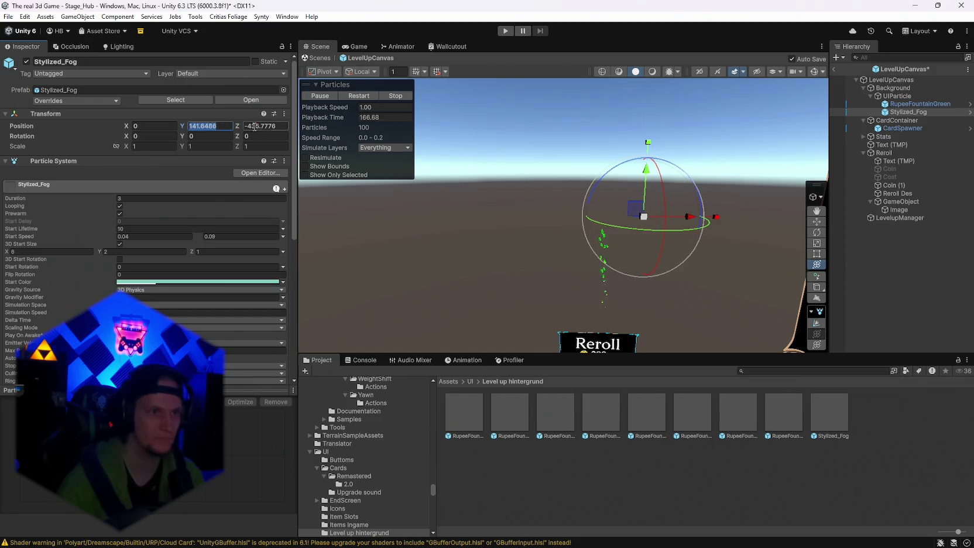
{"action": "type", "text": "0"}
{"action": "key", "text": "Tab"}
{"action": "type", "text": "0"}
{"action": "left_click", "coordinate": [897, 95]}
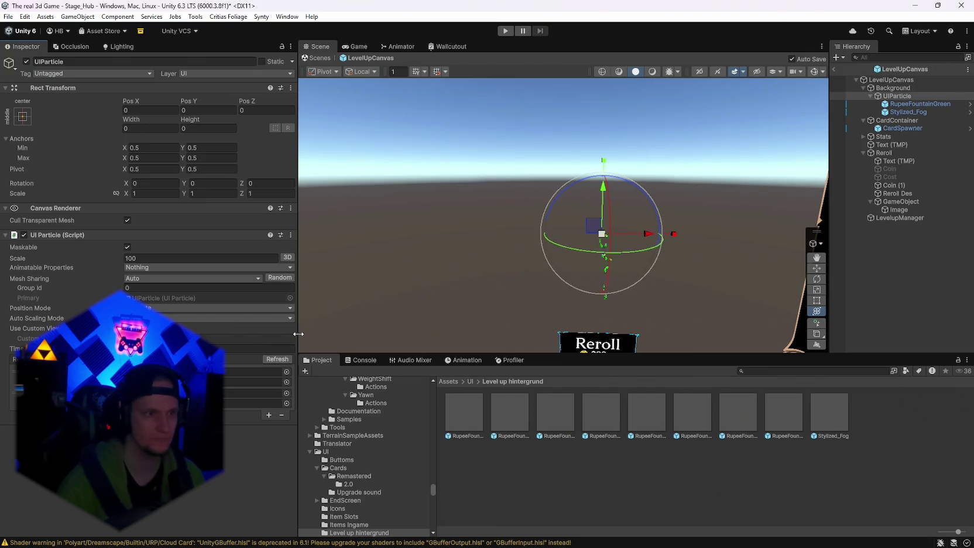
{"action": "left_click", "coordinate": [907, 112]}
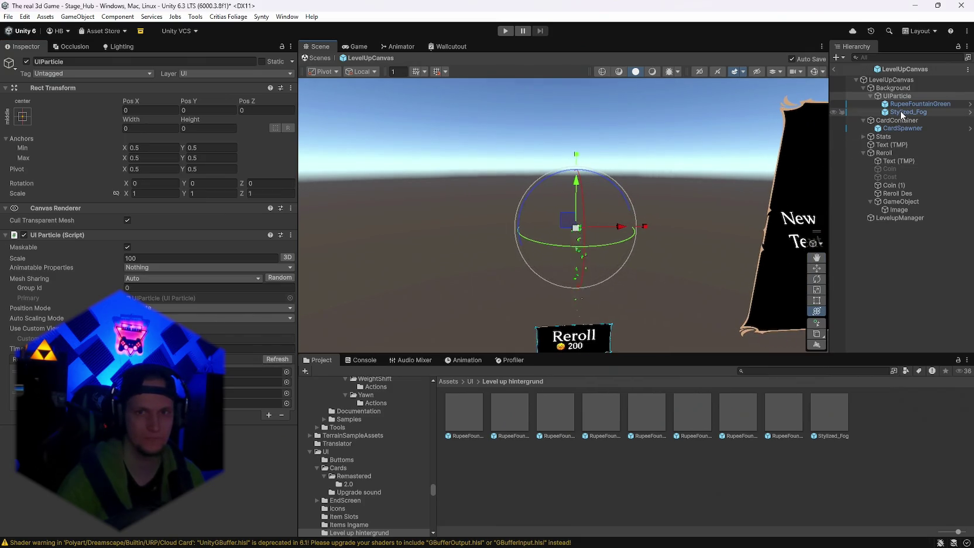
Step: Try a uniform fog scale of 10, then undo it
{"action": "left_click", "coordinate": [146, 147]}
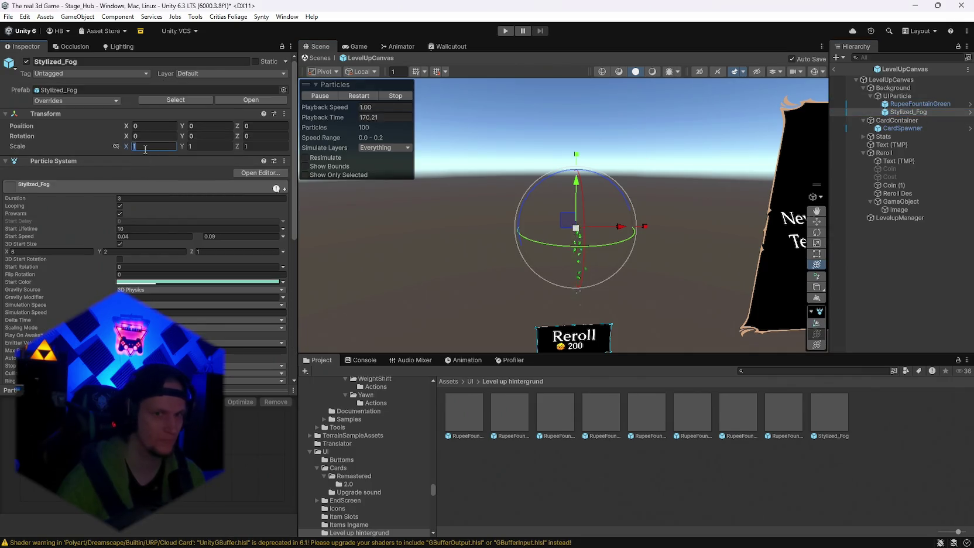
{"action": "type", "text": "10"}
{"action": "key", "text": "Tab"}
{"action": "type", "text": "10"}
{"action": "key", "text": "Tab"}
{"action": "type", "text": "10"}
{"action": "key", "text": "ctrl+z"}
{"action": "key", "text": "ctrl+z"}
{"action": "key", "text": "ctrl+z"}
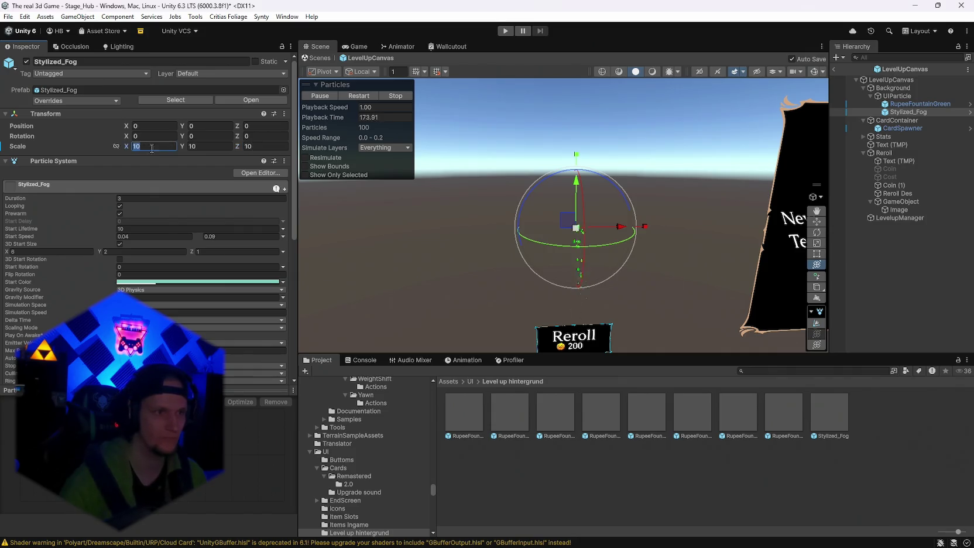
{"action": "left_click", "coordinate": [260, 145]}
{"action": "mouse_move", "coordinate": [615, 170]}
{"action": "left_mouse_down"}
{"action": "mouse_move", "coordinate": [558, 217]}
{"action": "mouse_move", "coordinate": [602, 289]}
{"action": "mouse_move", "coordinate": [617, 235]}
{"action": "mouse_move", "coordinate": [609, 239]}
{"action": "mouse_move", "coordinate": [620, 257]}
{"action": "left_mouse_up"}
Step: Set the Stylized_Fog scale to 2, 2, 2
{"action": "left_click", "coordinate": [153, 146]}
{"action": "type", "text": "2"}
{"action": "key", "text": "Tab"}
{"action": "type", "text": "2"}
{"action": "key", "text": "Tab"}
{"action": "type", "text": "2"}
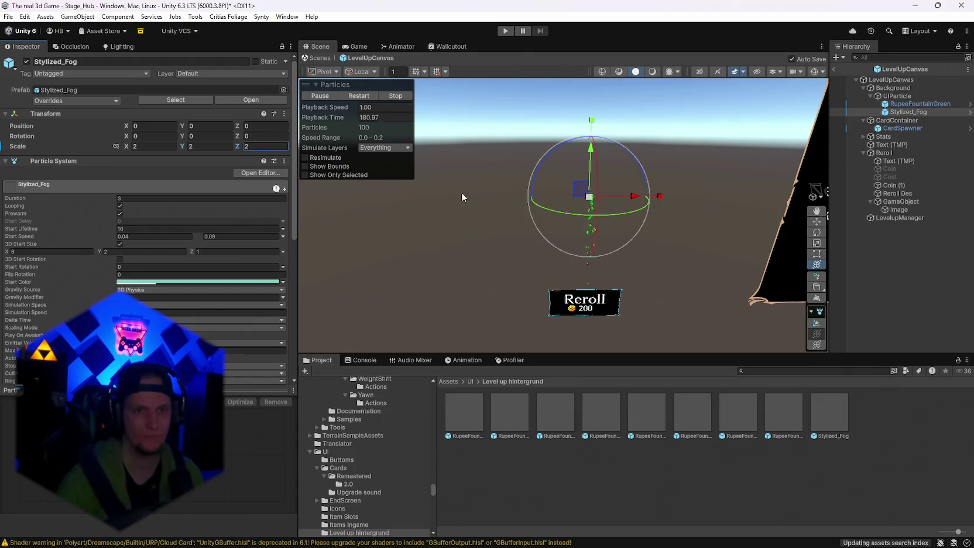
{"action": "key", "text": "Return"}
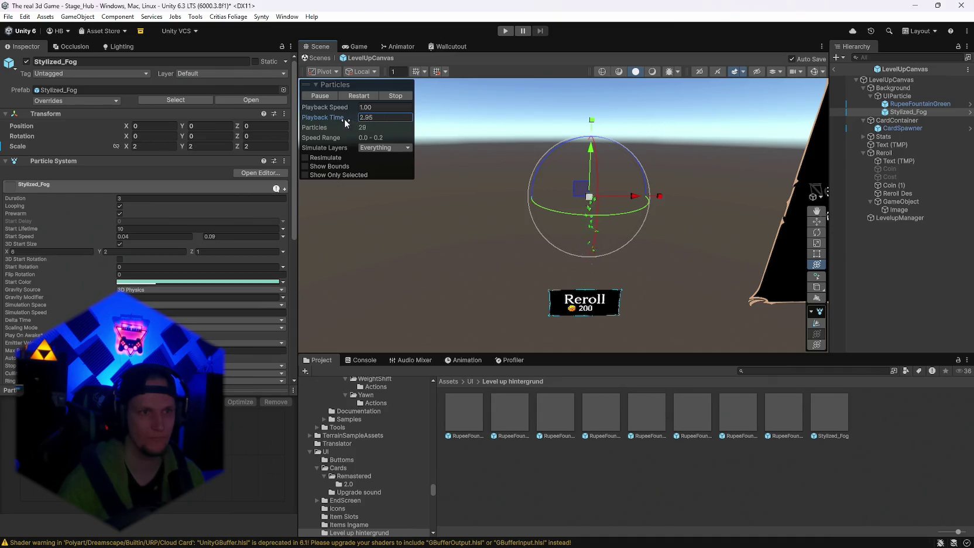
Step: Raise particle playback speed to 10 and reset the fog scale to 1, 1, 1
{"action": "mouse_move", "coordinate": [345, 109]}
{"action": "left_mouse_down"}
{"action": "mouse_move", "coordinate": [538, 110]}
{"action": "mouse_move", "coordinate": [624, 145]}
{"action": "mouse_move", "coordinate": [579, 176]}
{"action": "left_mouse_up"}
{"action": "left_click", "coordinate": [156, 146]}
{"action": "type", "text": "1"}
{"action": "left_click", "coordinate": [203, 146]}
{"action": "type", "text": "1"}
{"action": "left_click", "coordinate": [255, 147]}
{"action": "type", "text": "1"}
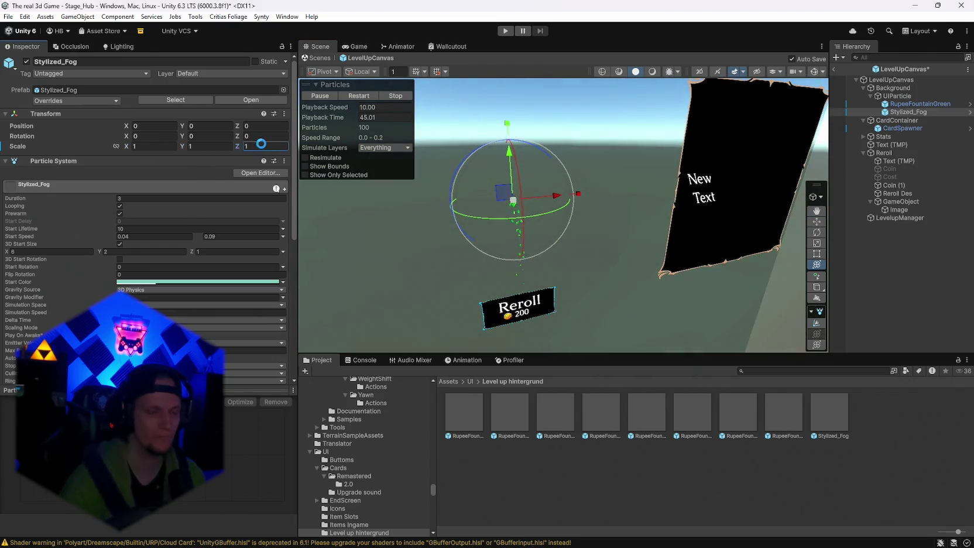
Step: Set the UIParticle scale to 10 and restart the fog particle simulation
{"action": "left_click", "coordinate": [896, 96]}
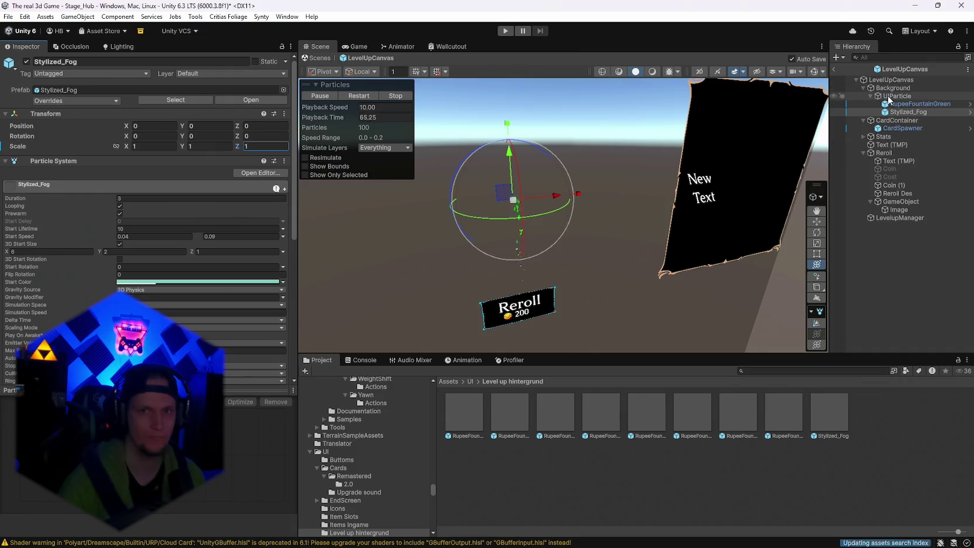
{"action": "left_click", "coordinate": [155, 257]}
{"action": "type", "text": "1"}
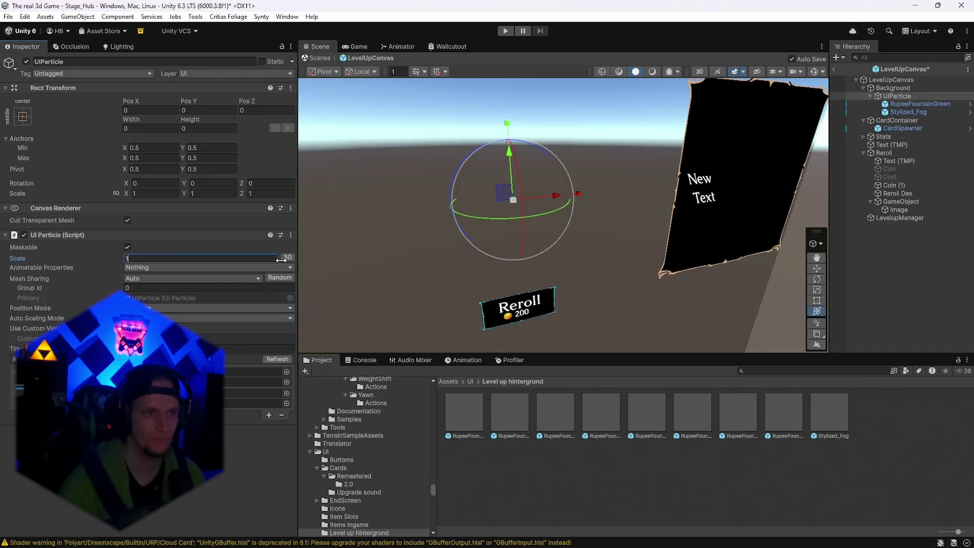
{"action": "type", "text": "0"}
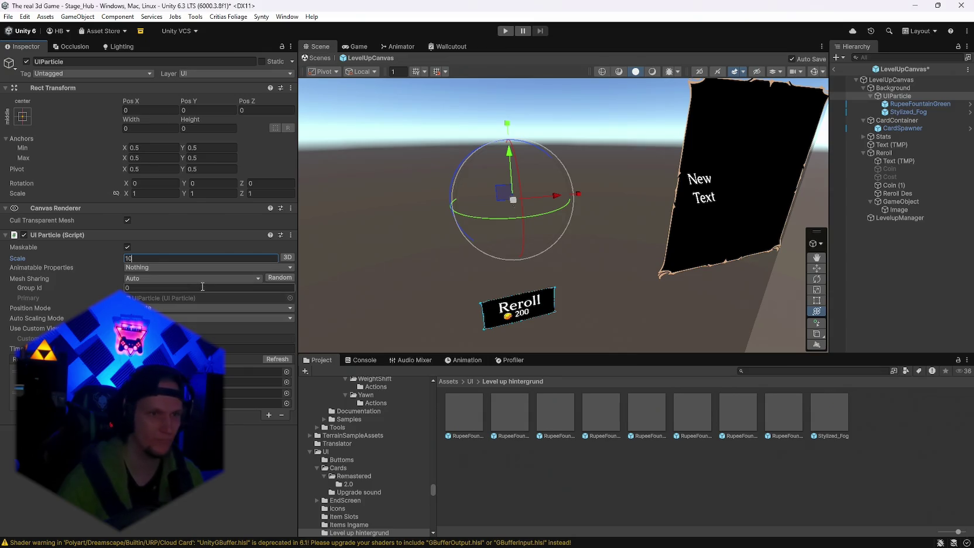
{"action": "type", "text": "f"}
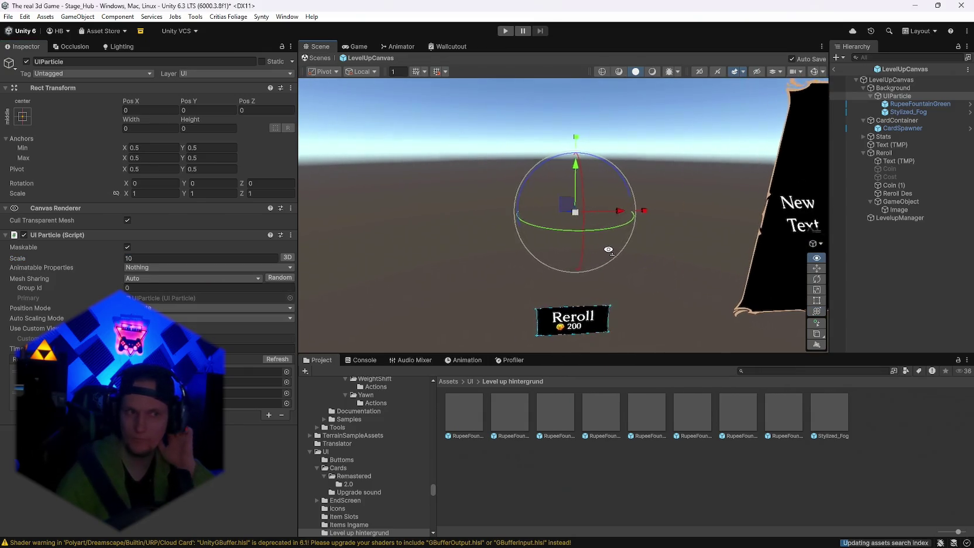
{"action": "left_click", "coordinate": [907, 112]}
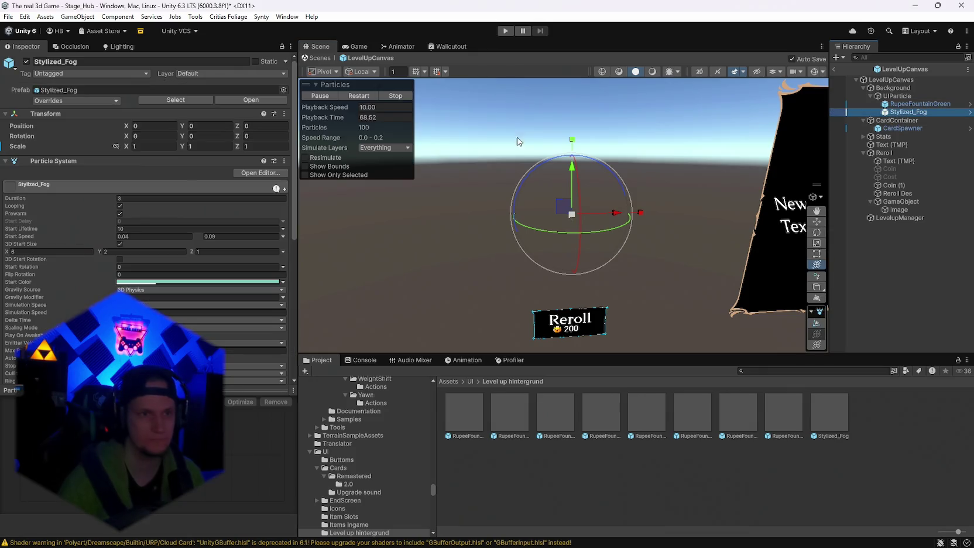
{"action": "left_click", "coordinate": [375, 107]}
{"action": "left_click", "coordinate": [364, 93]}
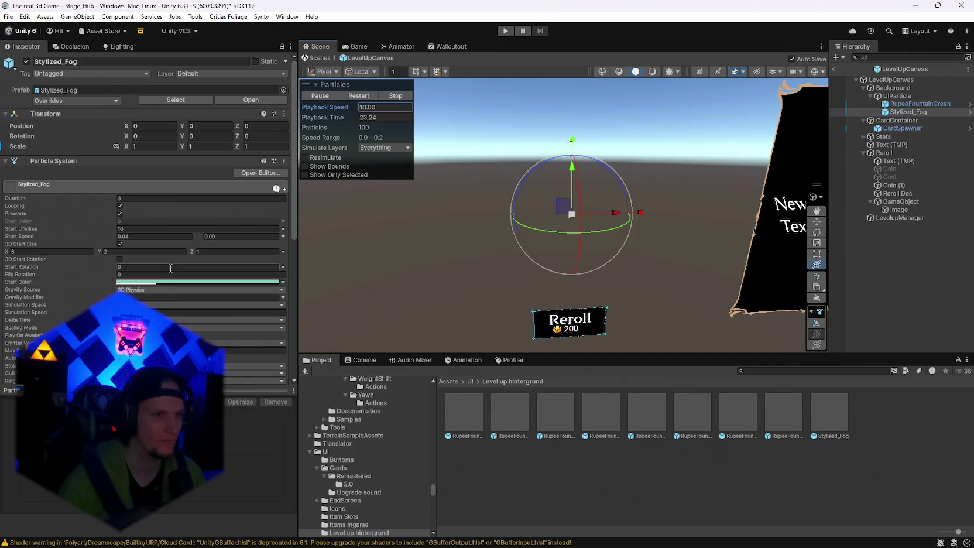
Step: Try a fog start size of 12 and 1, then undo back to 6, 2, 1
{"action": "scroll", "coordinate": [169, 267], "scroll_direction": "down", "scroll_amount": 5}
{"action": "scroll", "coordinate": [146, 234], "scroll_direction": "up", "scroll_amount": 3}
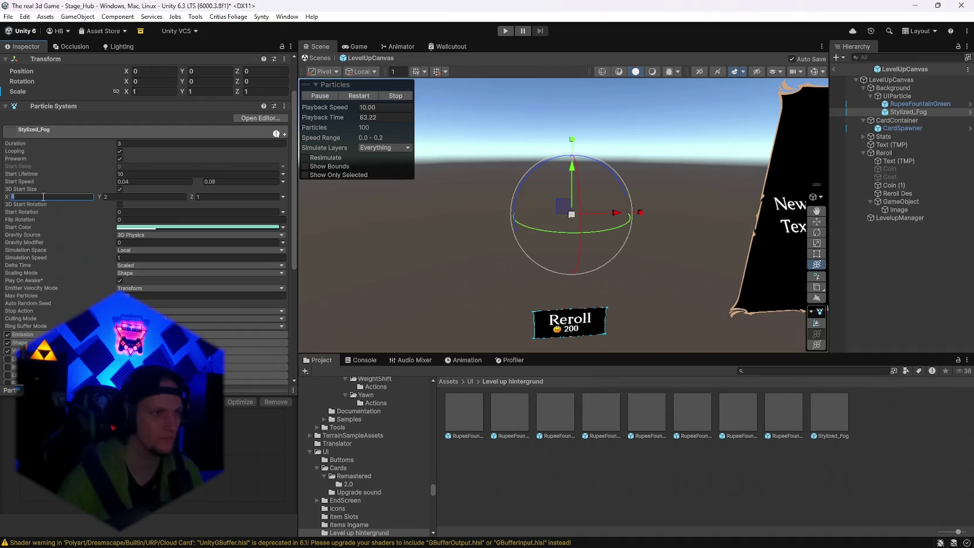
{"action": "type", "text": "12"}
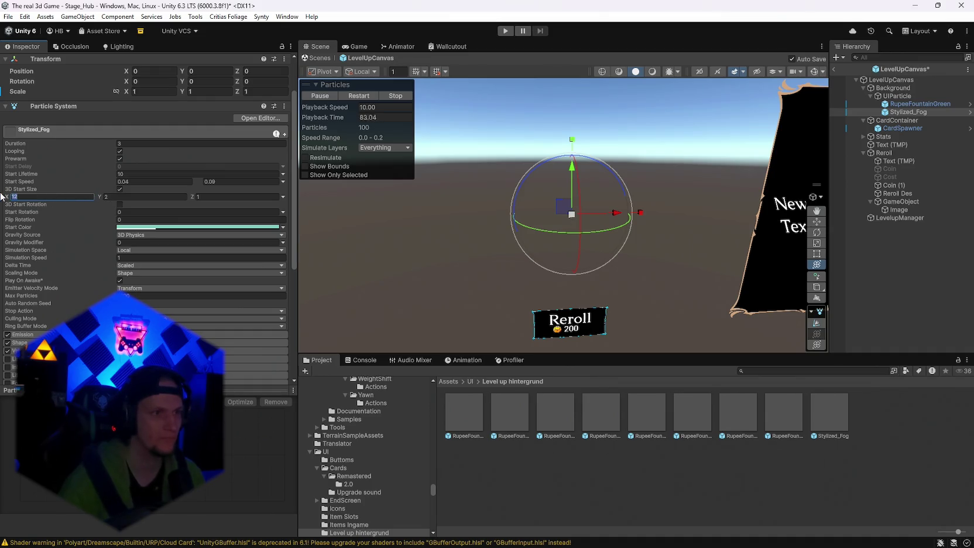
{"action": "key", "text": "Tab"}
{"action": "type", "text": "1"}
{"action": "key", "text": "Tab"}
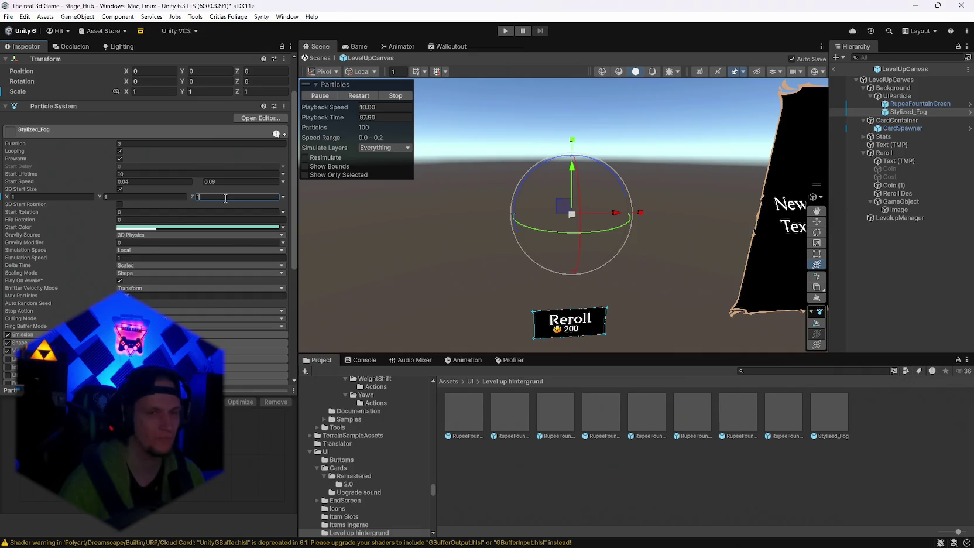
{"action": "key", "text": "ctrl+z"}
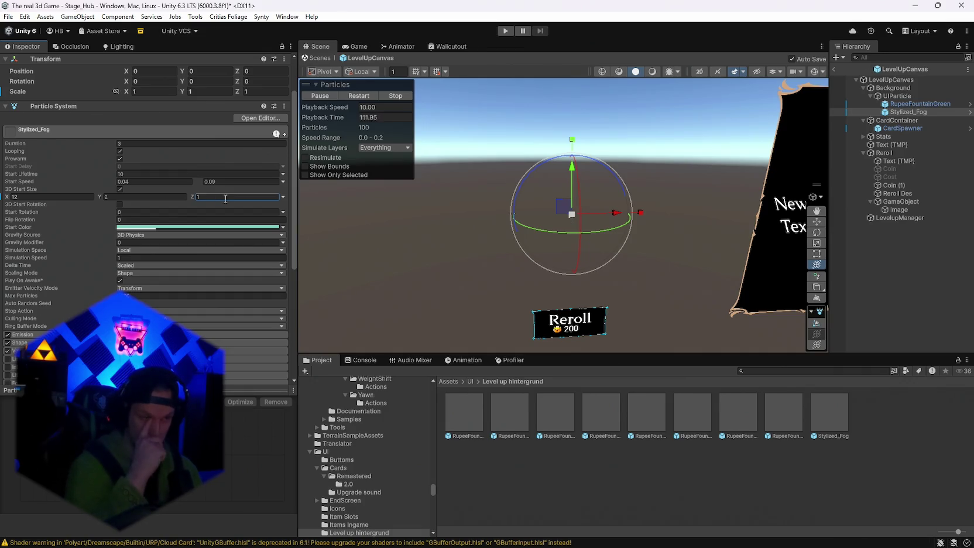
{"action": "key", "text": "ctrl+z"}
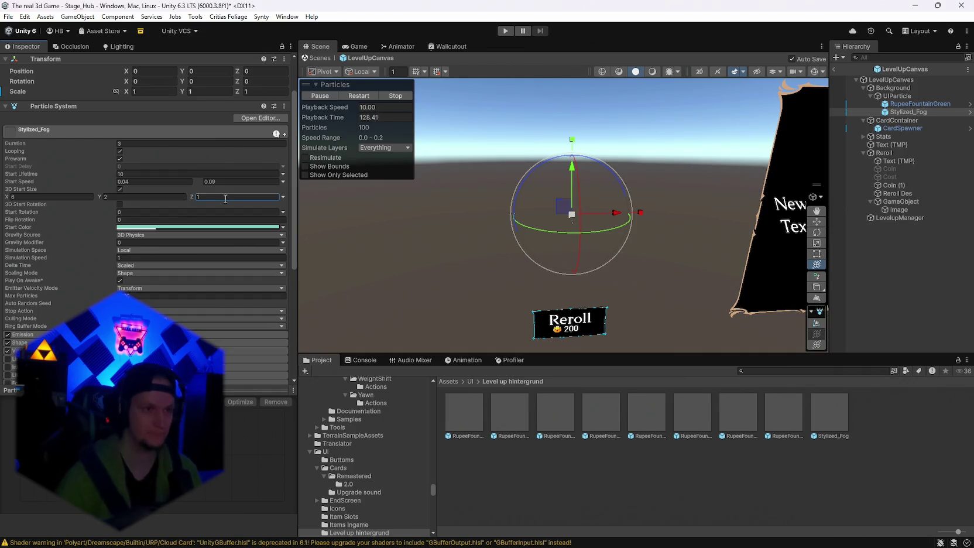
{"action": "scroll", "coordinate": [185, 259], "scroll_direction": "down", "scroll_amount": 5}
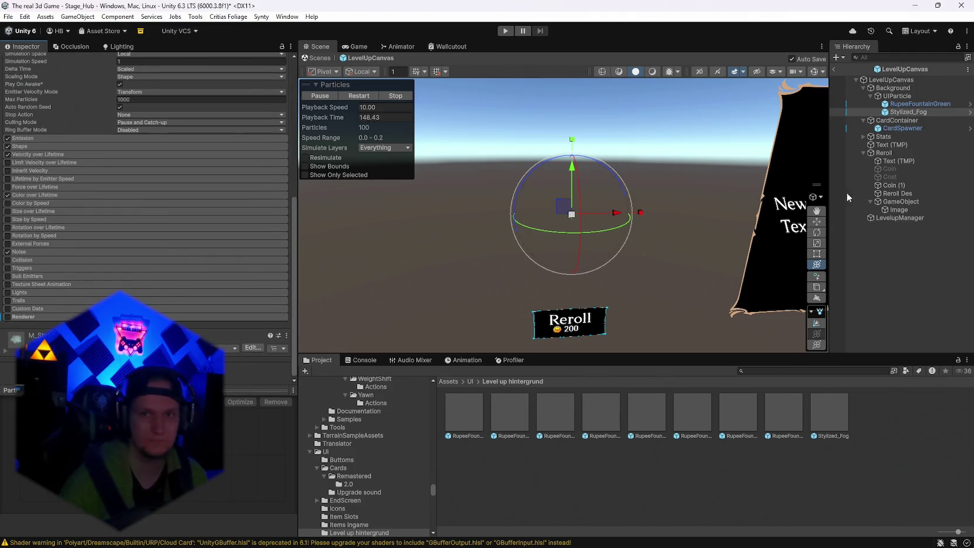
{"action": "left_click", "coordinate": [896, 96]}
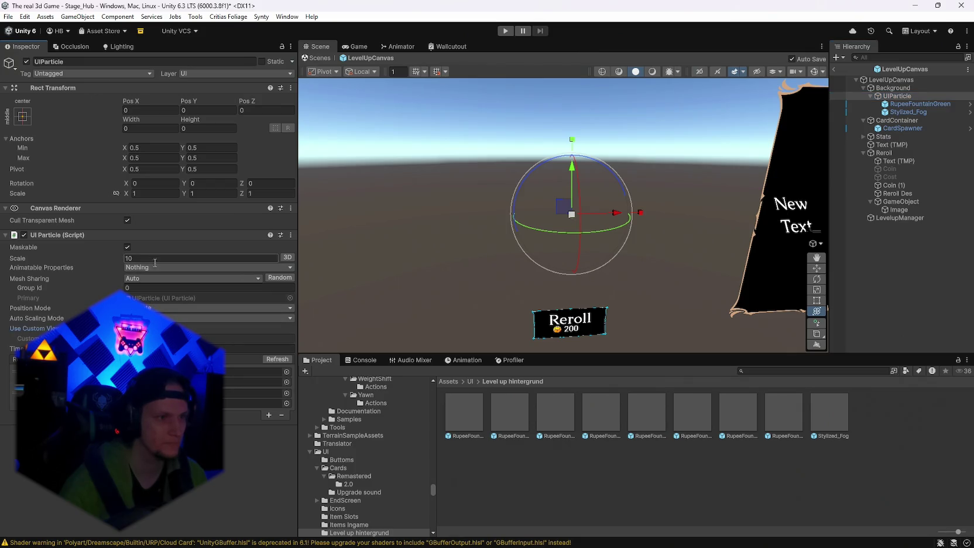
Step: Set RupeeFountainGreen's Delta Time to Unscaled
{"action": "left_click", "coordinate": [288, 259]}
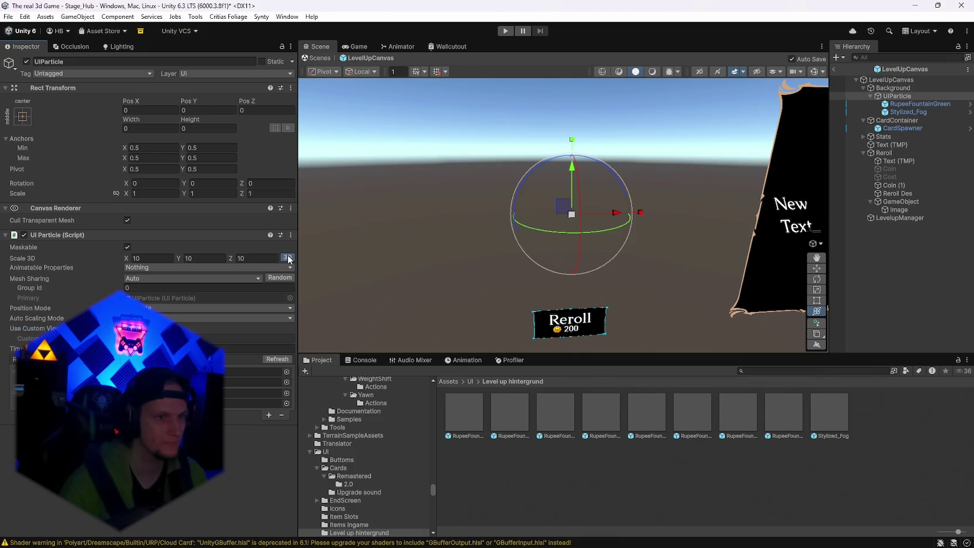
{"action": "left_click", "coordinate": [288, 258]}
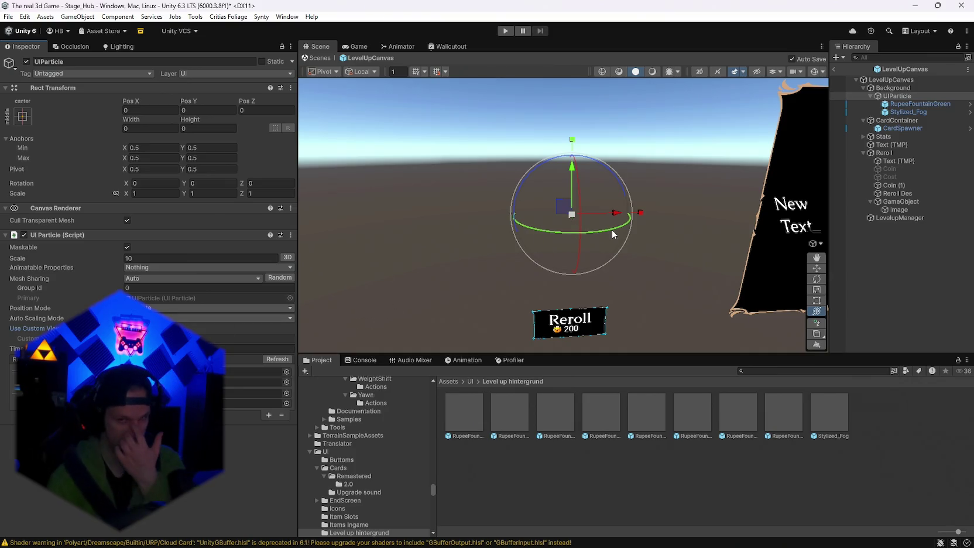
{"action": "left_click", "coordinate": [918, 103]}
{"action": "scroll", "coordinate": [140, 280], "scroll_direction": "down", "scroll_amount": 5}
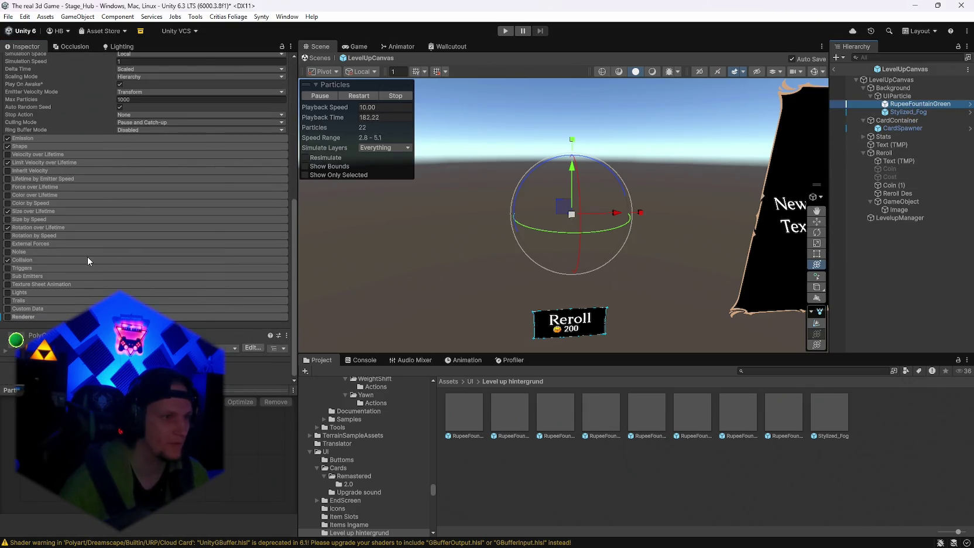
{"action": "scroll", "coordinate": [86, 256], "scroll_direction": "down", "scroll_amount": 3}
{"action": "left_click", "coordinate": [41, 220]}
{"action": "scroll", "coordinate": [88, 252], "scroll_direction": "up", "scroll_amount": 6}
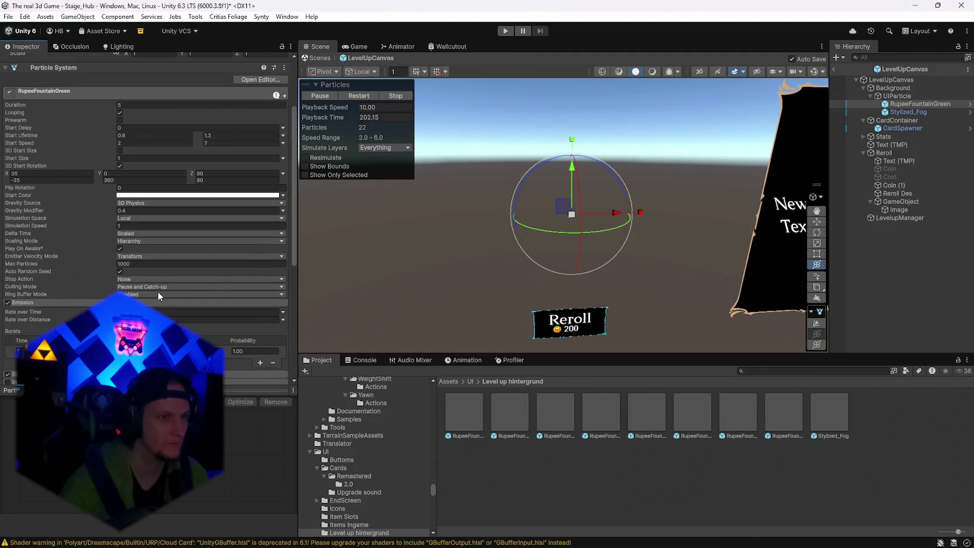
{"action": "left_click", "coordinate": [130, 241]}
{"action": "left_click", "coordinate": [130, 233]}
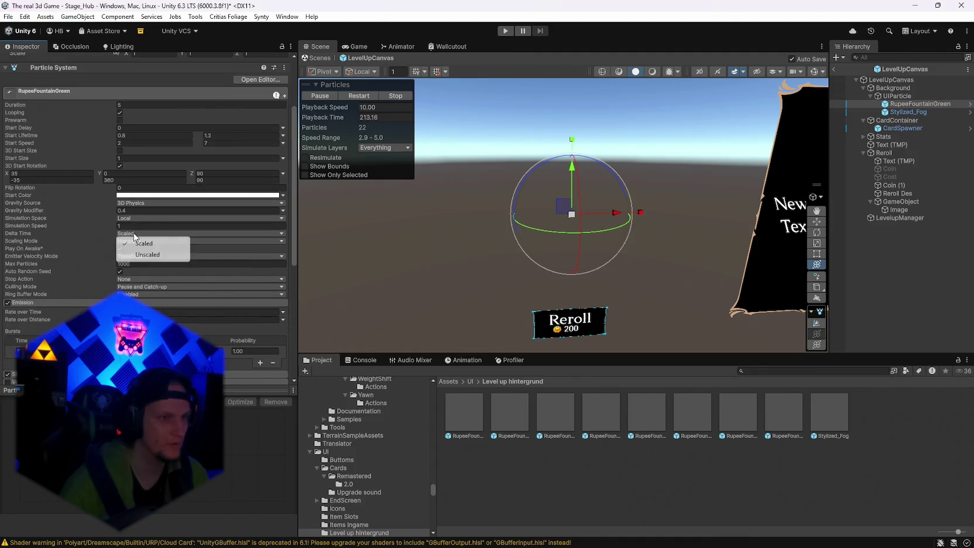
{"action": "left_click", "coordinate": [131, 253]}
Step: Set Stylized_Fog's Delta Time to Unscaled, exit the prefab and enter Play mode
{"action": "left_click", "coordinate": [907, 112]}
{"action": "left_click", "coordinate": [126, 227]}
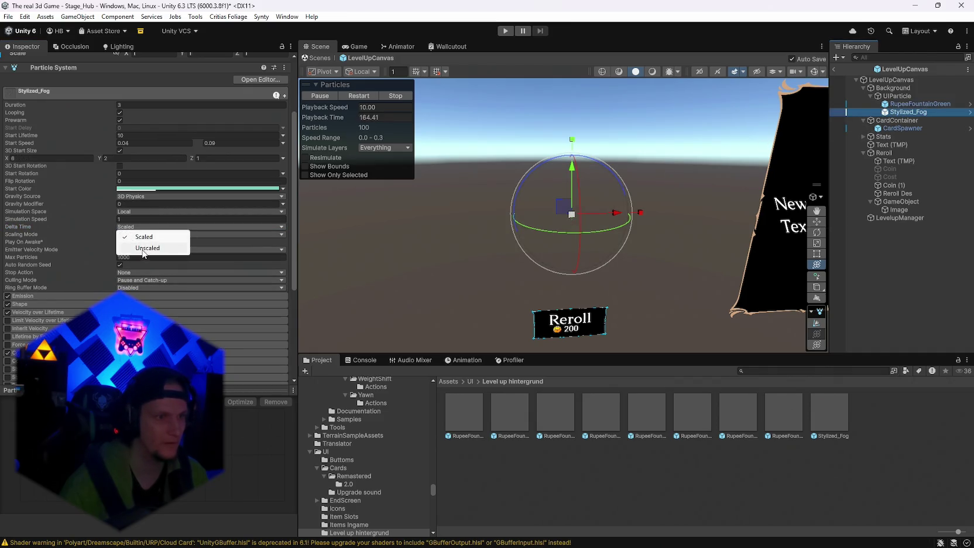
{"action": "left_click", "coordinate": [132, 250]}
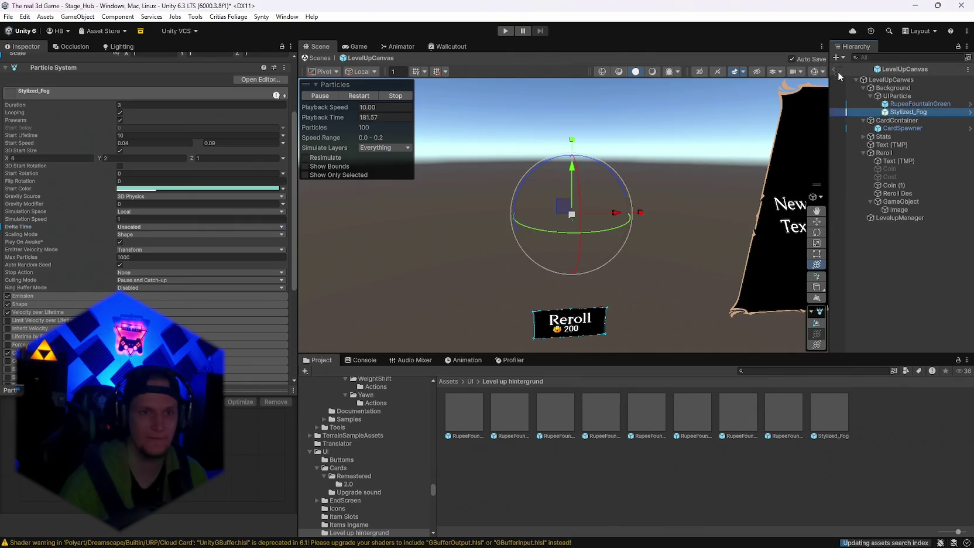
{"action": "left_click", "coordinate": [836, 67]}
{"action": "left_click", "coordinate": [505, 30]}
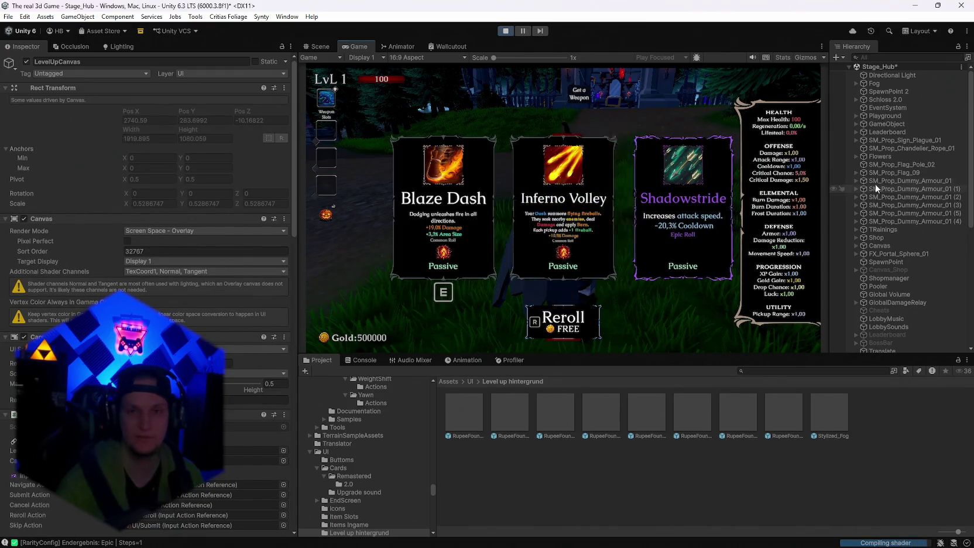
Step: Drag the magenta PolyCrystal material from the Crystals folder onto UIParticle's material field
{"action": "double_click", "coordinate": [245, 386]}
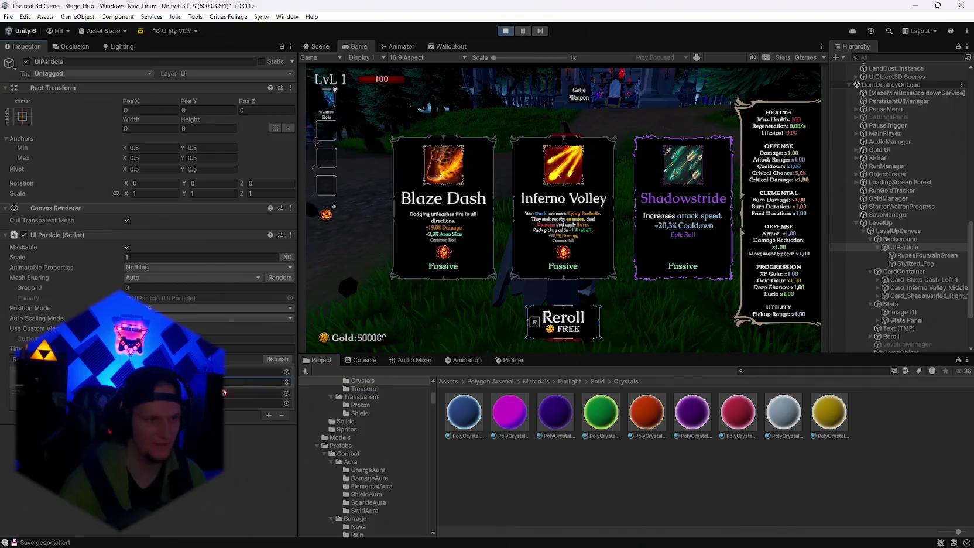
{"action": "left_click_drag", "start_coordinate": [509, 413], "coordinate": [252, 381]}
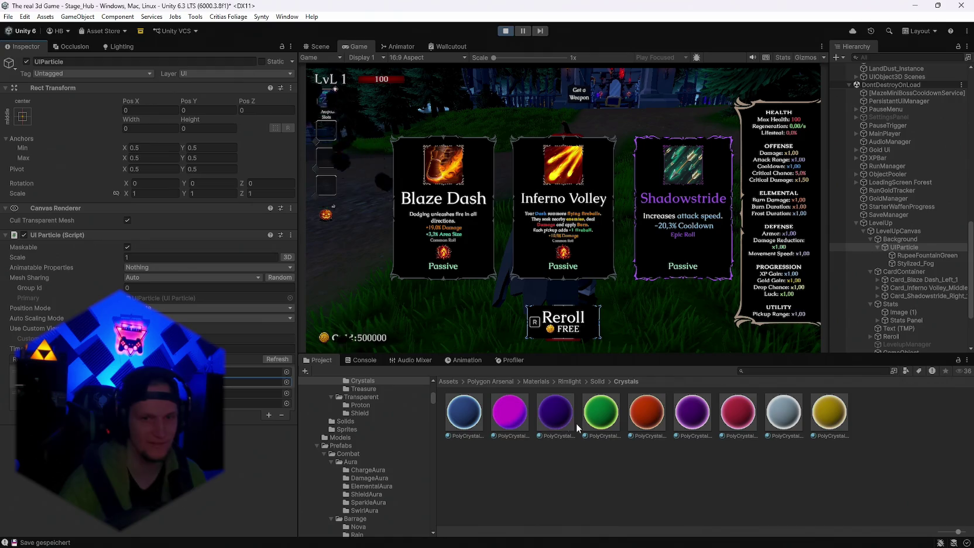
{"action": "mouse_move", "coordinate": [509, 412]}
{"action": "left_mouse_down"}
{"action": "mouse_move", "coordinate": [250, 372]}
{"action": "mouse_move", "coordinate": [251, 381]}
{"action": "left_mouse_up"}
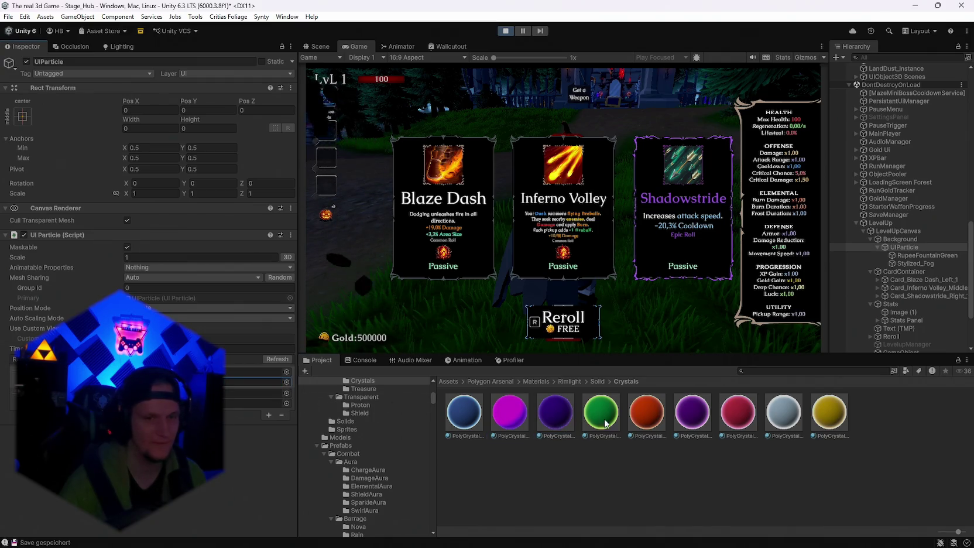
{"action": "left_click", "coordinate": [258, 381]}
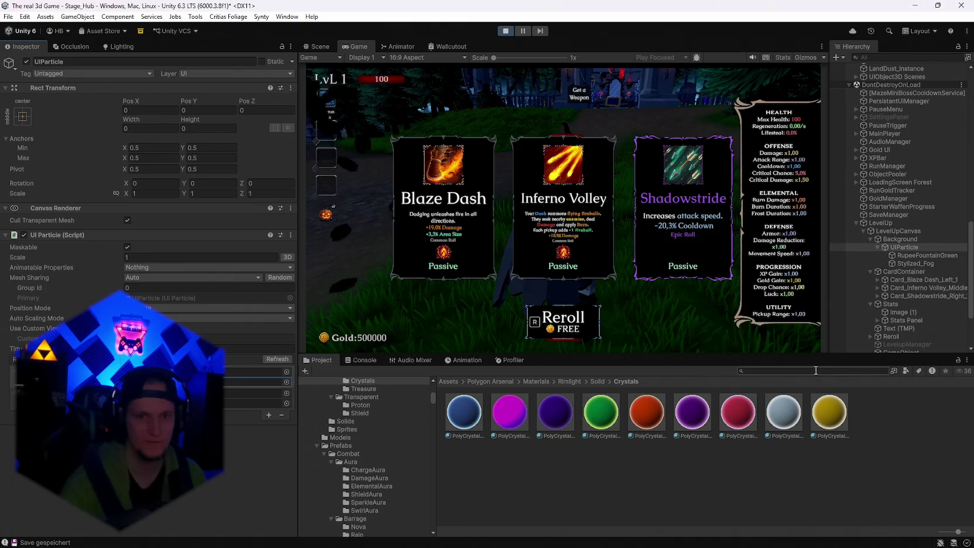
Step: Create a material named New Material in the Rimlight Solid Crystals folder and select it
{"action": "right_click", "coordinate": [645, 498]}
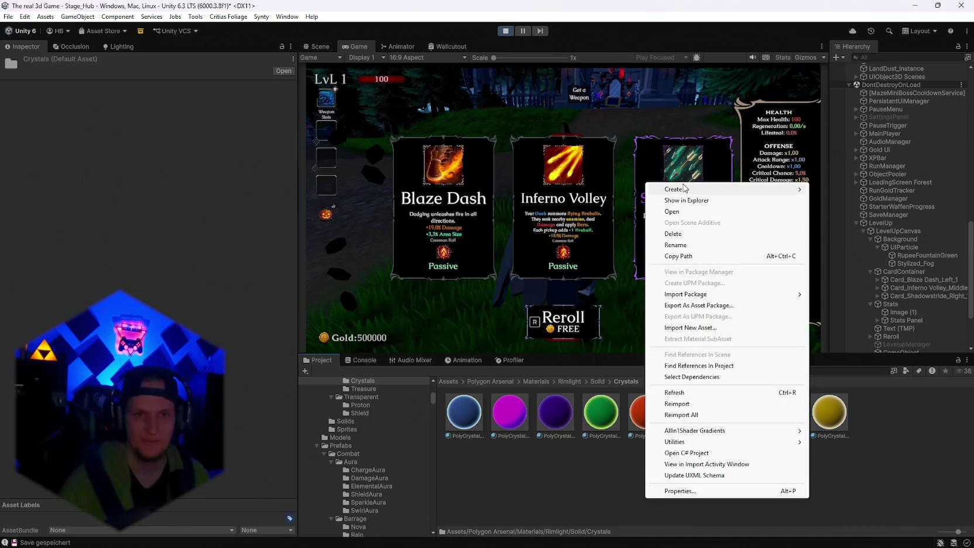
{"action": "mouse_move", "coordinate": [688, 188]}
{"action": "left_click", "coordinate": [837, 139]}
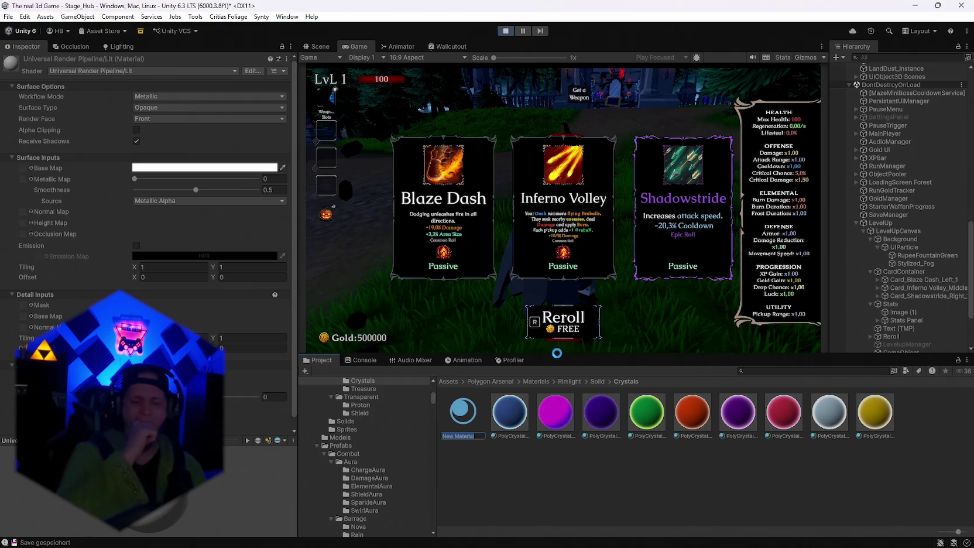
{"action": "key", "text": "Return"}
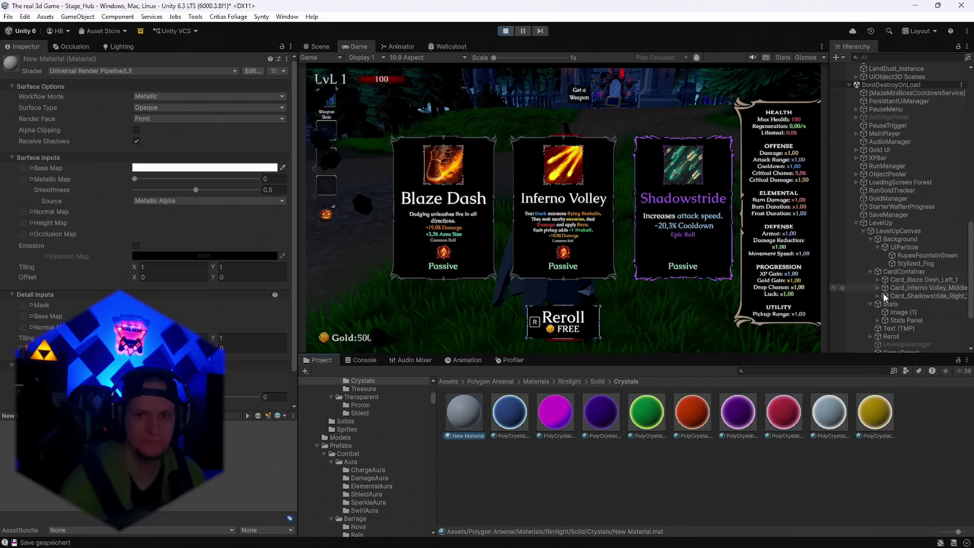
{"action": "left_click", "coordinate": [904, 247]}
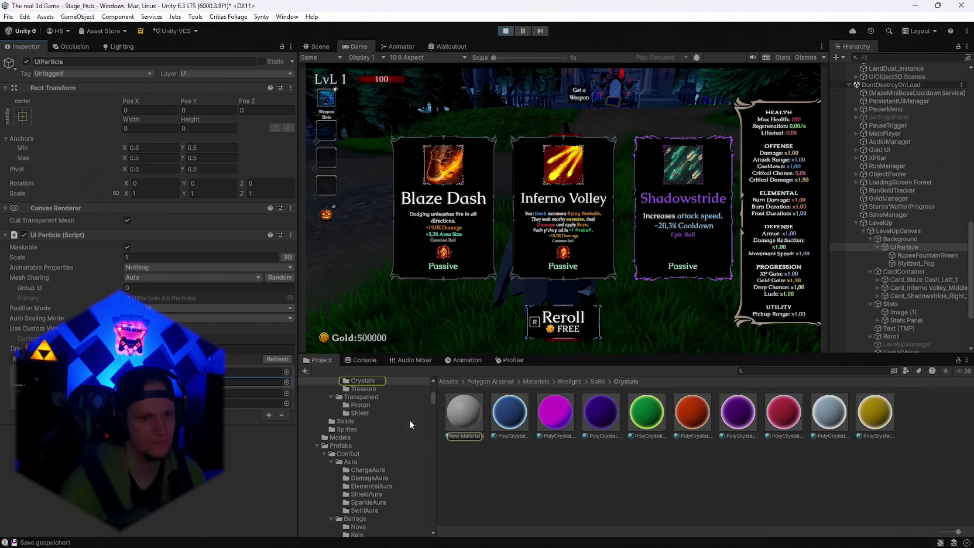
{"action": "left_click", "coordinate": [463, 416]}
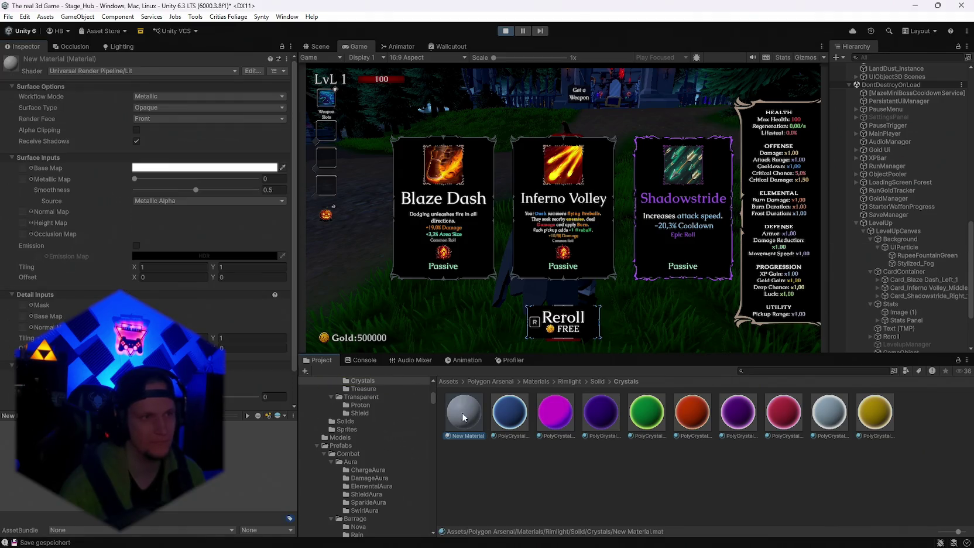
Step: Try the URP Particles/Simple Lit and 2D/Sprite-Mask shaders on New Material
{"action": "left_click", "coordinate": [95, 69]}
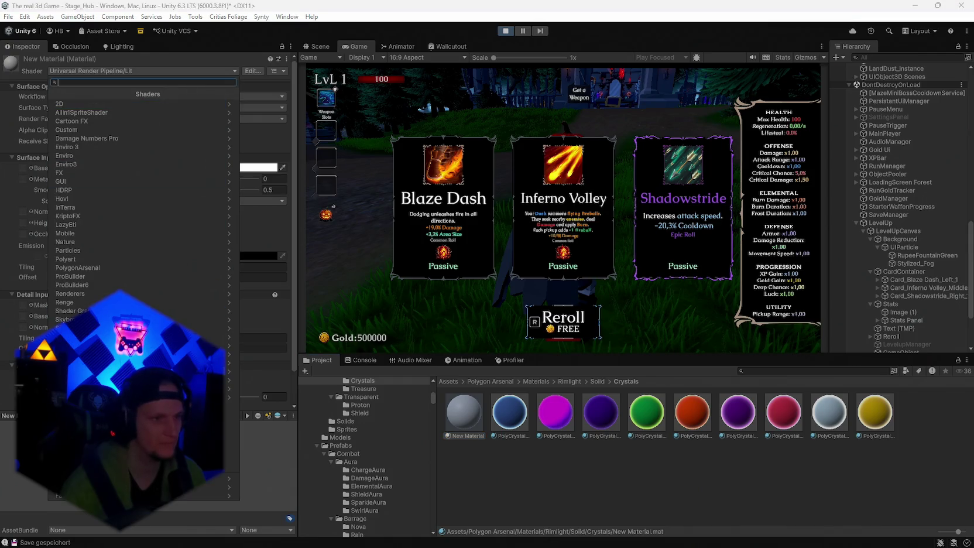
{"action": "left_click", "coordinate": [88, 478]}
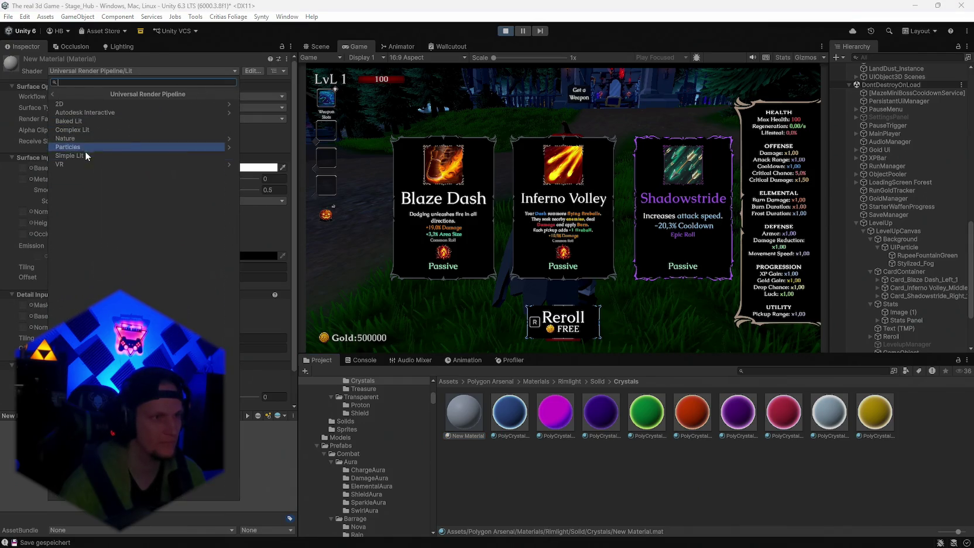
{"action": "left_click", "coordinate": [78, 147]}
{"action": "left_click", "coordinate": [74, 104]}
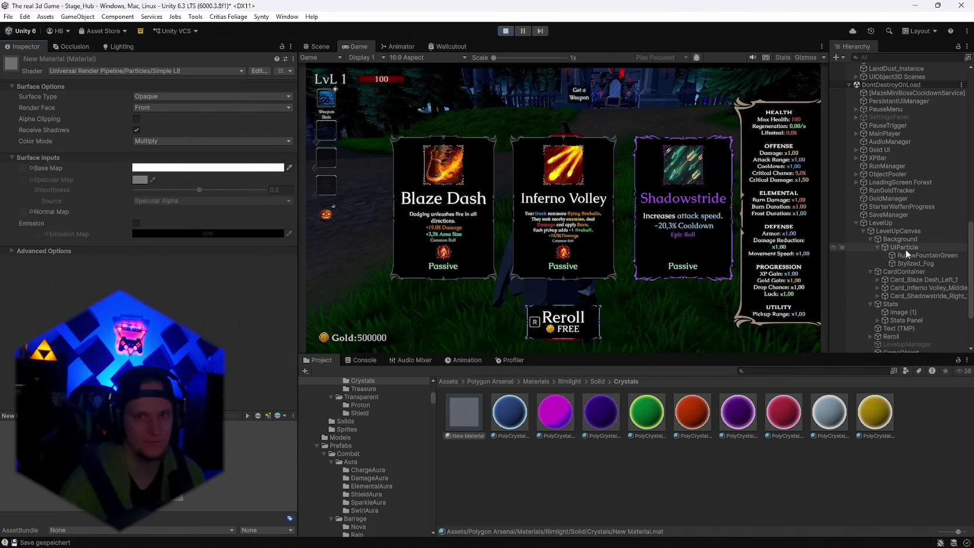
{"action": "left_click", "coordinate": [107, 71]}
{"action": "left_click", "coordinate": [170, 357]}
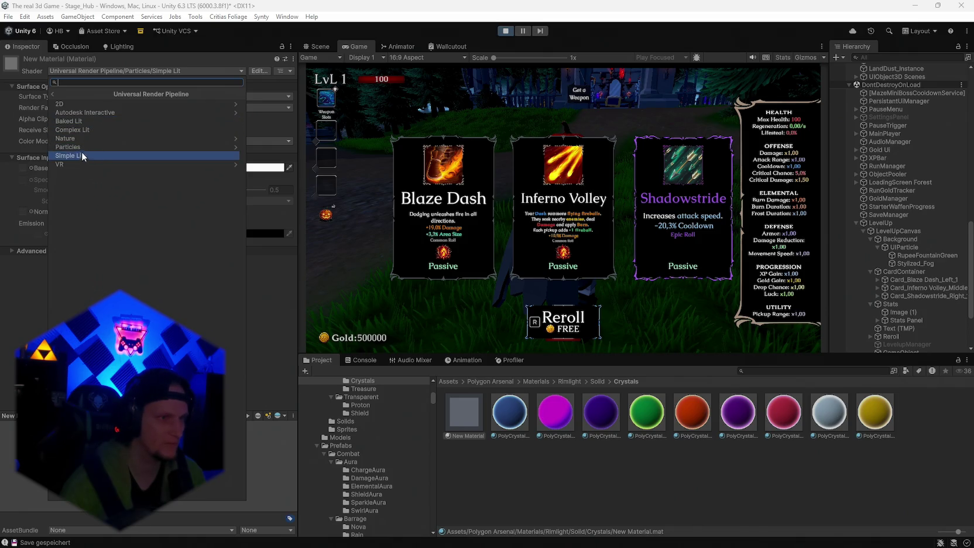
{"action": "left_click", "coordinate": [85, 148]}
{"action": "left_click", "coordinate": [63, 94]}
{"action": "left_click", "coordinate": [82, 139]}
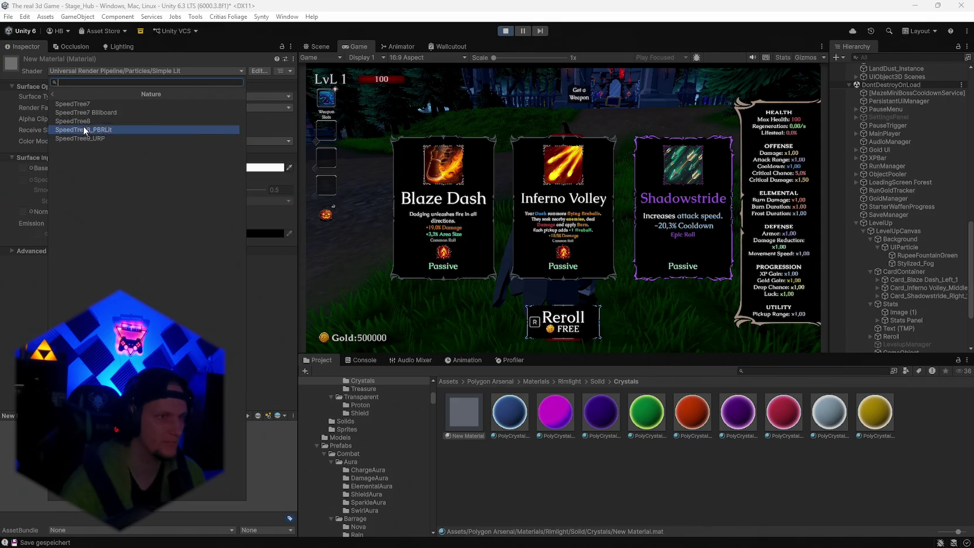
{"action": "left_click", "coordinate": [81, 94]}
{"action": "left_click", "coordinate": [88, 103]}
{"action": "left_click", "coordinate": [84, 129]}
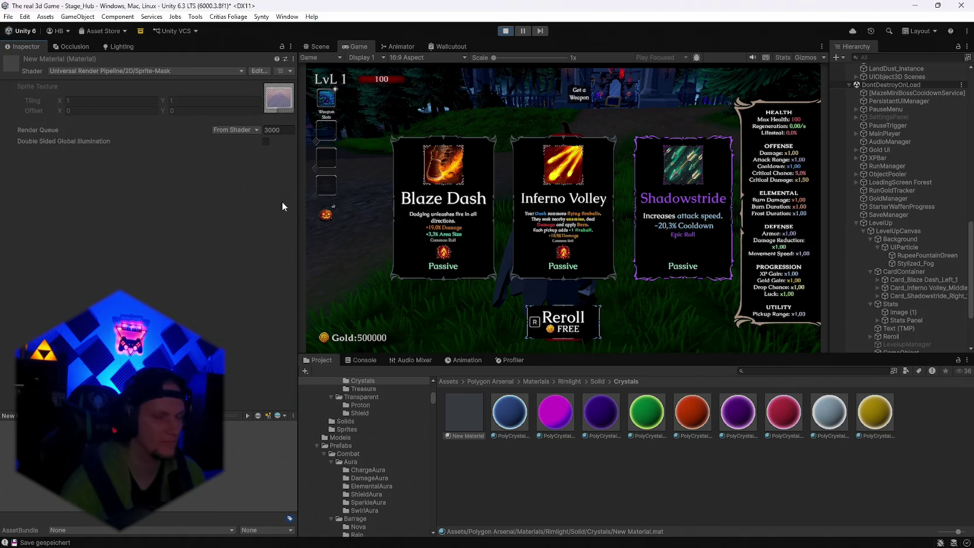
Step: Settle on Legacy Shaders/Particles/Additive as New Material's shader
{"action": "left_click", "coordinate": [100, 71]}
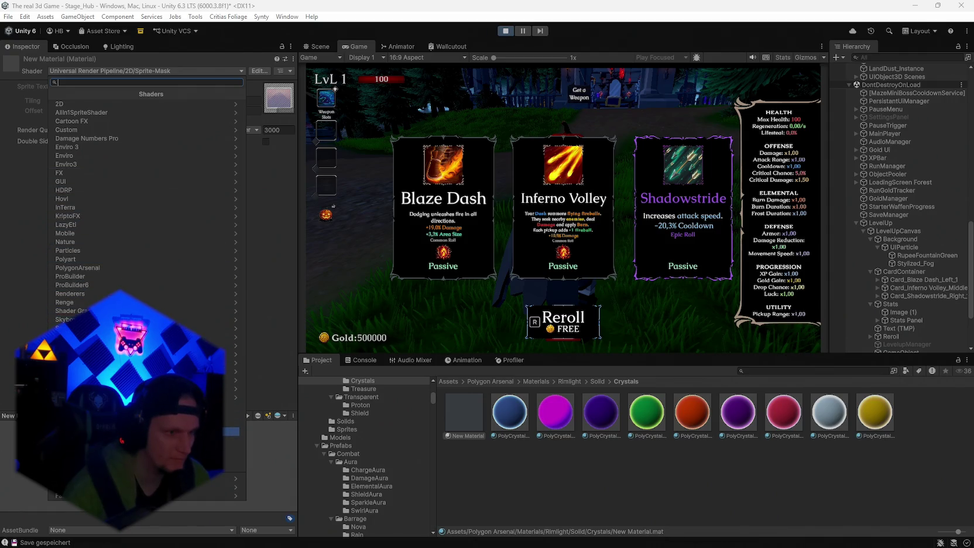
{"action": "left_click", "coordinate": [88, 337]}
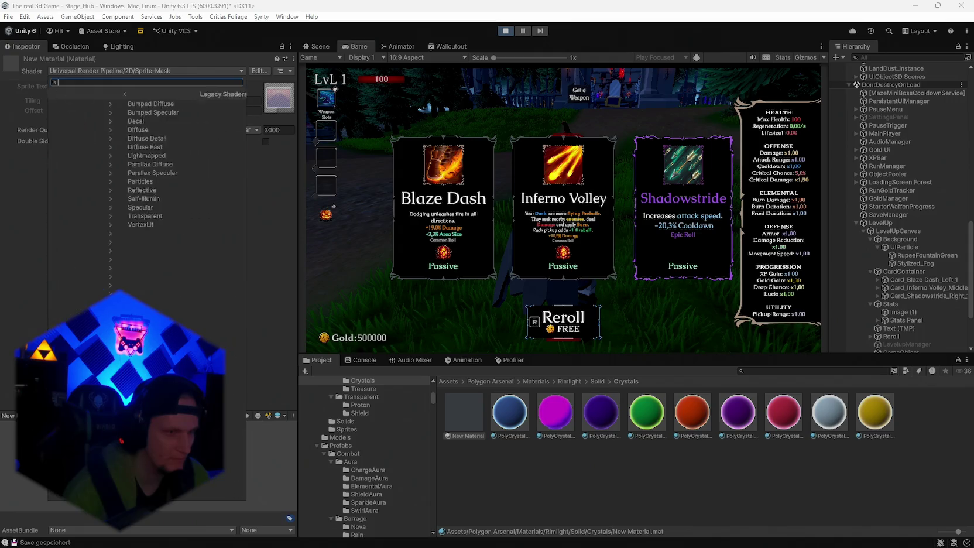
{"action": "left_click", "coordinate": [113, 181]}
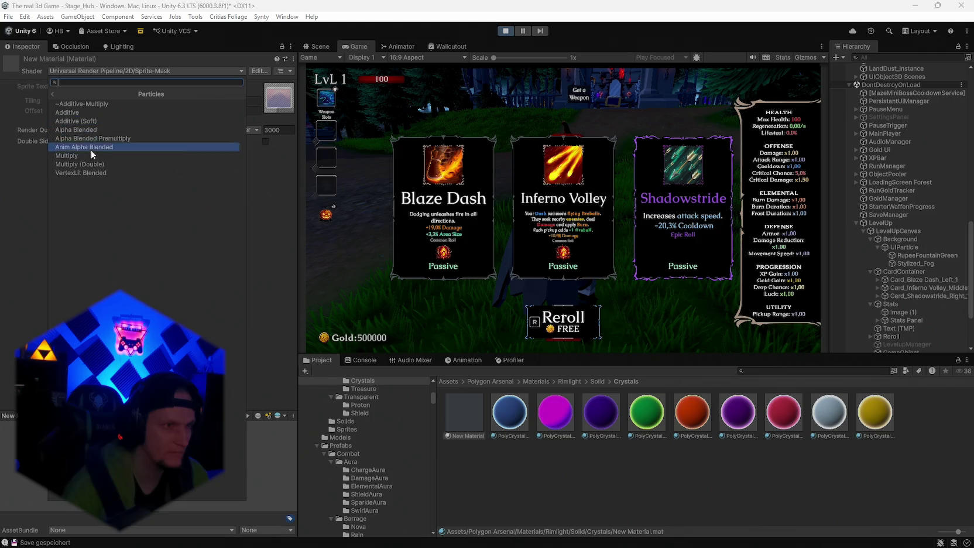
{"action": "left_click", "coordinate": [88, 113]}
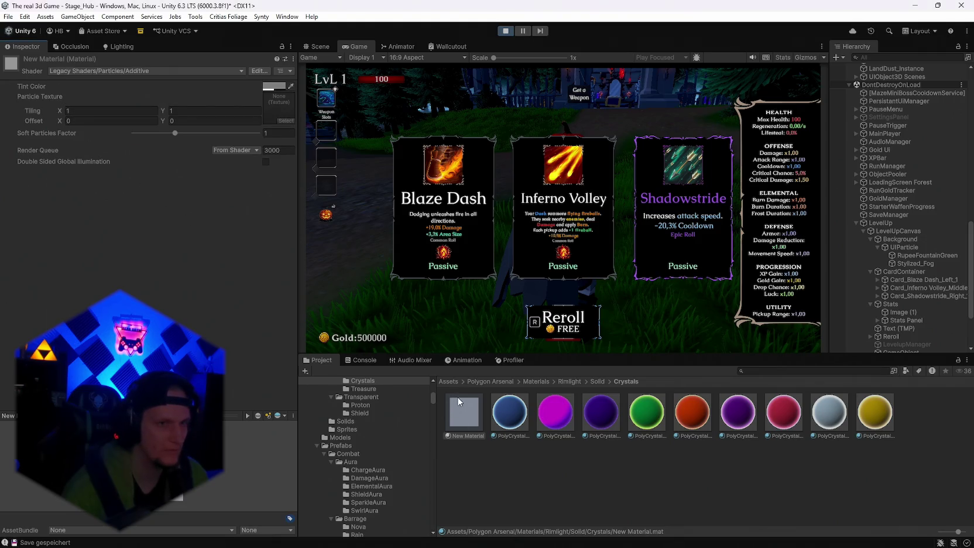
{"action": "left_click", "coordinate": [901, 247]}
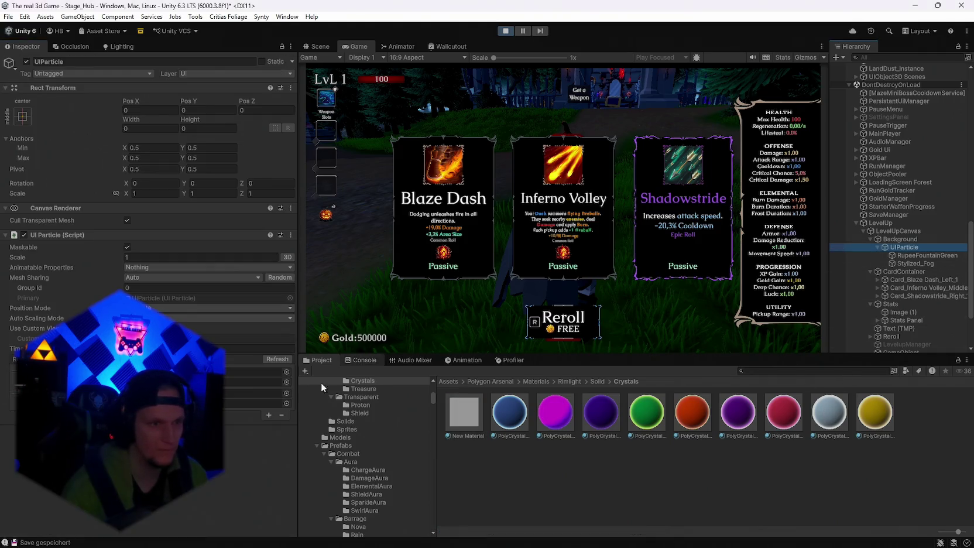
Step: Assign New Material to UIParticle and try the URP Simple Lit and Complex Lit shaders
{"action": "left_click_drag", "start_coordinate": [452, 415], "coordinate": [193, 381]}
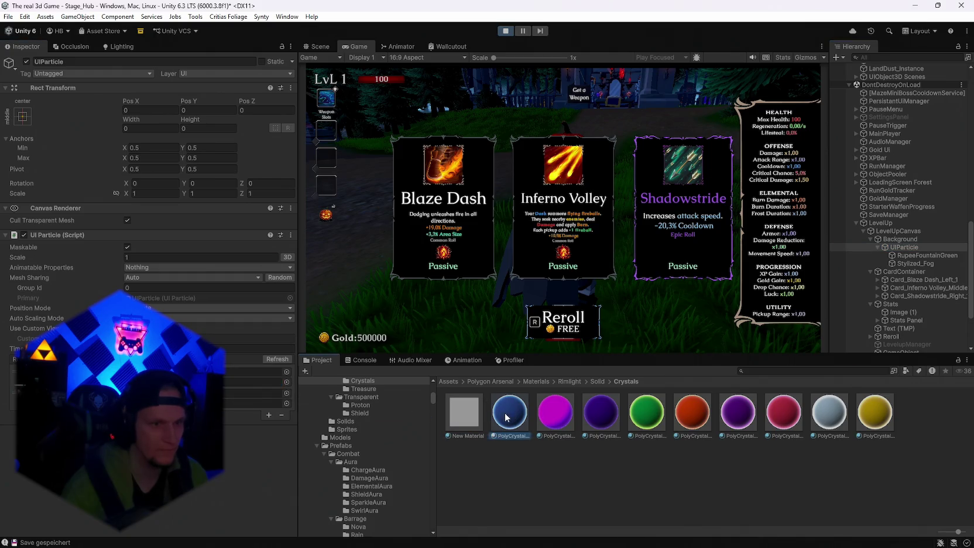
{"action": "left_click", "coordinate": [449, 416]}
{"action": "left_click", "coordinate": [116, 71]}
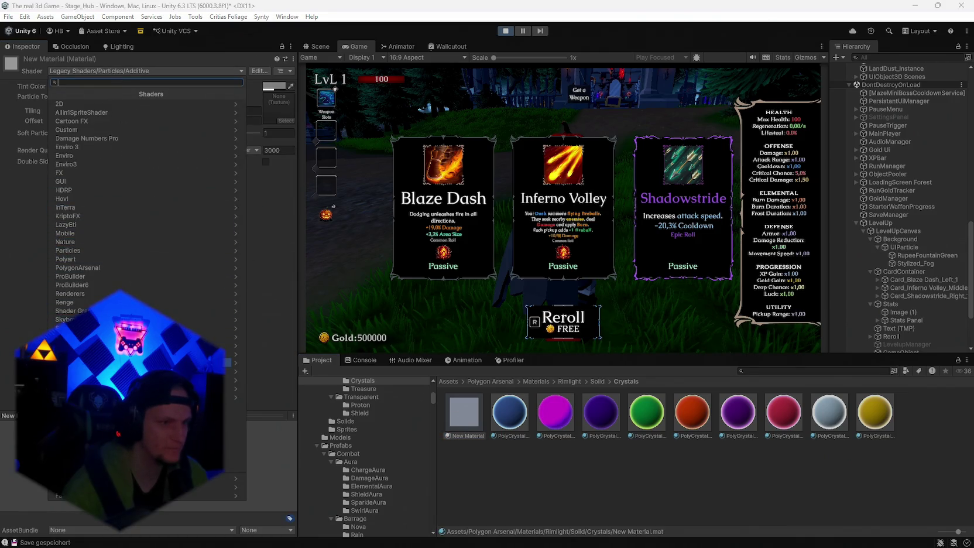
{"action": "left_click", "coordinate": [88, 362]}
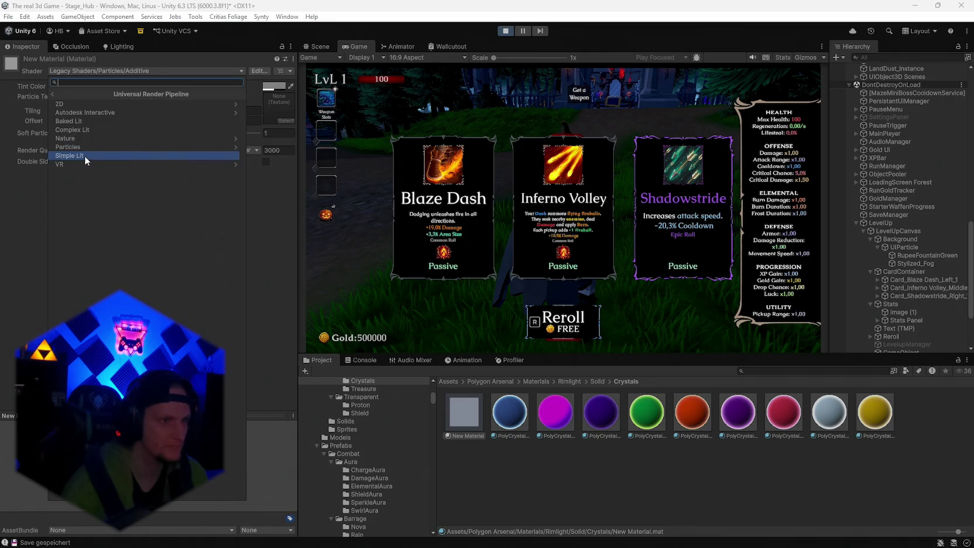
{"action": "left_click", "coordinate": [84, 156]}
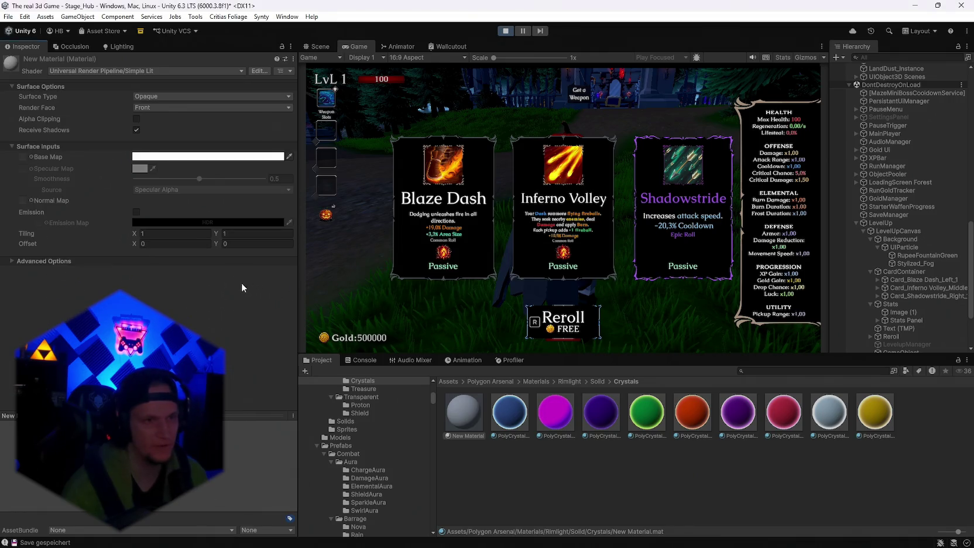
{"action": "left_click", "coordinate": [130, 70]}
{"action": "left_click", "coordinate": [88, 362]}
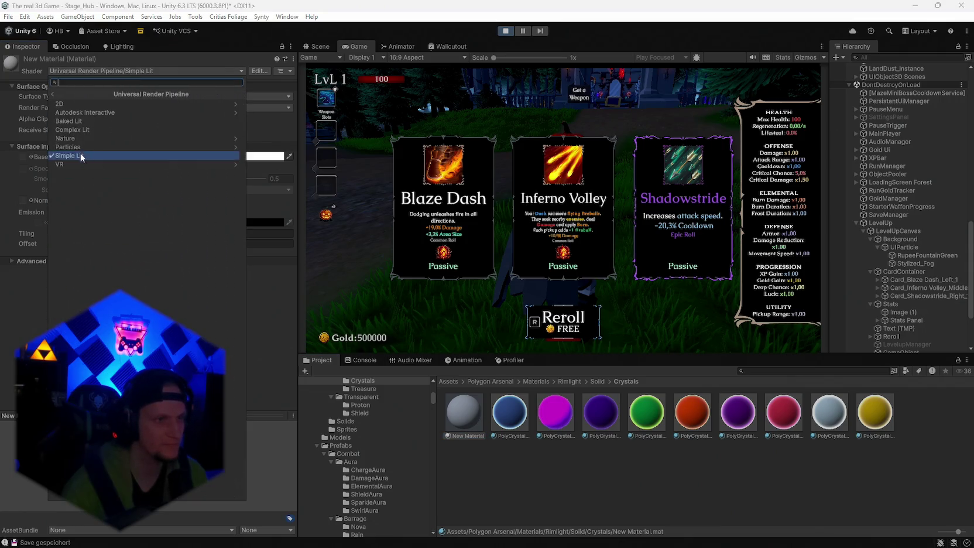
{"action": "left_click", "coordinate": [97, 128]}
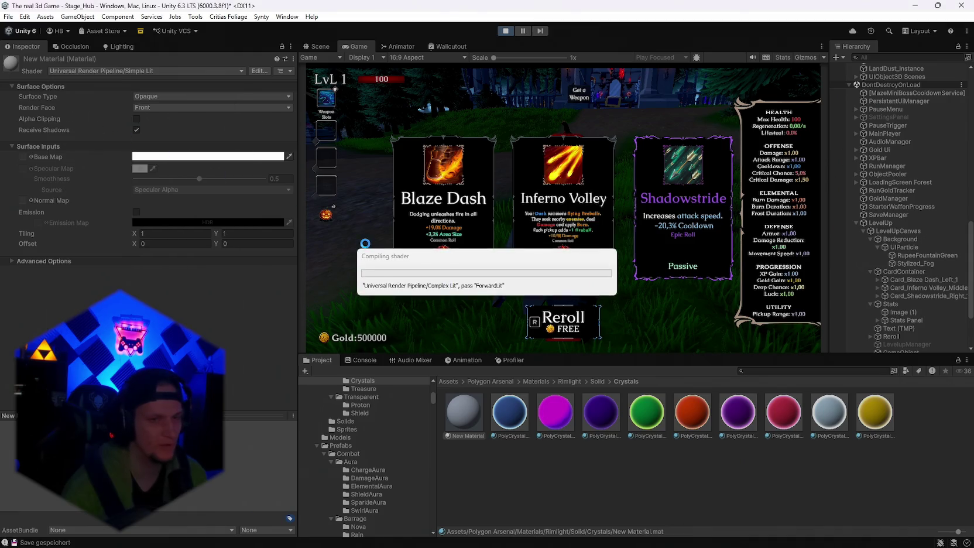
Step: Try the Unlit_AlwaysOnTop_Transparent, Standard, Standard (Specular setup) and Legacy Decal shaders
{"action": "left_click", "coordinate": [98, 73]}
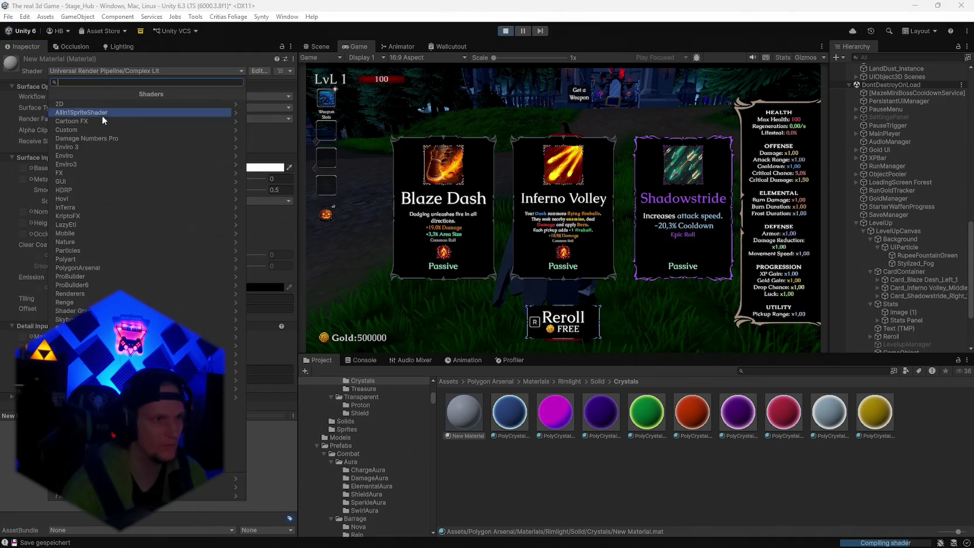
{"action": "left_click", "coordinate": [88, 362]}
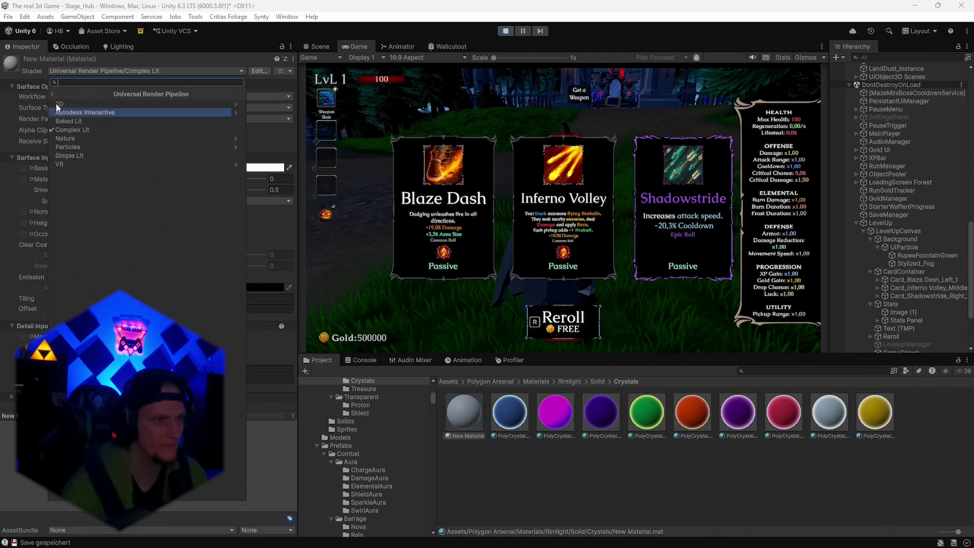
{"action": "left_click", "coordinate": [56, 92]}
{"action": "type", "text": "alwaysontop"}
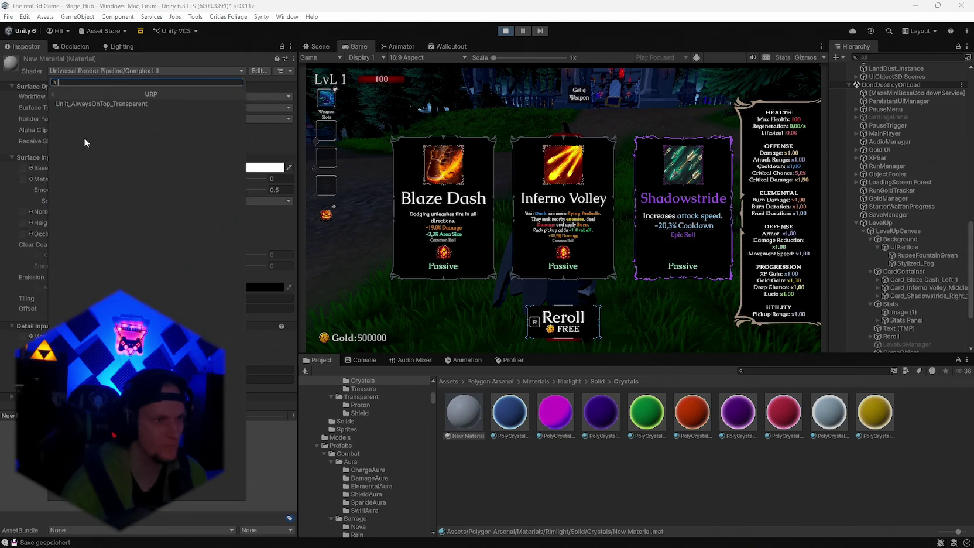
{"action": "left_click", "coordinate": [81, 103]}
{"action": "left_click", "coordinate": [77, 70]}
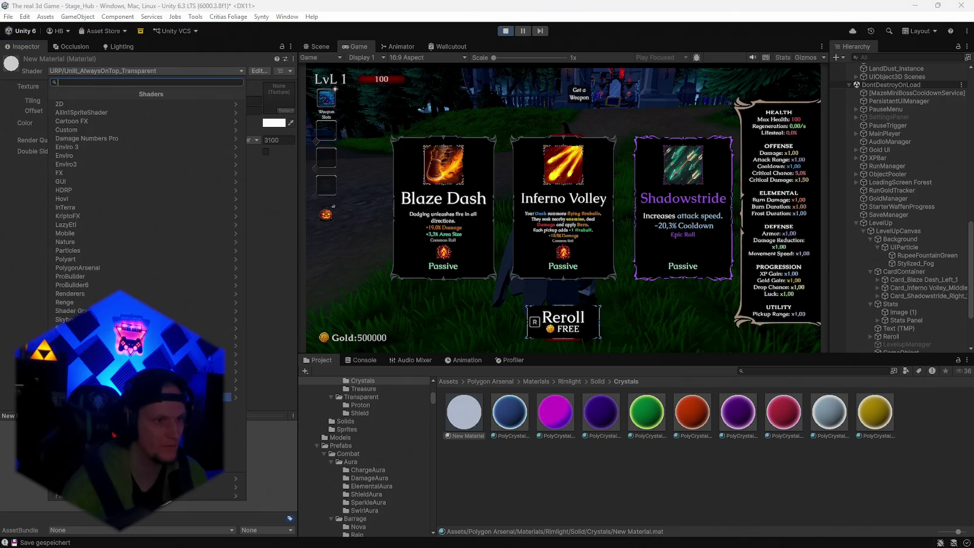
{"action": "left_click", "coordinate": [141, 448]}
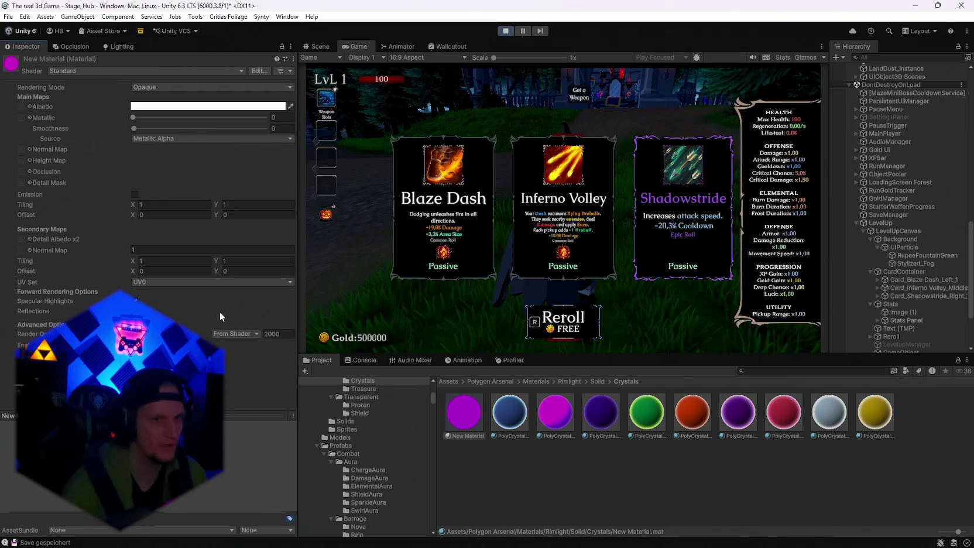
{"action": "left_click", "coordinate": [81, 72]}
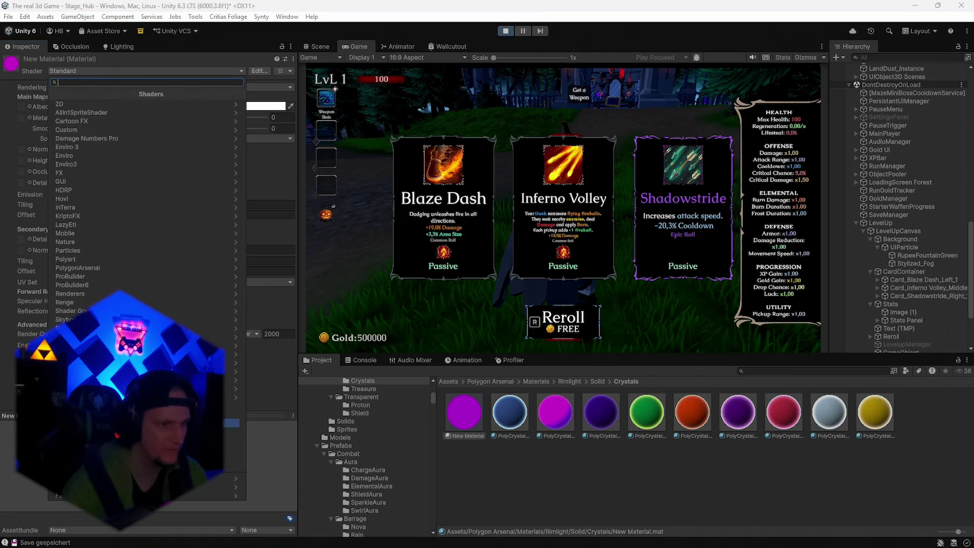
{"action": "left_click", "coordinate": [175, 457]}
{"action": "left_click", "coordinate": [66, 72]}
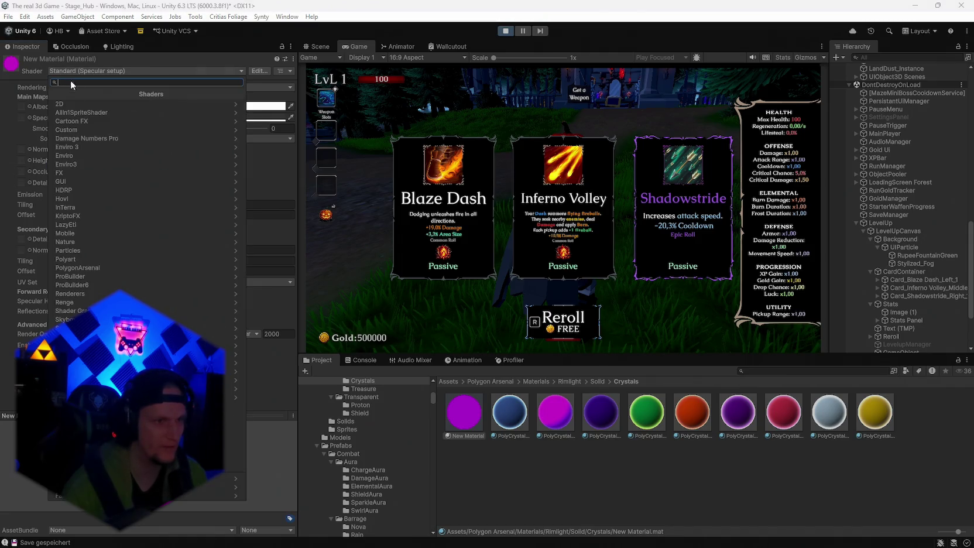
{"action": "left_click", "coordinate": [105, 478]}
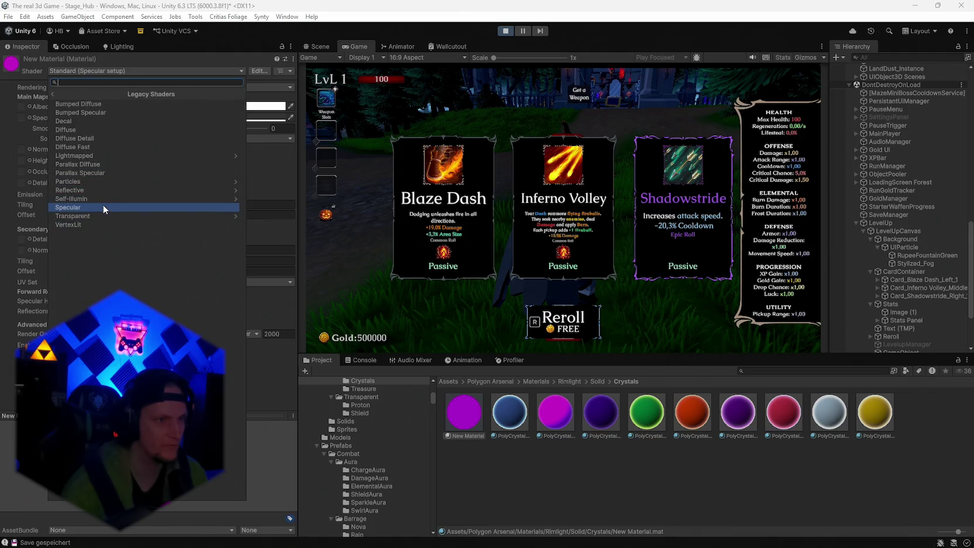
{"action": "left_click", "coordinate": [88, 119]}
Step: Switch to PolygonArsenal-LitSurface and test rim emission, leaving it at 0
{"action": "left_click", "coordinate": [91, 70]}
{"action": "left_click", "coordinate": [108, 267]}
{"action": "left_click", "coordinate": [84, 147]}
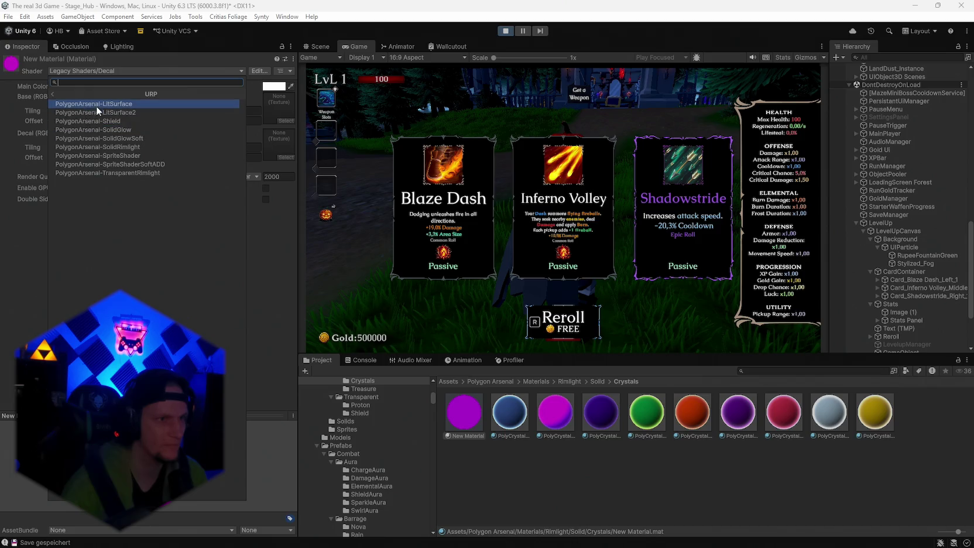
{"action": "left_click", "coordinate": [90, 103]}
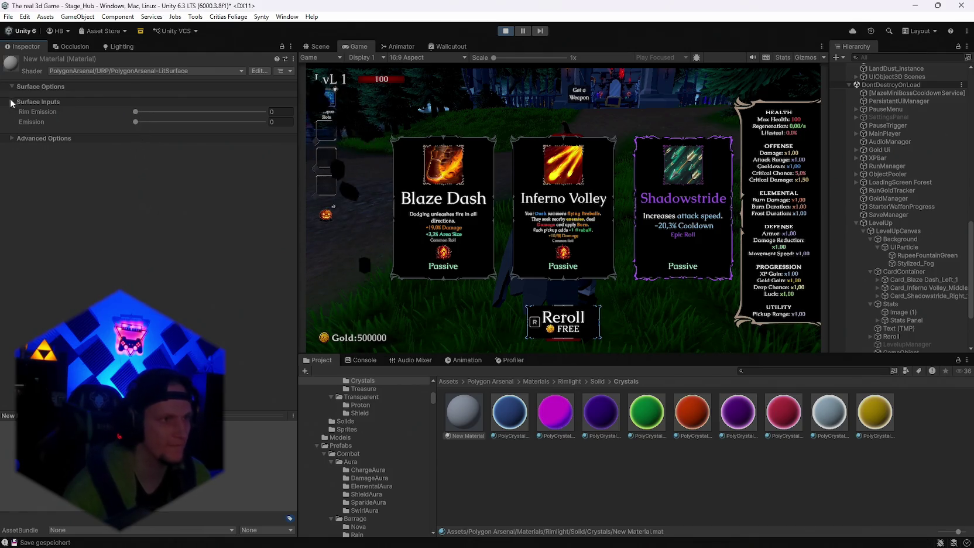
{"action": "left_click", "coordinate": [17, 138]}
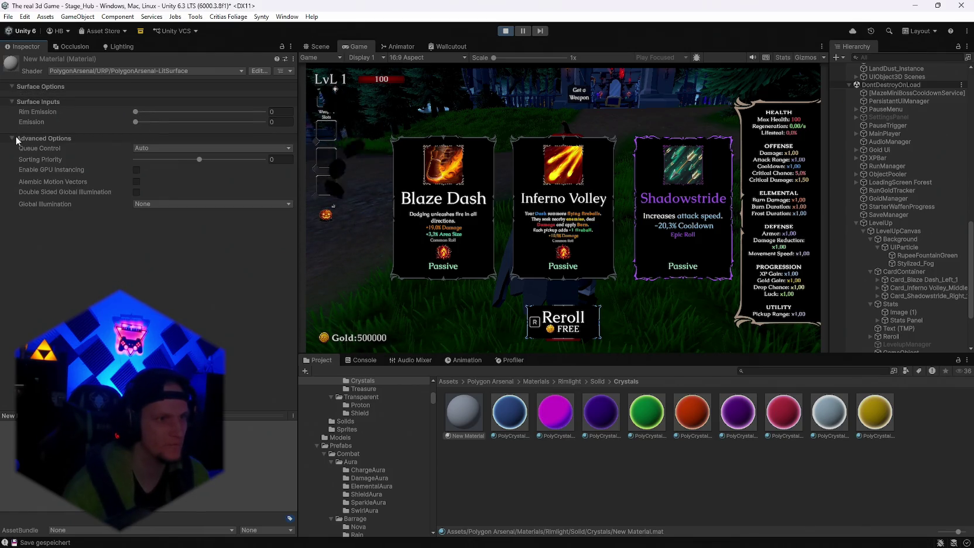
{"action": "mouse_move", "coordinate": [131, 111]}
{"action": "left_mouse_down"}
{"action": "mouse_move", "coordinate": [240, 112]}
{"action": "mouse_move", "coordinate": [148, 106]}
{"action": "left_mouse_up"}
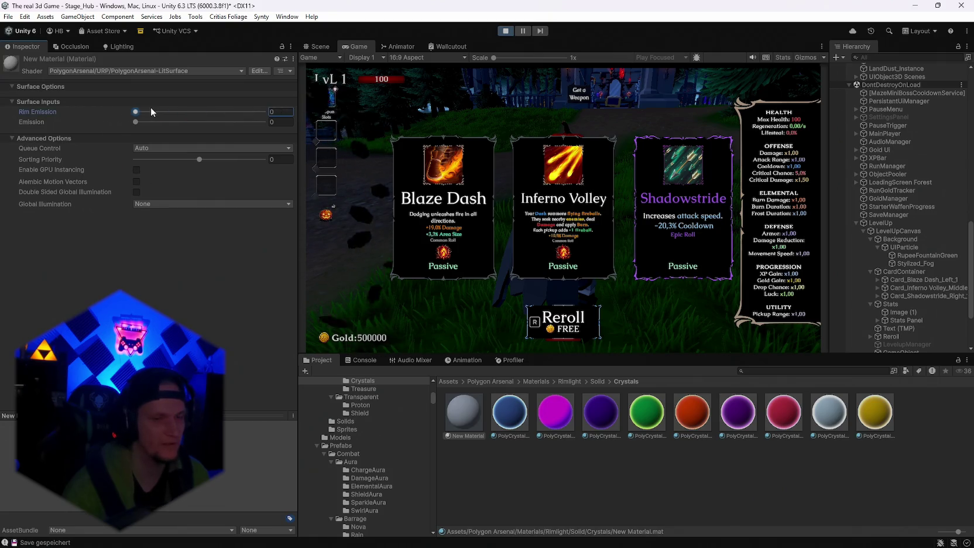
Step: Choose PolygonArsenal/URP/PolygonArsenal-SolidGlow, keeping Intensity 5 and Soft Particles Factor 1
{"action": "left_click", "coordinate": [116, 70]}
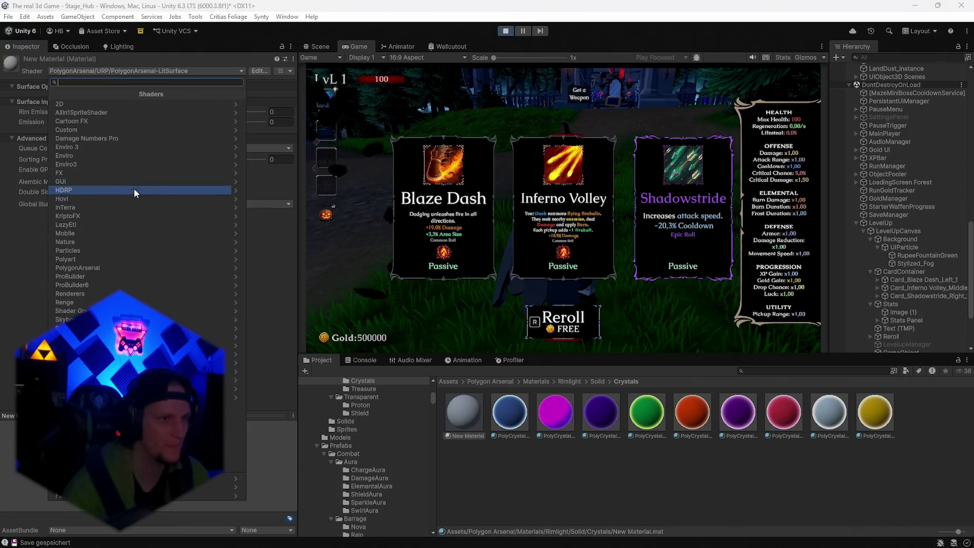
{"action": "left_click", "coordinate": [122, 267]}
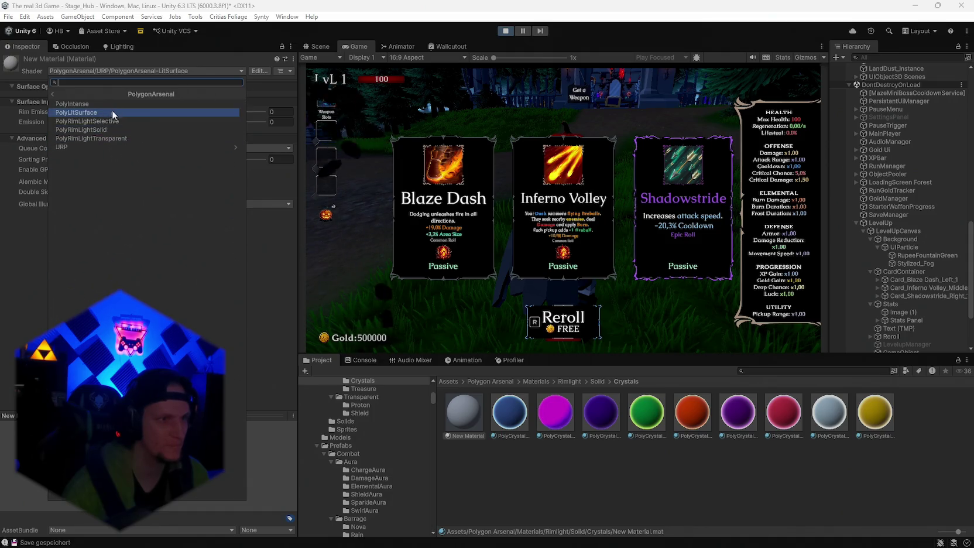
{"action": "left_click", "coordinate": [106, 146]}
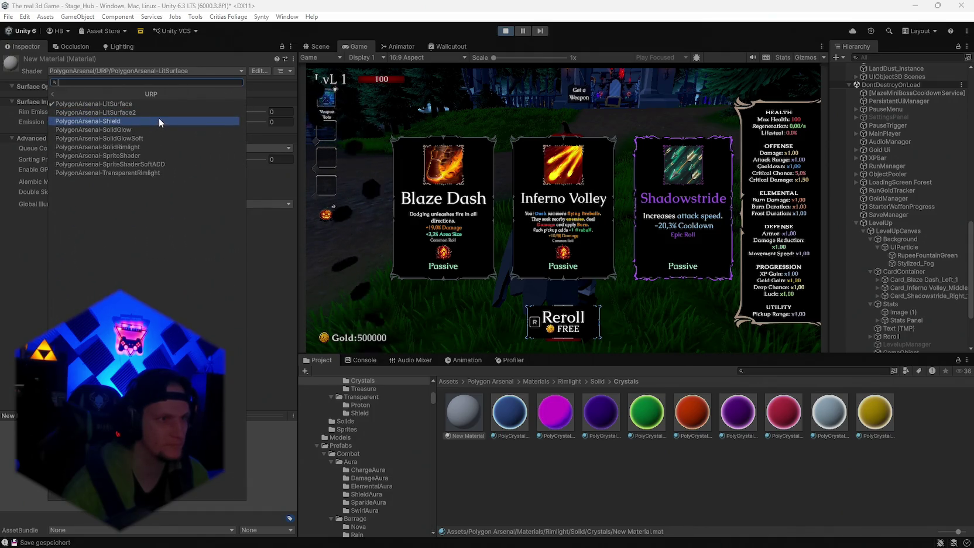
{"action": "left_click", "coordinate": [138, 130]}
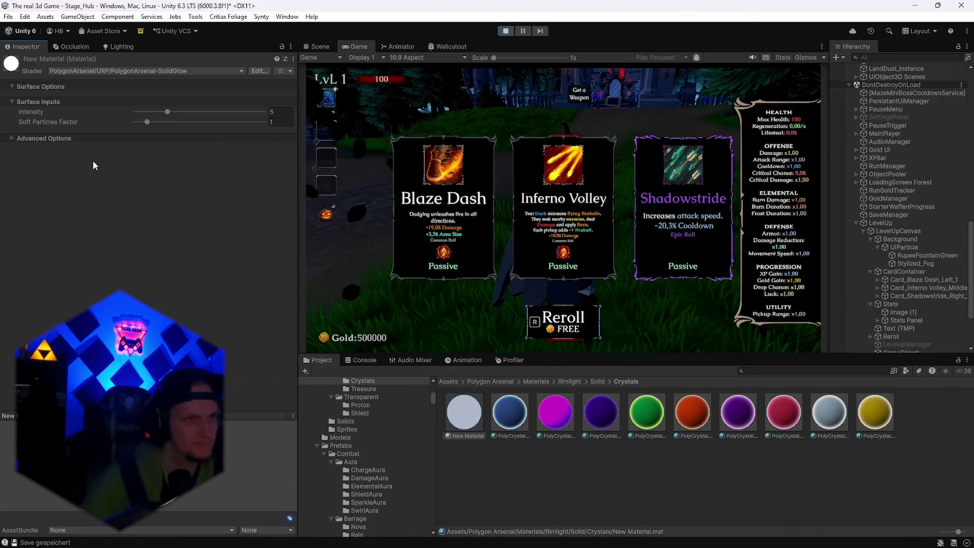
{"action": "left_click", "coordinate": [761, 370]}
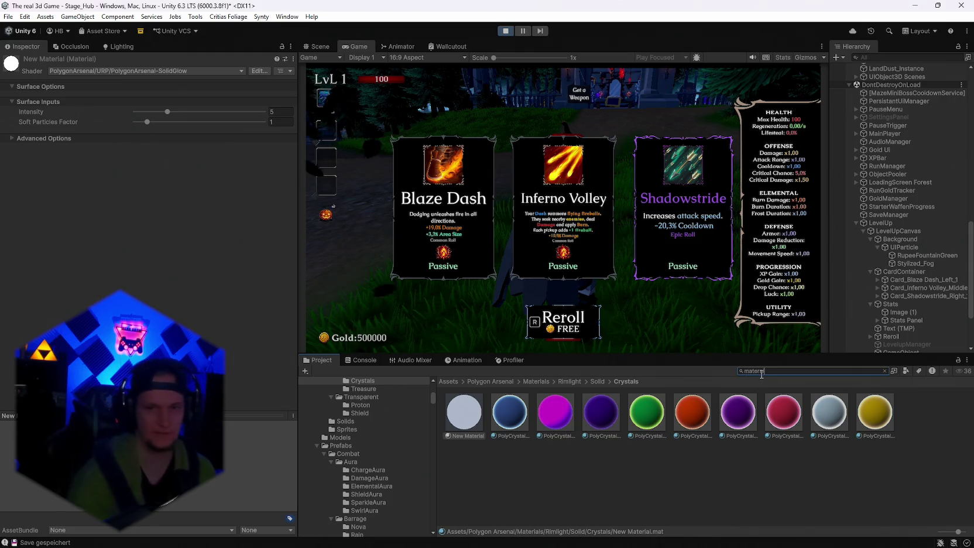
Step: Search the Project for 'new m', then select RupeeFountainGreen and UIParticle
{"action": "type", "text": "material"}
{"action": "key", "text": "ctrl+a"}
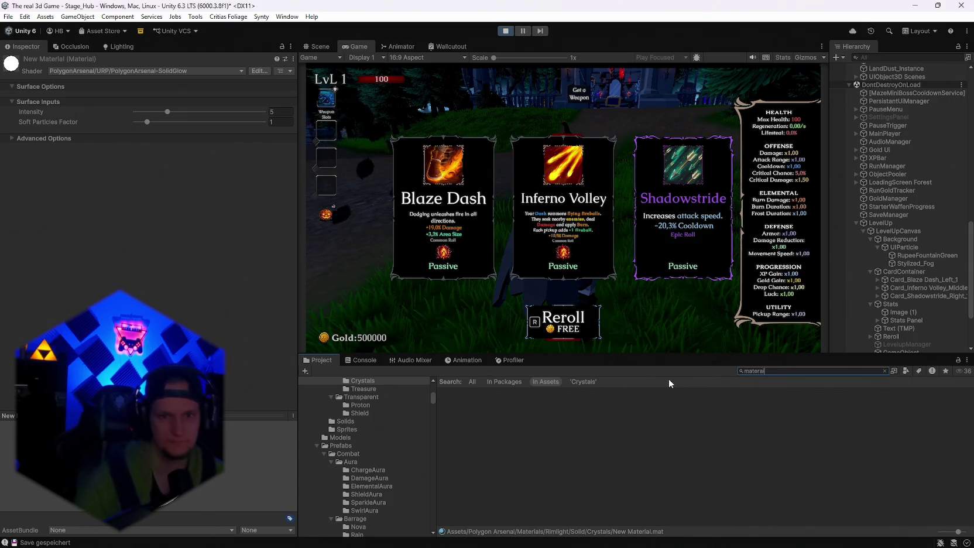
{"action": "type", "text": "new"}
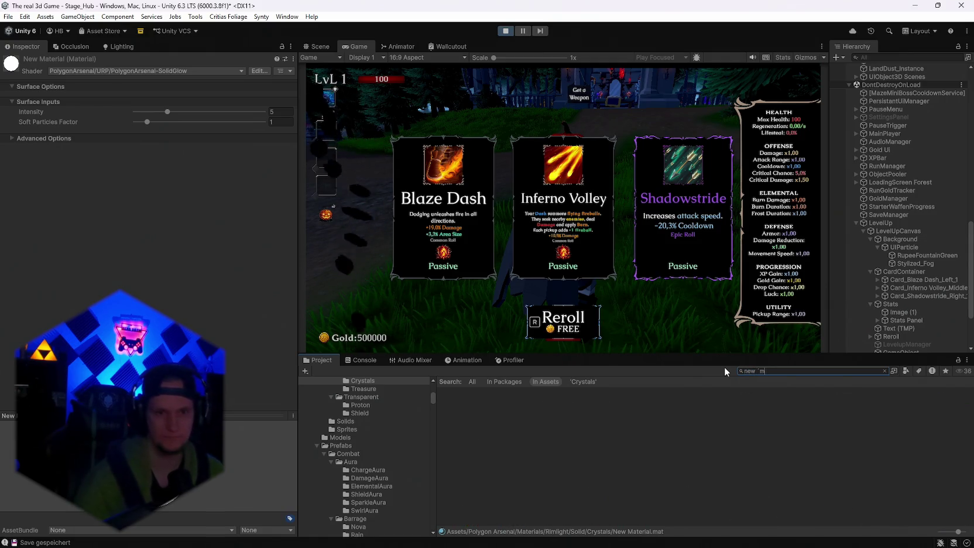
{"action": "type", "text": " m"}
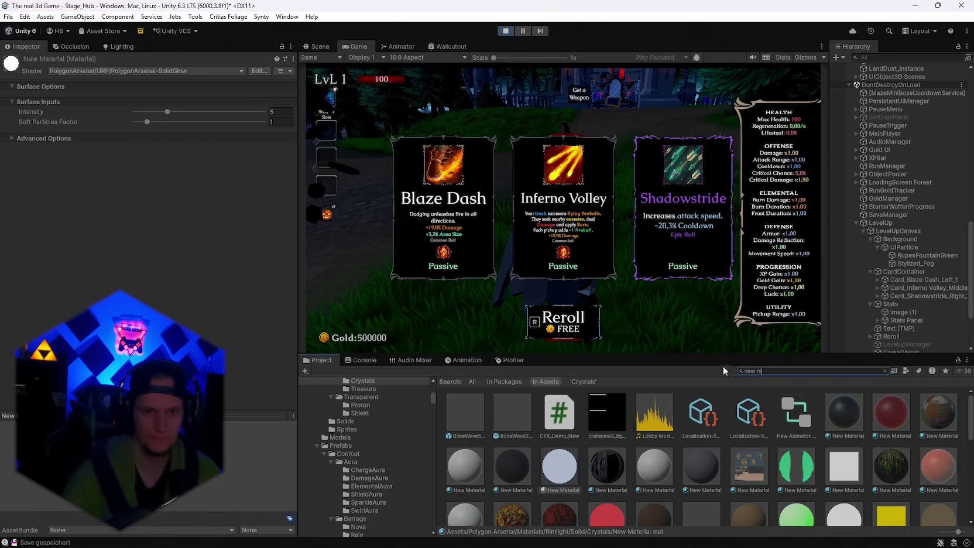
{"action": "left_click", "coordinate": [910, 255]}
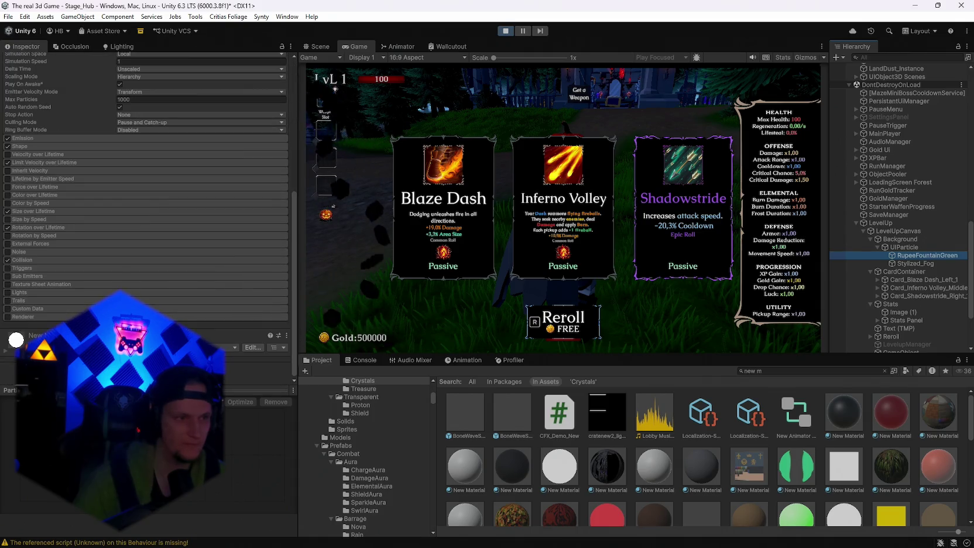
{"action": "left_click", "coordinate": [896, 247]}
Step: Drag a New Material from the 'new m' results onto UIParticle's material slot
{"action": "left_click", "coordinate": [615, 467]}
{"action": "left_click_drag", "start_coordinate": [616, 467], "coordinate": [263, 381]}
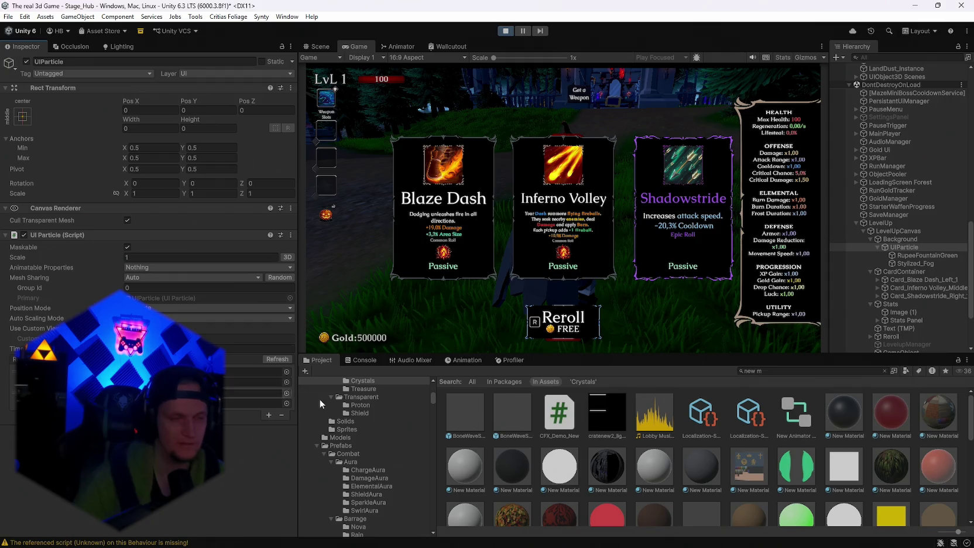
{"action": "left_click_drag", "start_coordinate": [510, 476], "coordinate": [193, 382]}
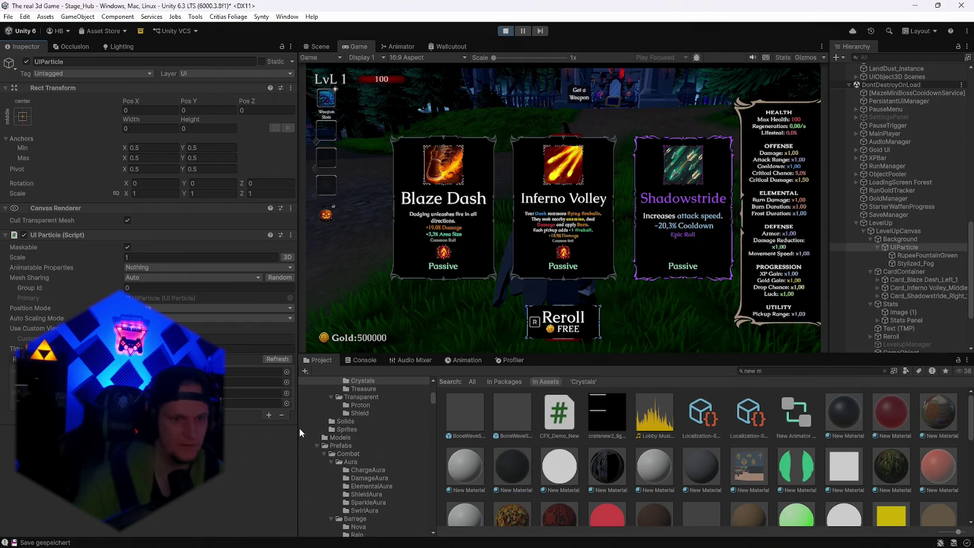
{"action": "left_click_drag", "start_coordinate": [332, 419], "coordinate": [263, 381]}
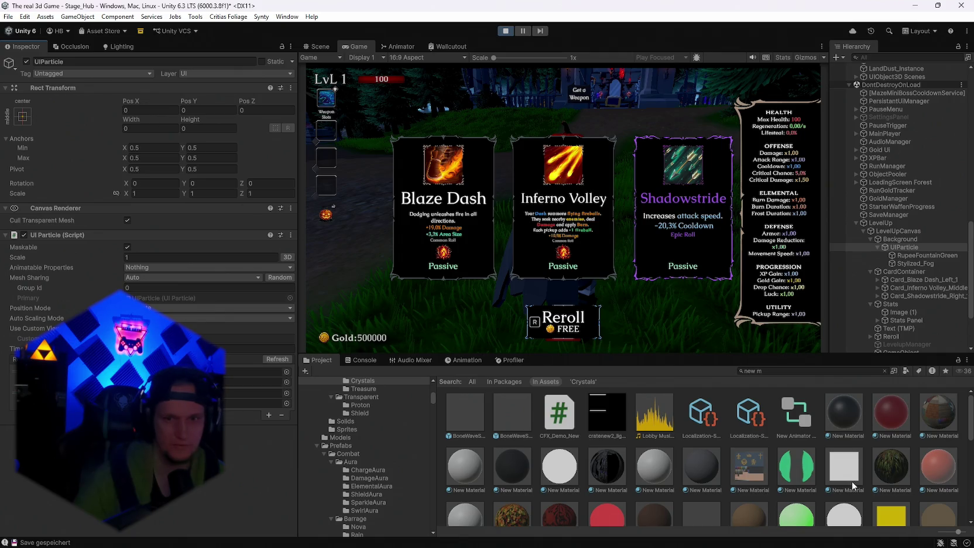
{"action": "left_click_drag", "start_coordinate": [897, 475], "coordinate": [263, 381]}
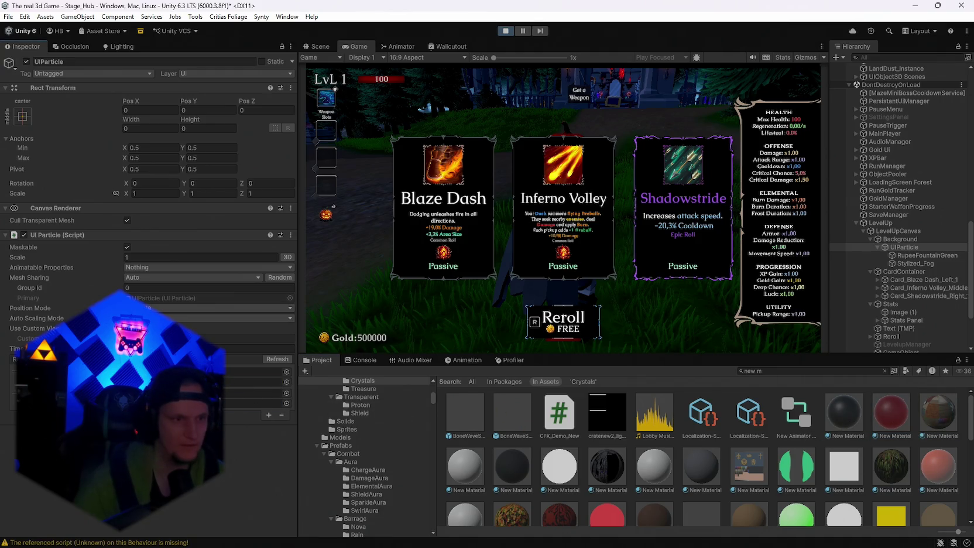
{"action": "scroll", "coordinate": [607, 424], "scroll_direction": "down", "scroll_amount": 2}
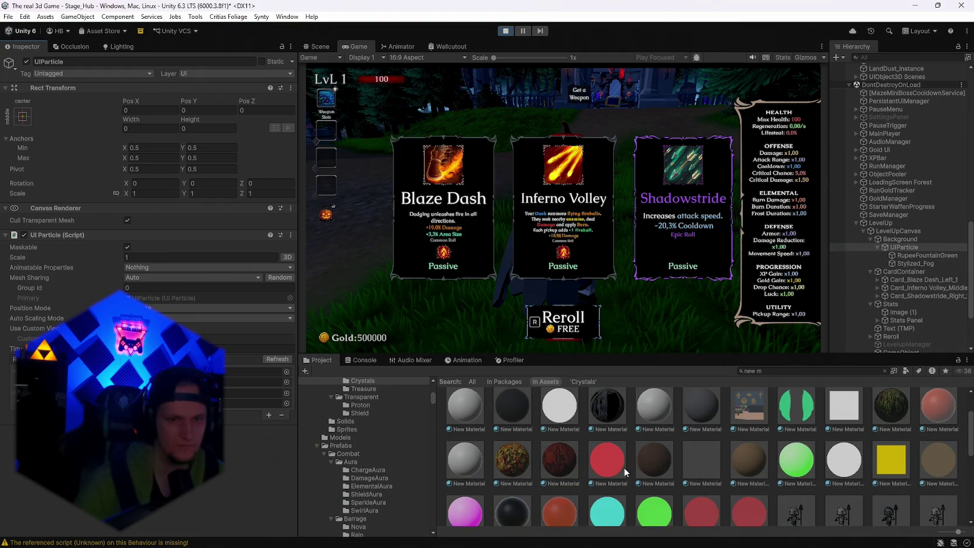
{"action": "scroll", "coordinate": [662, 471], "scroll_direction": "down", "scroll_amount": 2}
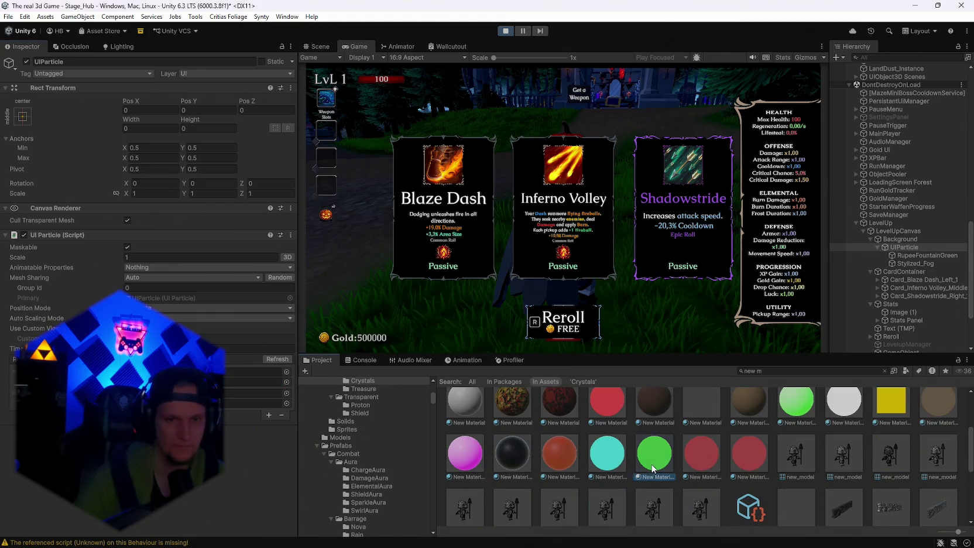
{"action": "scroll", "coordinate": [653, 477], "scroll_direction": "down", "scroll_amount": 4}
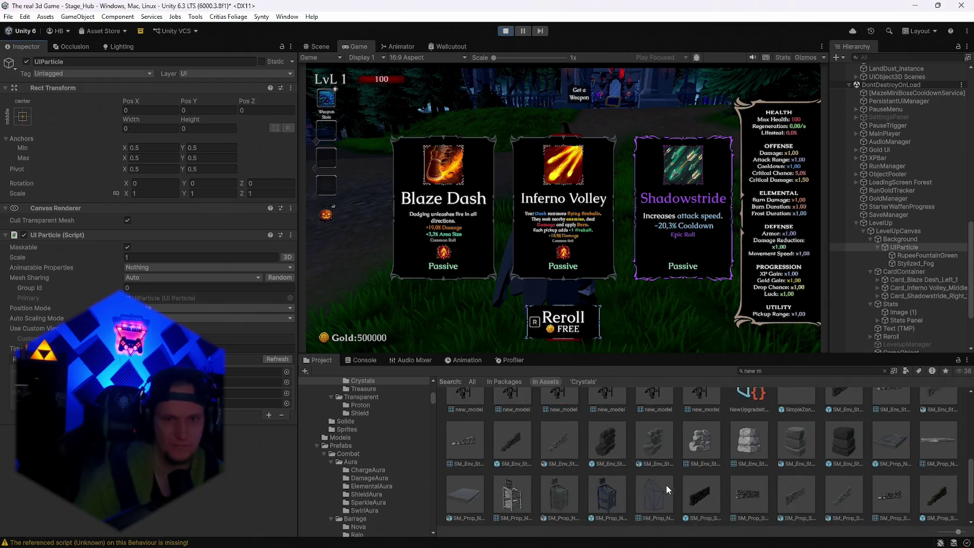
{"action": "scroll", "coordinate": [666, 484], "scroll_direction": "up", "scroll_amount": 6}
{"action": "scroll", "coordinate": [688, 484], "scroll_direction": "up", "scroll_amount": 3}
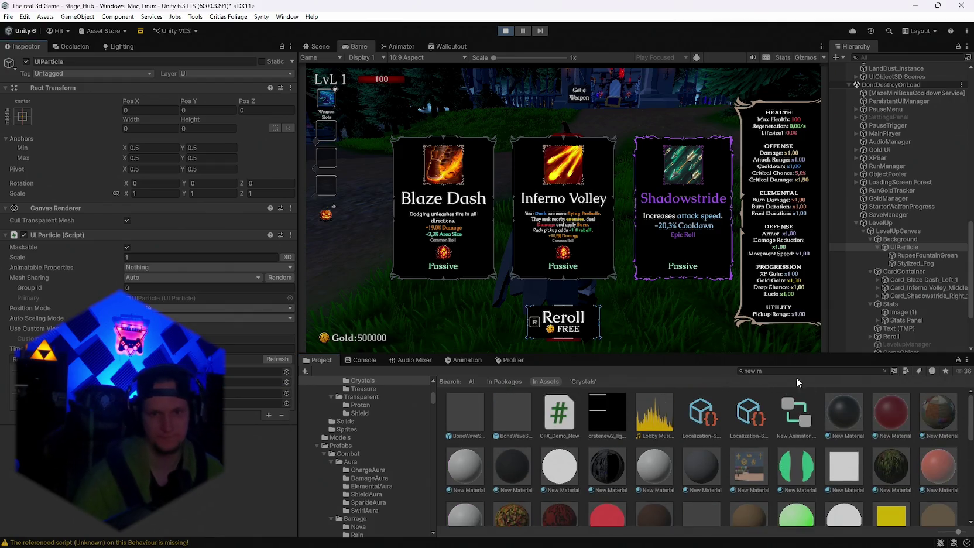
Step: Search the Project for "material" and browse the Neon, Pixel, Terrain and other material results
{"action": "type", "text": "ma"}
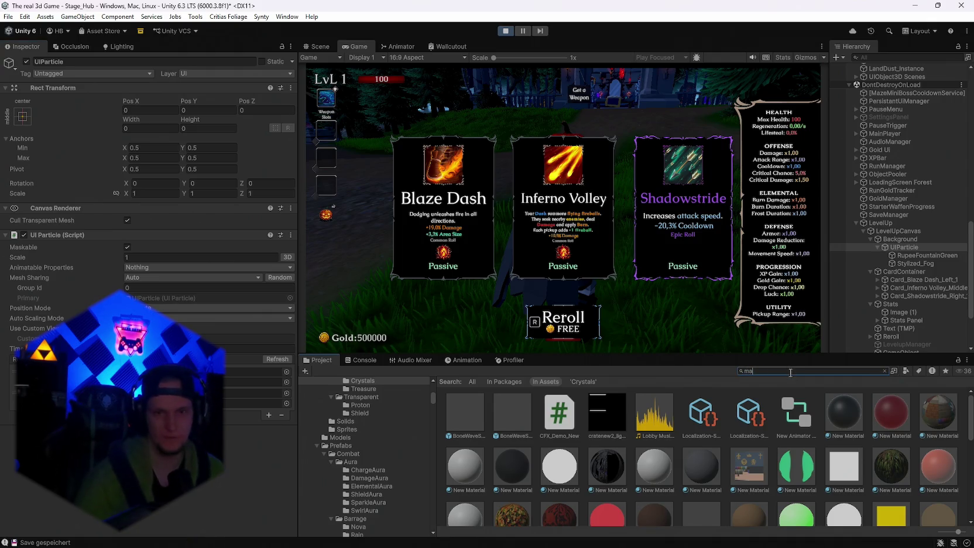
{"action": "type", "text": "ter"}
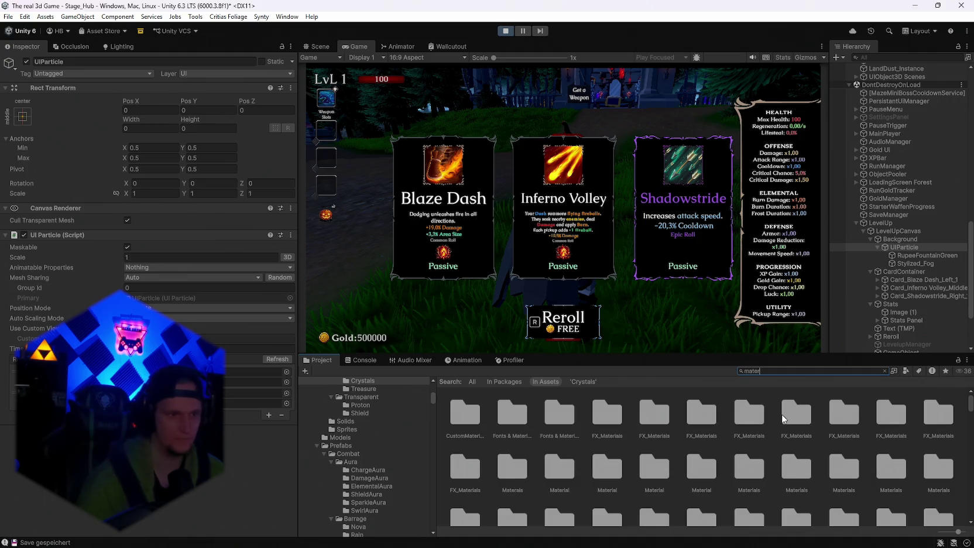
{"action": "type", "text": "ial"}
{"action": "scroll", "coordinate": [725, 461], "scroll_direction": "down", "scroll_amount": 3}
{"action": "scroll", "coordinate": [728, 461], "scroll_direction": "down", "scroll_amount": 5}
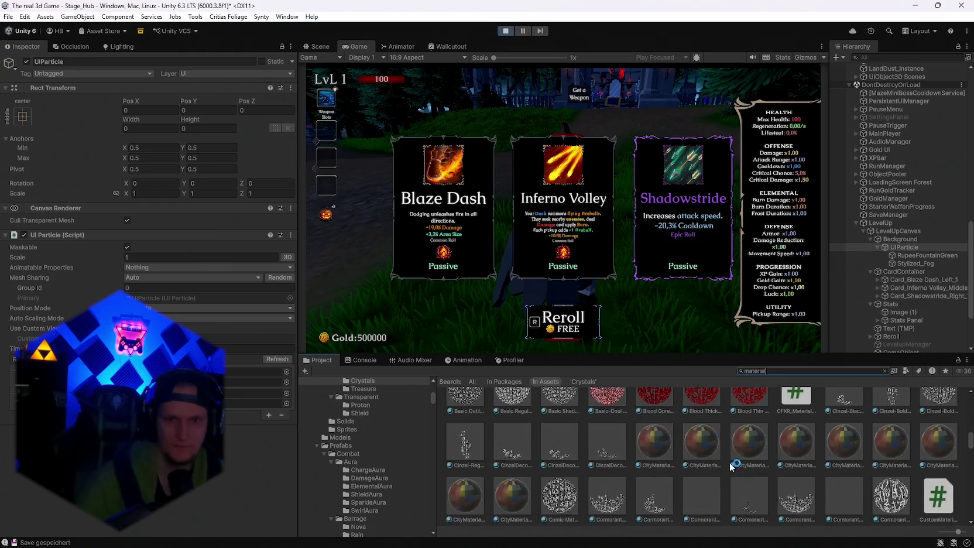
{"action": "scroll", "coordinate": [609, 438], "scroll_direction": "down", "scroll_amount": 2}
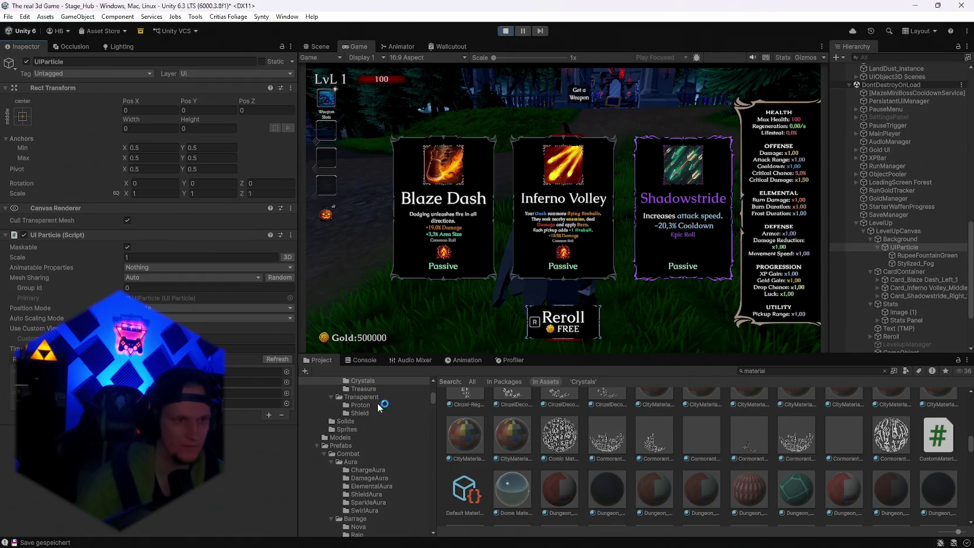
{"action": "scroll", "coordinate": [651, 455], "scroll_direction": "down", "scroll_amount": 3}
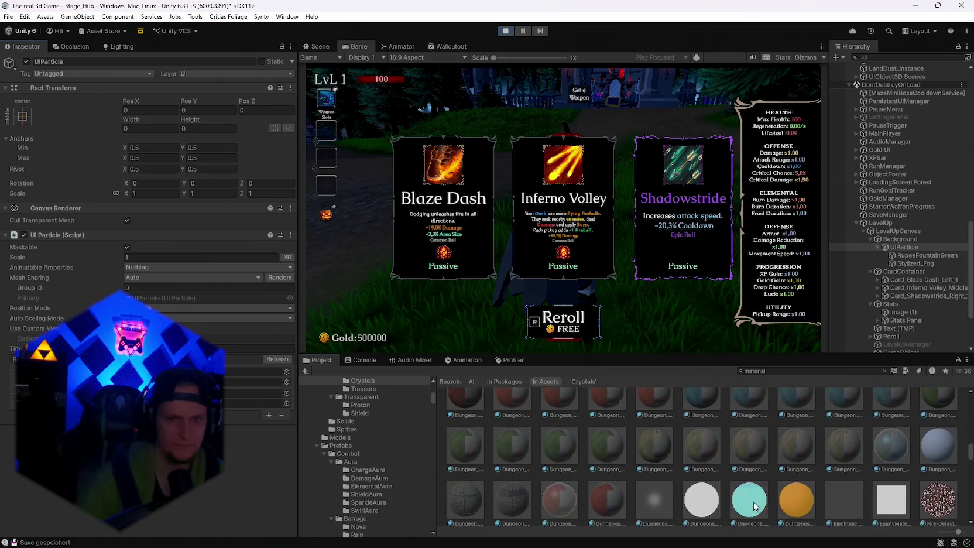
{"action": "scroll", "coordinate": [755, 505], "scroll_direction": "down", "scroll_amount": 1}
{"action": "scroll", "coordinate": [621, 440], "scroll_direction": "down", "scroll_amount": 2}
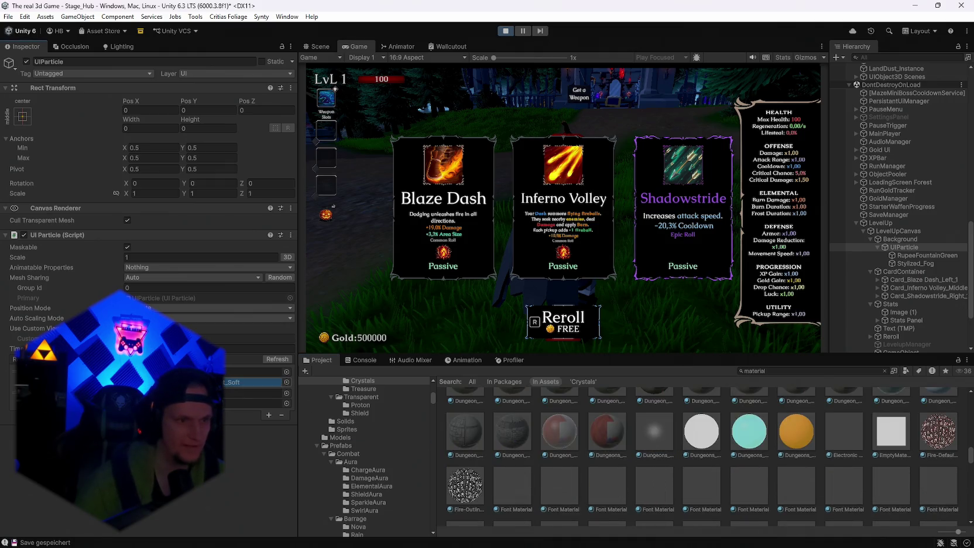
{"action": "scroll", "coordinate": [540, 433], "scroll_direction": "down", "scroll_amount": 1}
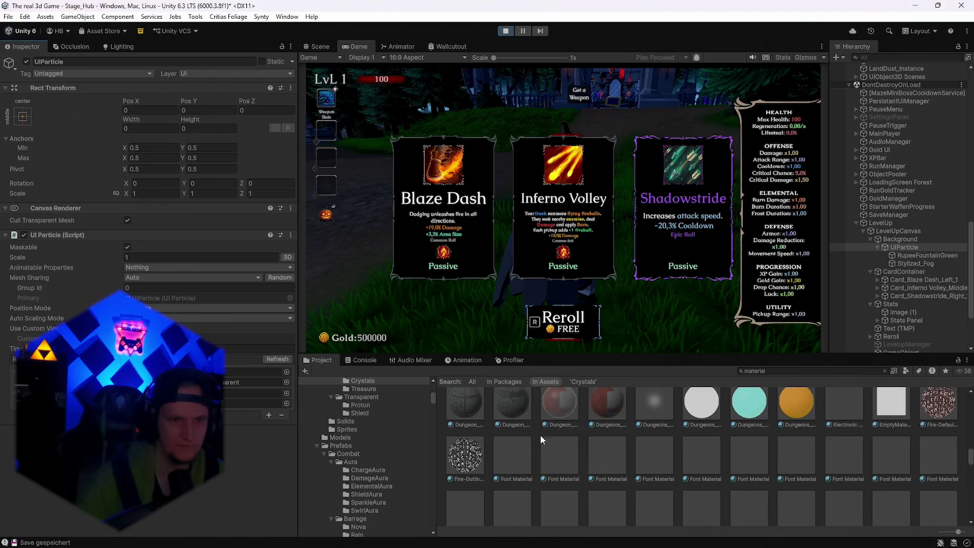
{"action": "scroll", "coordinate": [566, 422], "scroll_direction": "down", "scroll_amount": 10}
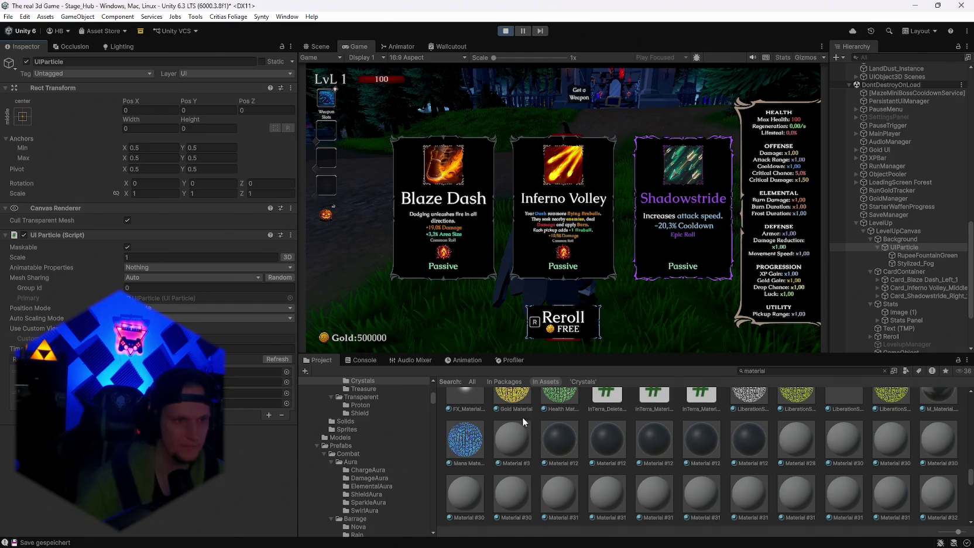
{"action": "scroll", "coordinate": [690, 443], "scroll_direction": "down", "scroll_amount": 5}
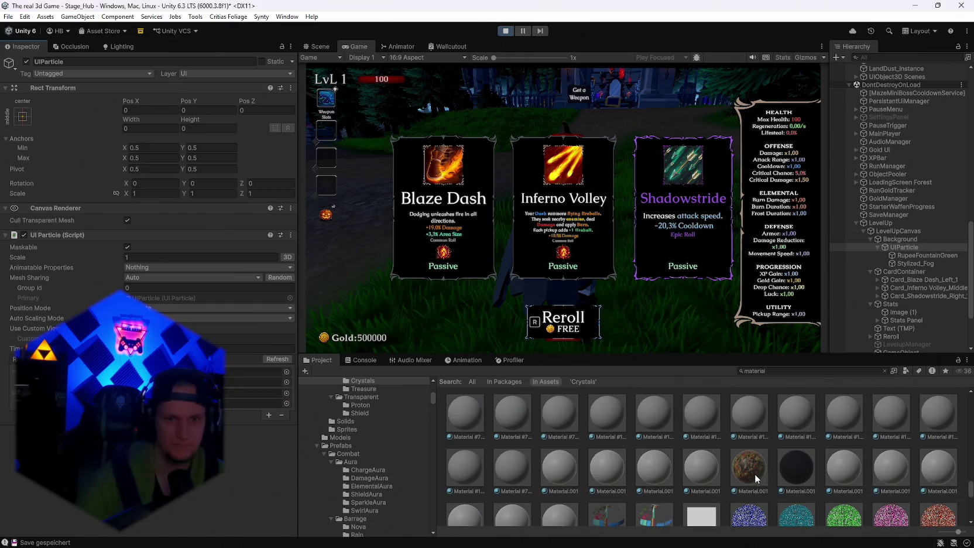
{"action": "scroll", "coordinate": [702, 457], "scroll_direction": "down", "scroll_amount": 2}
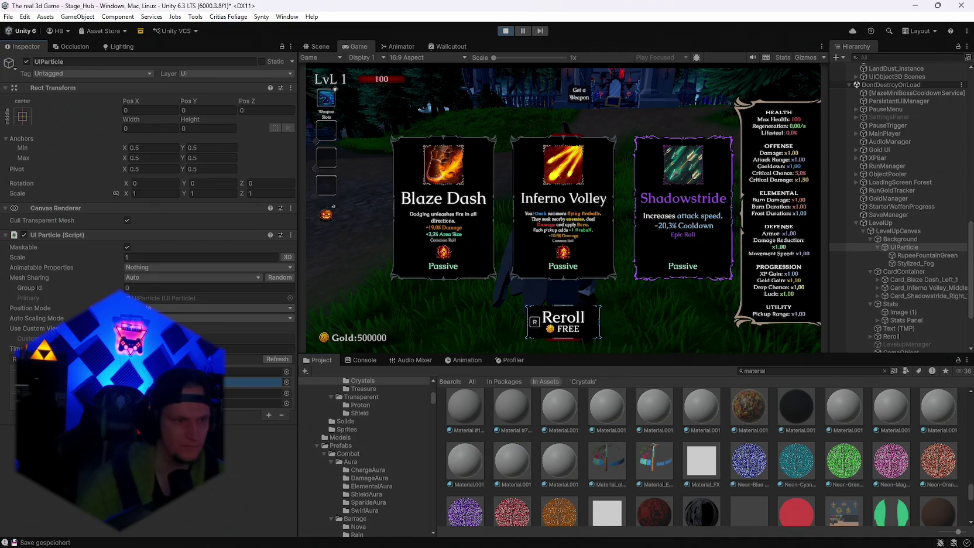
{"action": "scroll", "coordinate": [668, 466], "scroll_direction": "down", "scroll_amount": 1}
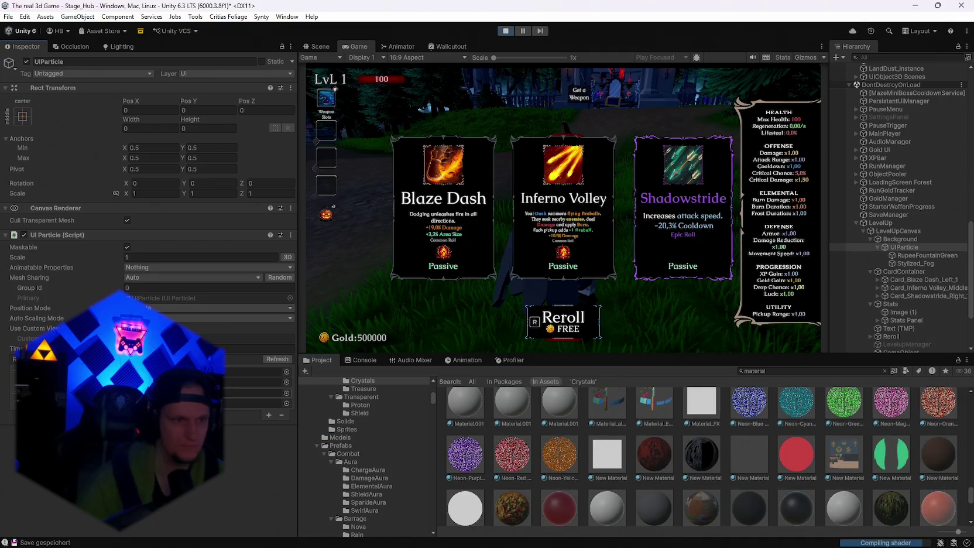
{"action": "scroll", "coordinate": [577, 423], "scroll_direction": "down", "scroll_amount": 4}
{"action": "scroll", "coordinate": [629, 453], "scroll_direction": "up", "scroll_amount": 1}
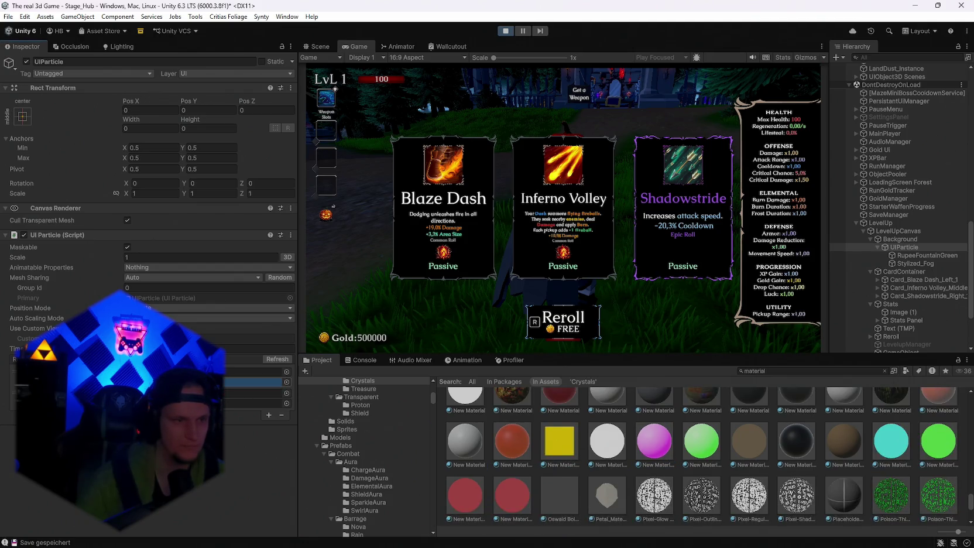
{"action": "scroll", "coordinate": [707, 456], "scroll_direction": "down", "scroll_amount": 1}
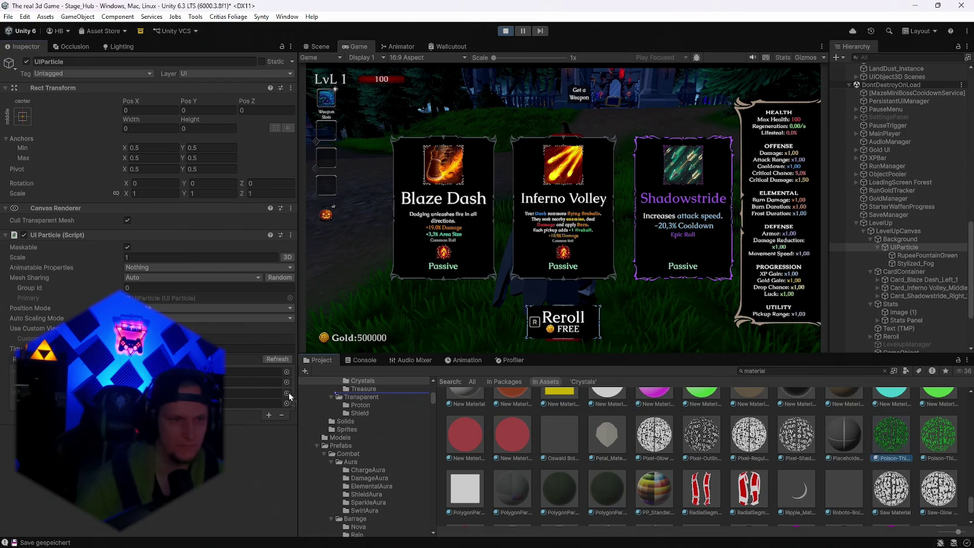
{"action": "scroll", "coordinate": [705, 447], "scroll_direction": "down", "scroll_amount": 3}
Step: Assign Saw-Neon to the UIParticle material, trying Mesh Sharing Primary and None before returning to Auto
{"action": "left_click_drag", "start_coordinate": [457, 449], "coordinate": [258, 382]}
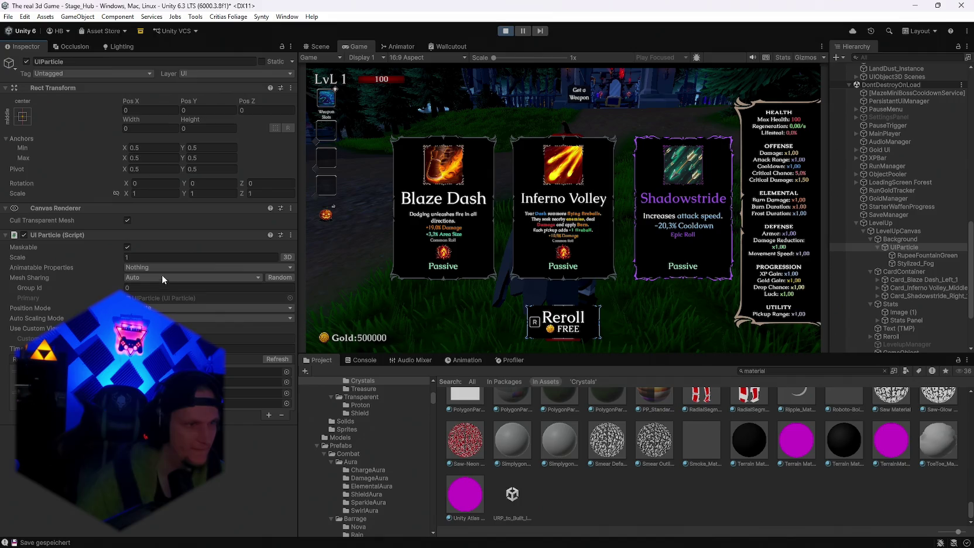
{"action": "left_click", "coordinate": [137, 277]}
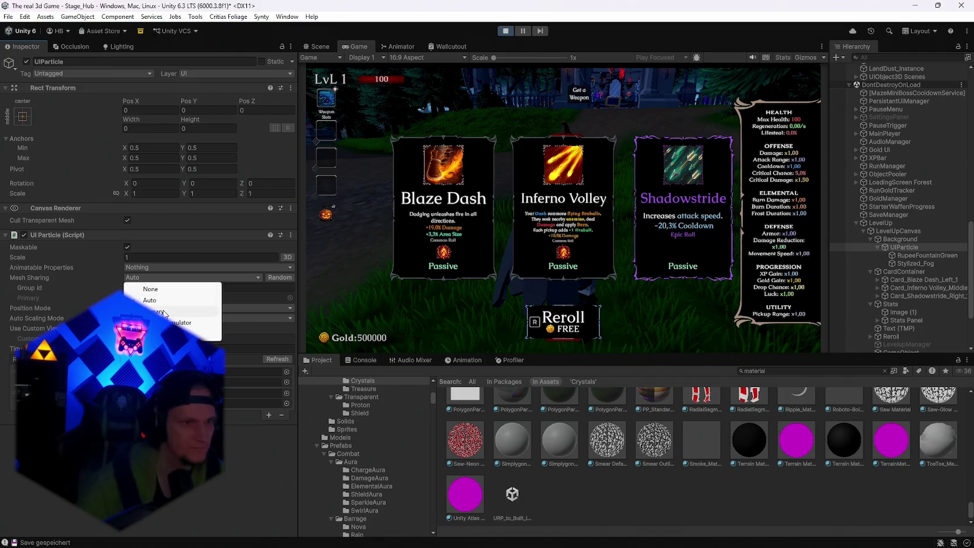
{"action": "left_click", "coordinate": [150, 297]}
{"action": "left_click", "coordinate": [139, 277]}
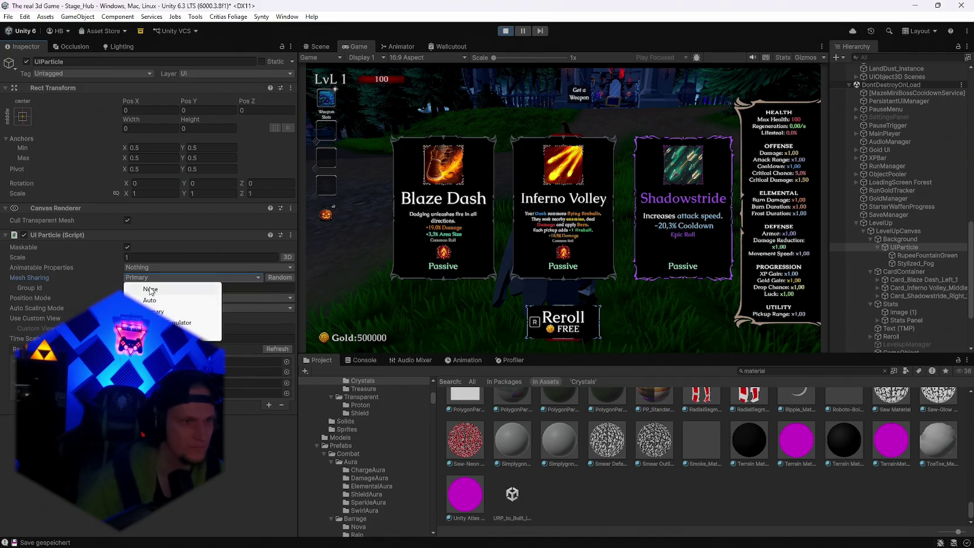
{"action": "left_click", "coordinate": [149, 284]}
{"action": "left_click", "coordinate": [145, 279]}
{"action": "left_click", "coordinate": [151, 287]}
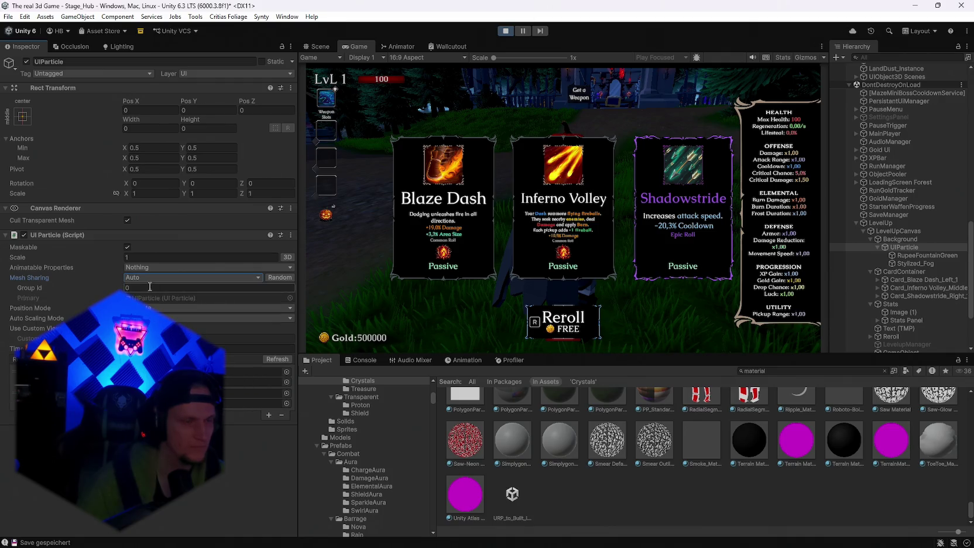
Step: Review the animatable properties list without changes, then select the neighbouring purple material in the Project
{"action": "left_click", "coordinate": [137, 269]}
{"action": "left_click", "coordinate": [64, 262]}
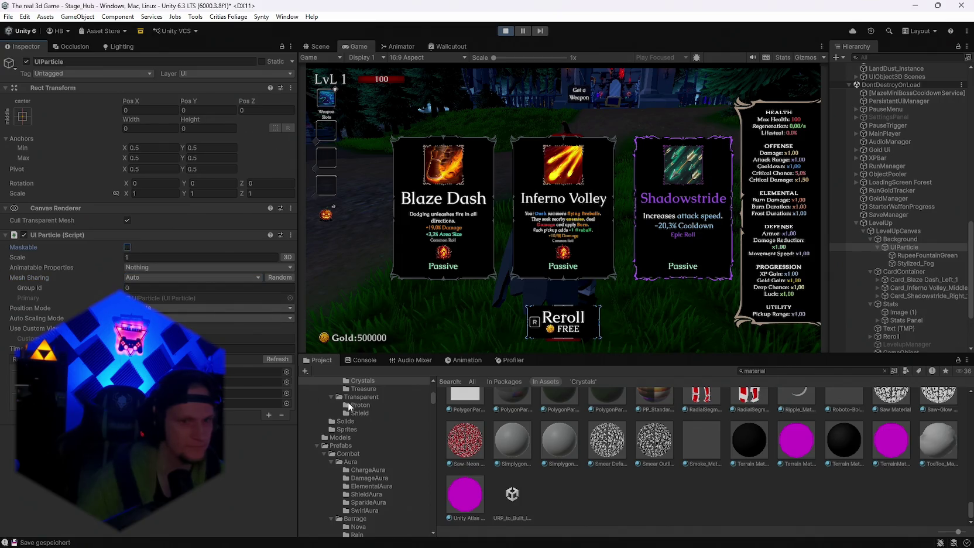
{"action": "scroll", "coordinate": [518, 458], "scroll_direction": "up", "scroll_amount": 5}
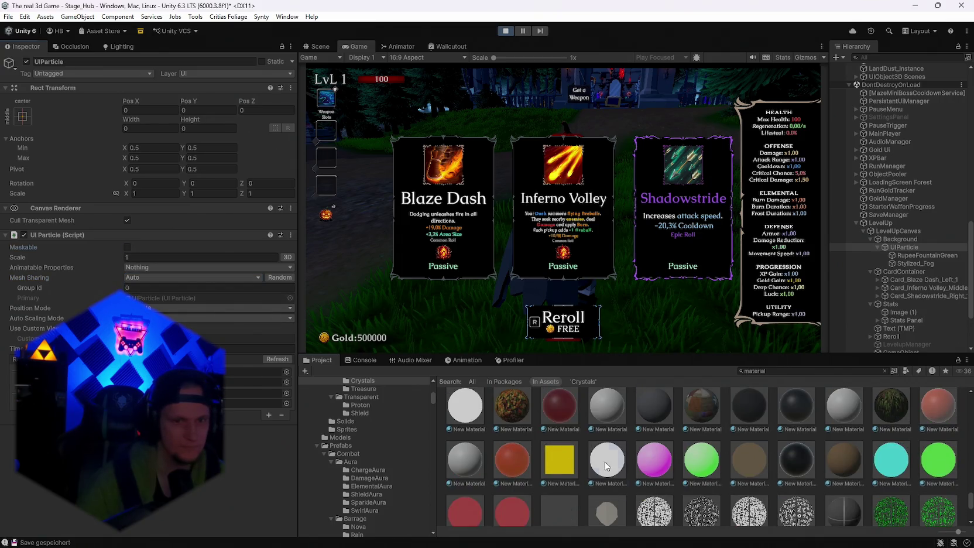
{"action": "left_click_drag", "start_coordinate": [591, 456], "coordinate": [440, 430]}
{"action": "key", "text": "Right"}
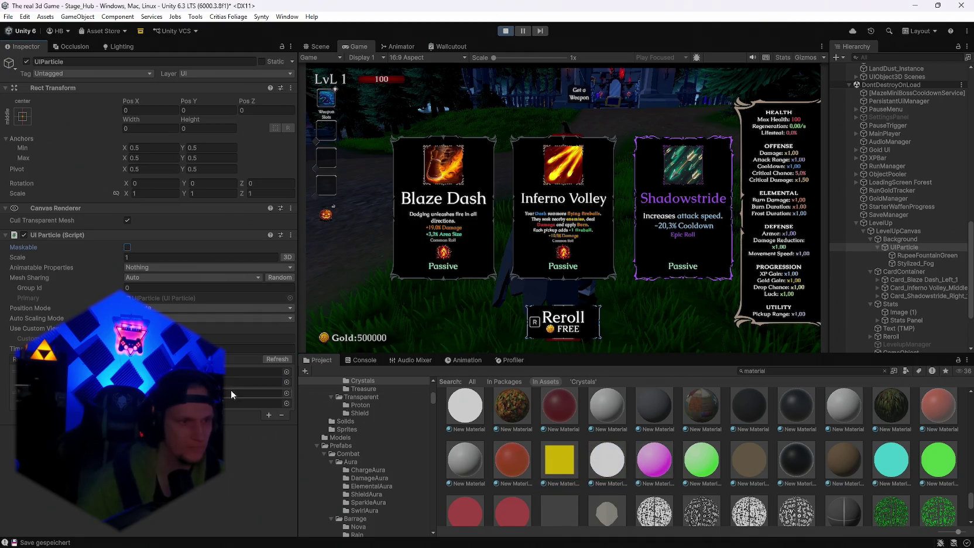
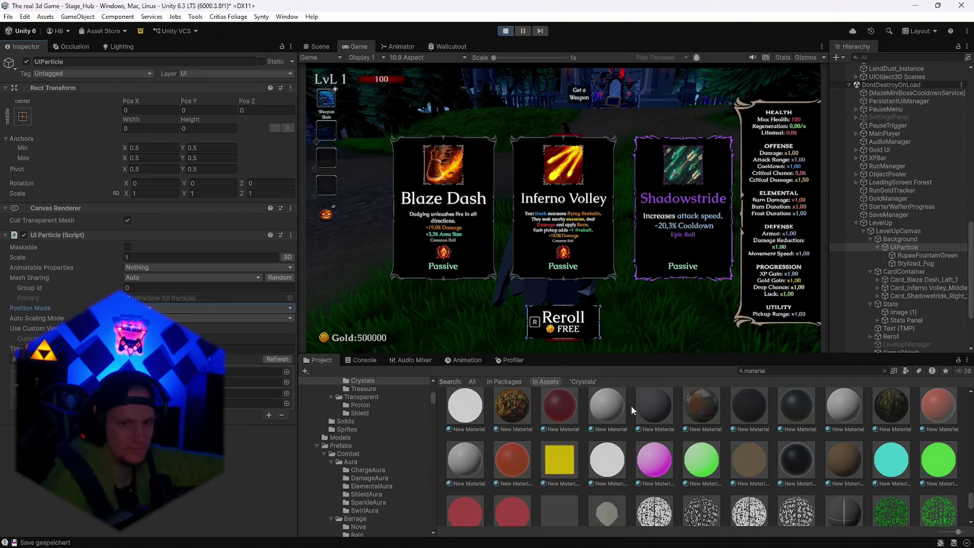
Step: Ping UIParticle's material and particle references, then select RupeeFountainGreen
{"action": "left_click", "coordinate": [245, 382]}
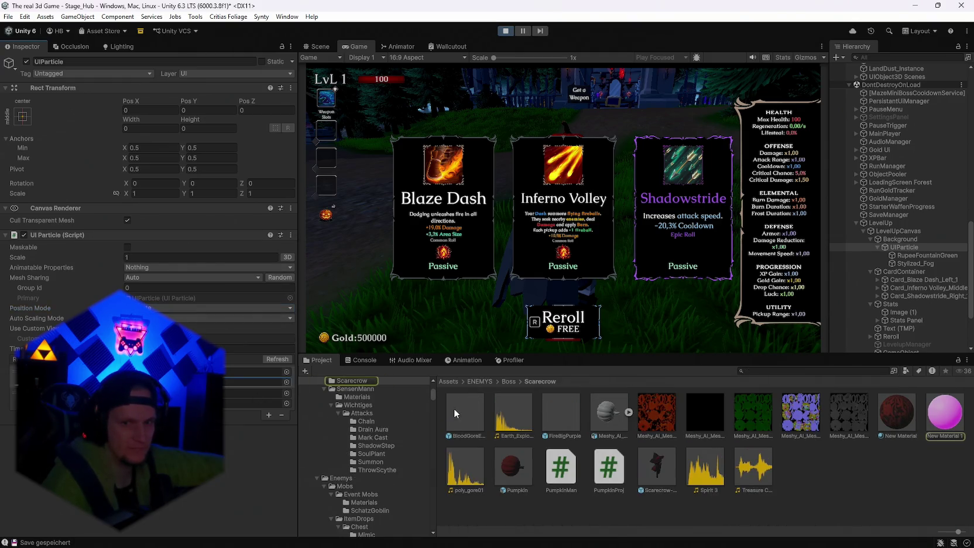
{"action": "left_click", "coordinate": [257, 373]}
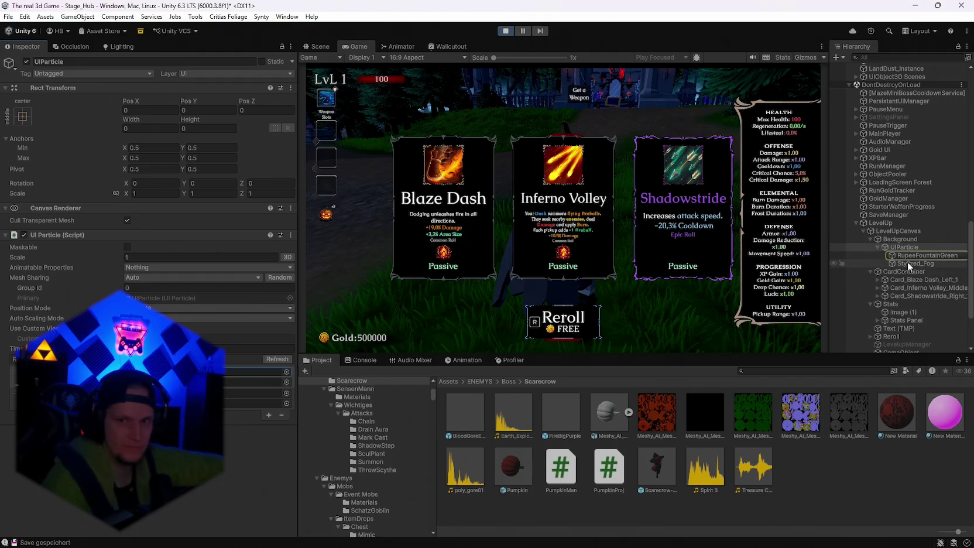
{"action": "left_click", "coordinate": [925, 256]}
Step: Enable RupeeFountainGreen's Renderer module and locate its material, New Material 1
{"action": "scroll", "coordinate": [146, 217], "scroll_direction": "down", "scroll_amount": 5}
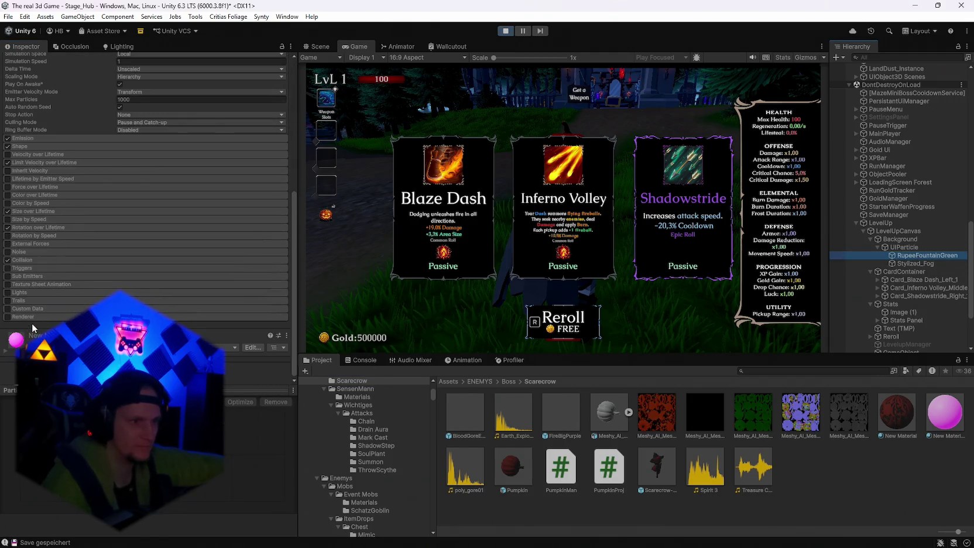
{"action": "scroll", "coordinate": [146, 286], "scroll_direction": "up", "scroll_amount": 5}
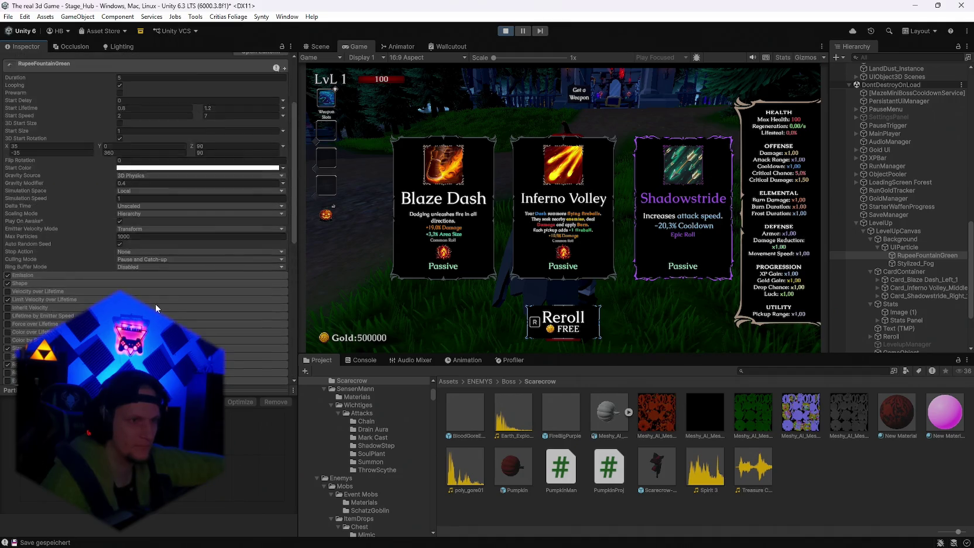
{"action": "scroll", "coordinate": [155, 303], "scroll_direction": "up", "scroll_amount": 3}
{"action": "scroll", "coordinate": [181, 283], "scroll_direction": "down", "scroll_amount": 3}
{"action": "scroll", "coordinate": [175, 283], "scroll_direction": "down", "scroll_amount": 3}
{"action": "scroll", "coordinate": [170, 282], "scroll_direction": "down", "scroll_amount": 2}
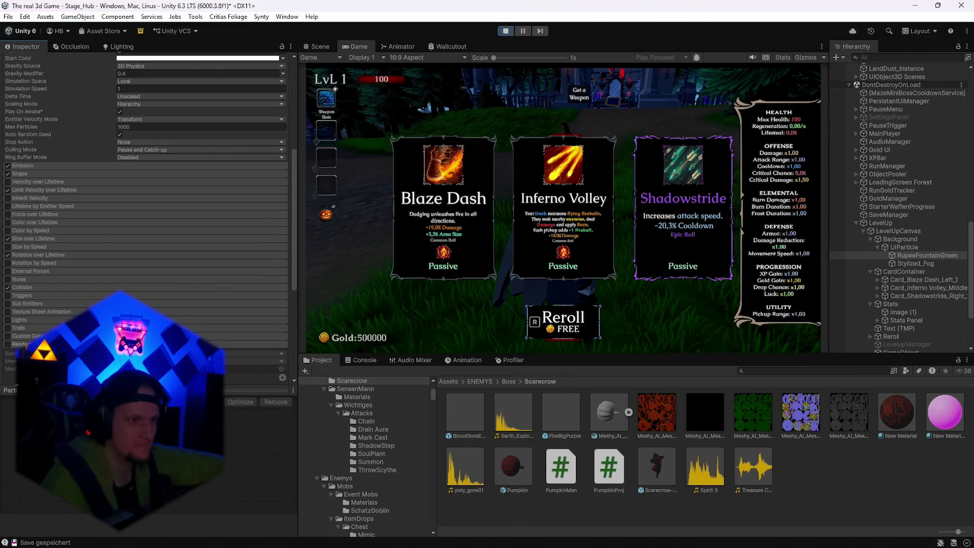
{"action": "left_click", "coordinate": [8, 346]}
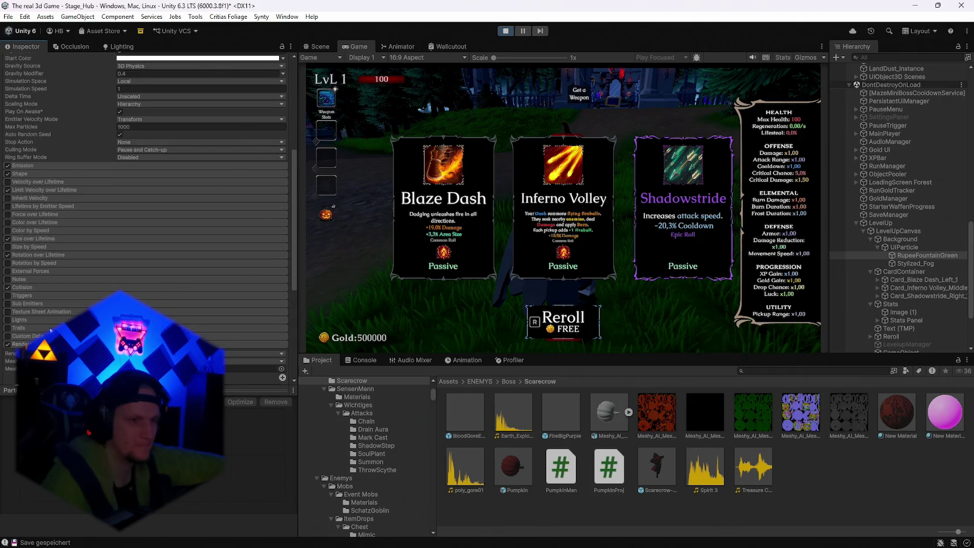
{"action": "scroll", "coordinate": [137, 284], "scroll_direction": "down", "scroll_amount": 5}
{"action": "left_click", "coordinate": [133, 277]}
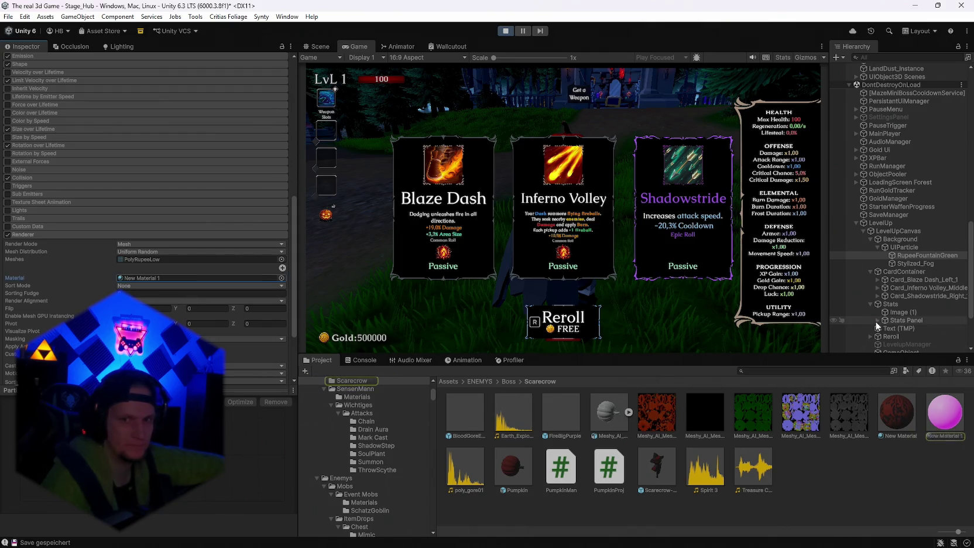
Step: Compare against Stylized_Fog's material settings, then reselect RupeeFountainGreen
{"action": "left_click", "coordinate": [914, 264]}
{"action": "scroll", "coordinate": [262, 352], "scroll_direction": "down", "scroll_amount": 1}
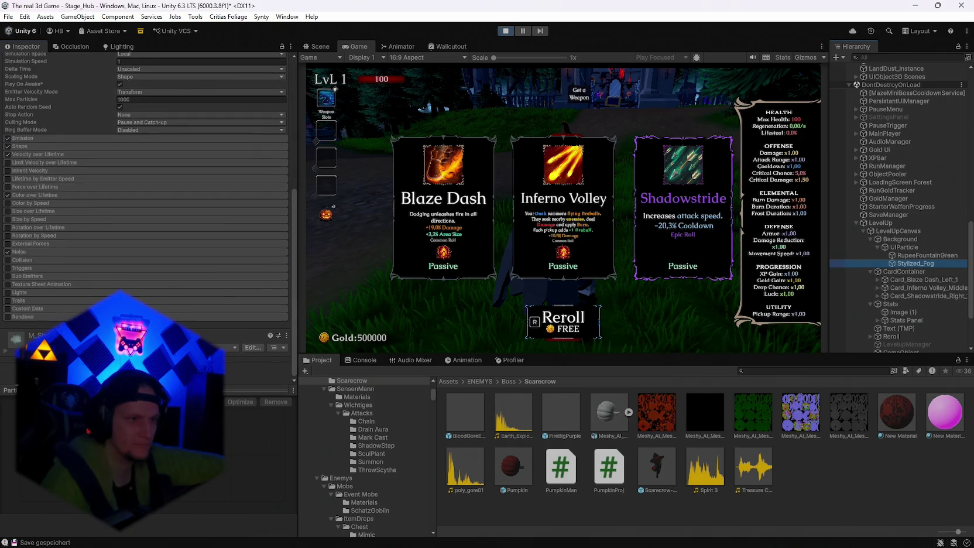
{"action": "left_click", "coordinate": [7, 352]}
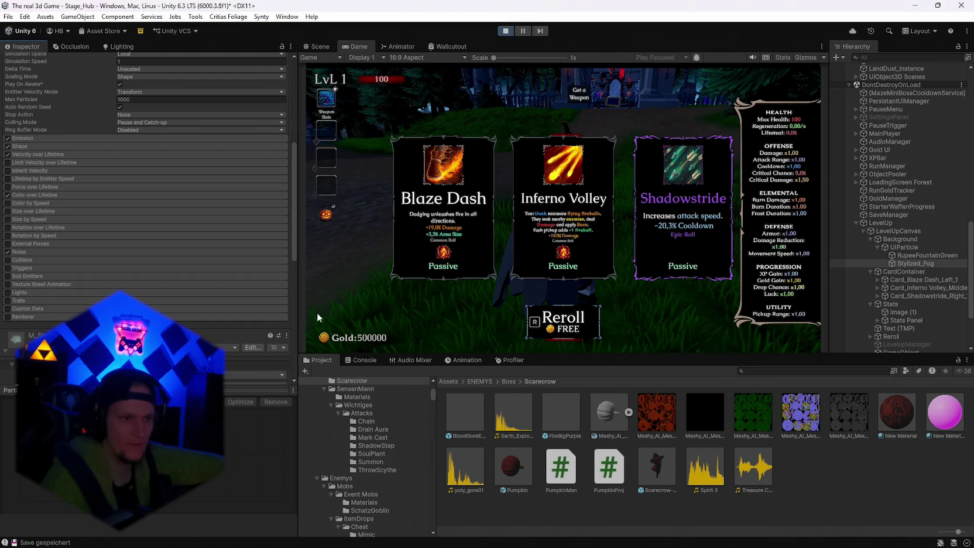
{"action": "scroll", "coordinate": [205, 330], "scroll_direction": "down", "scroll_amount": 5}
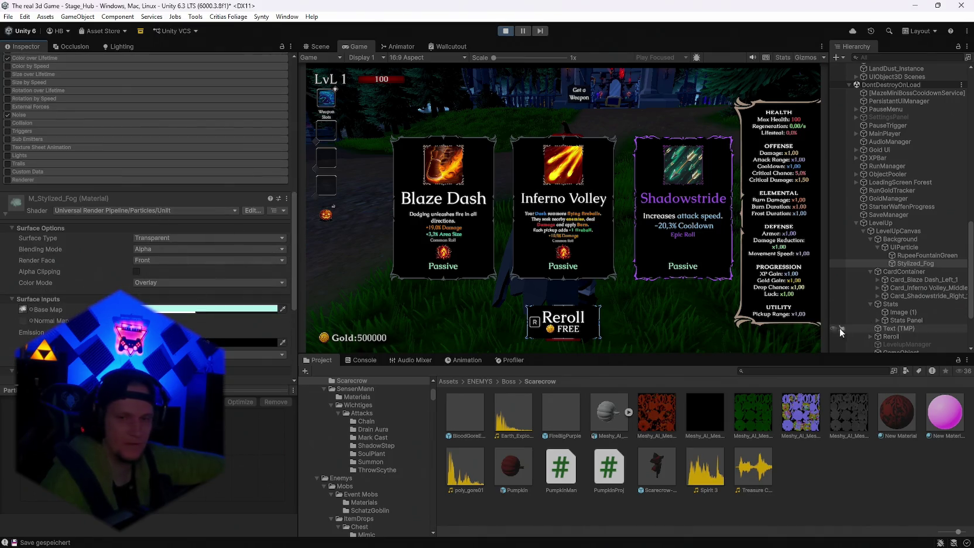
{"action": "left_click", "coordinate": [913, 256]}
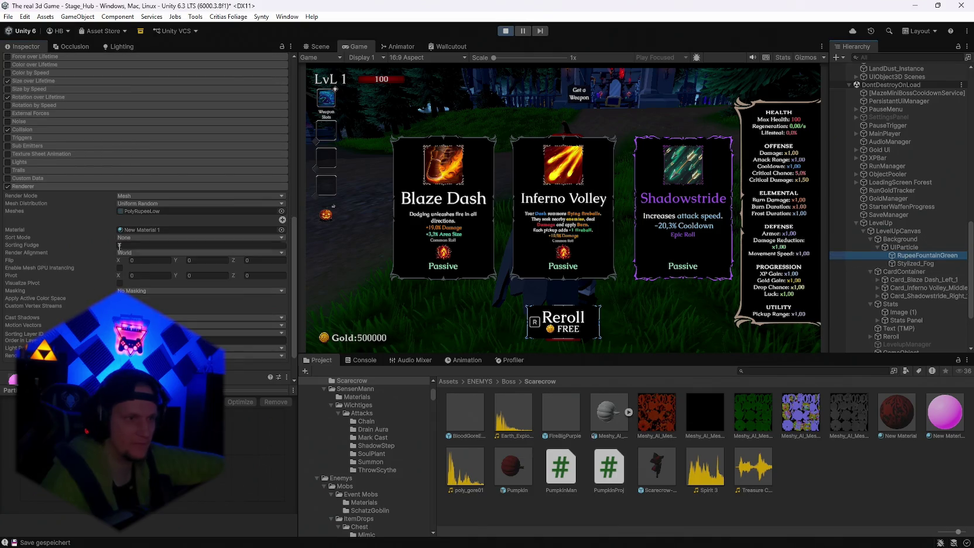
Step: Browse the URP Particles shaders, then give New Material 1 the Unlit/Texture shader
{"action": "left_click", "coordinate": [231, 347]}
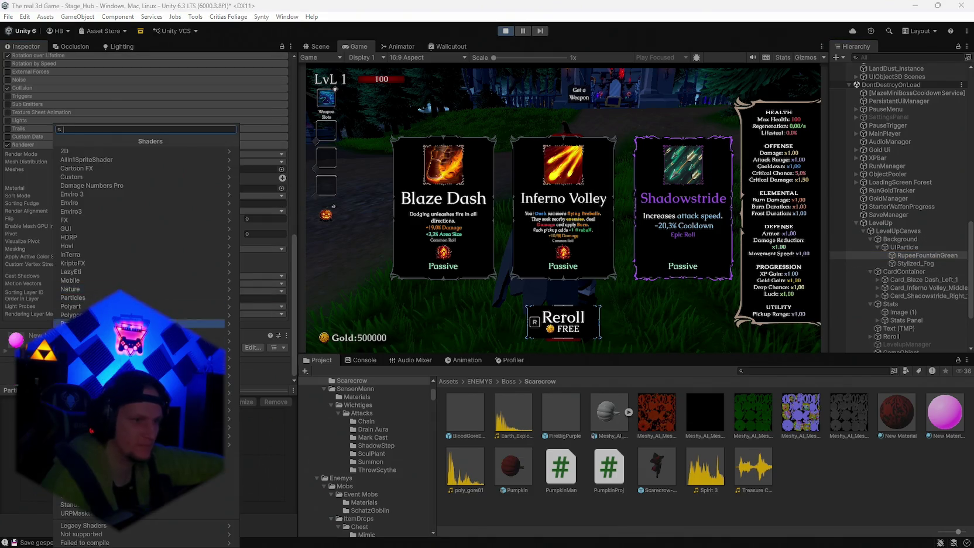
{"action": "left_click", "coordinate": [117, 305]}
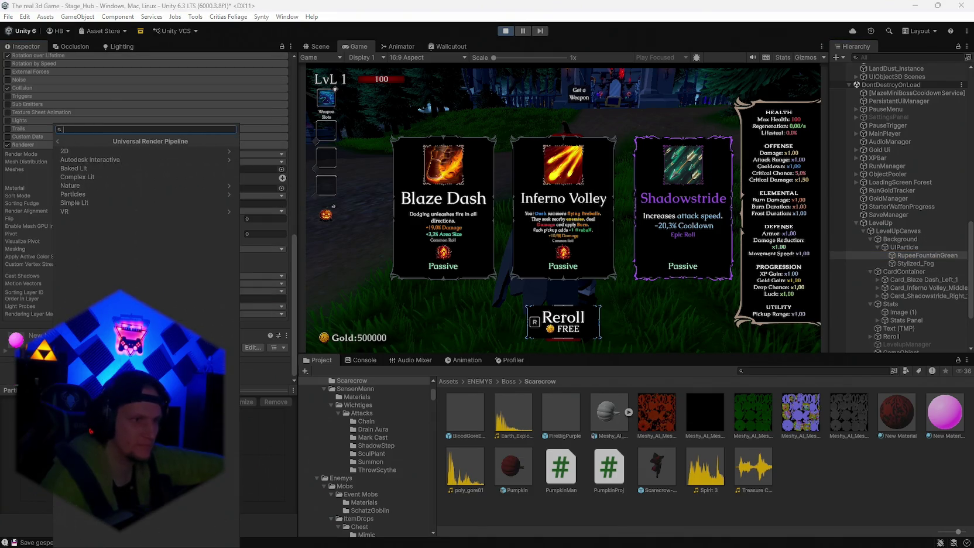
{"action": "left_click", "coordinate": [104, 194]}
{"action": "left_click", "coordinate": [59, 141]}
{"action": "left_click", "coordinate": [58, 141]}
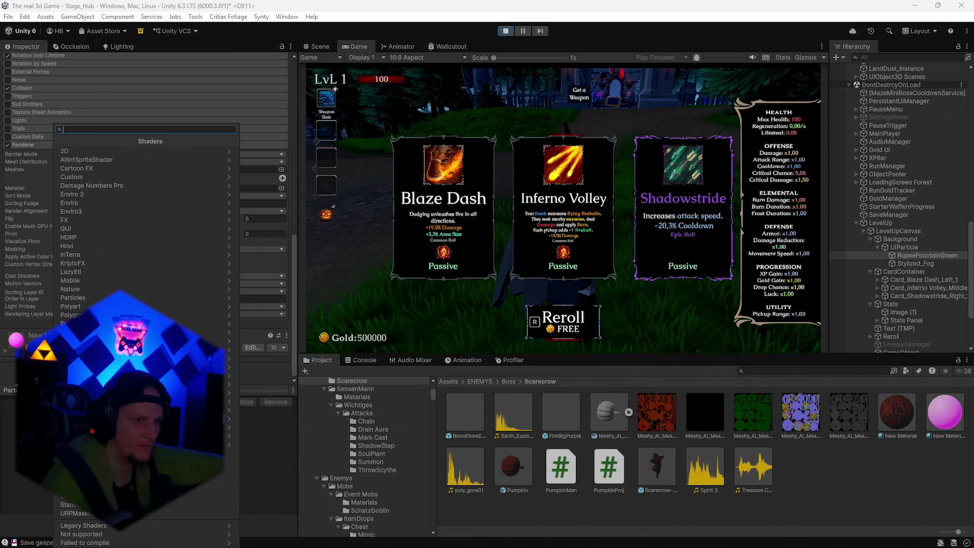
{"action": "left_click", "coordinate": [76, 495]}
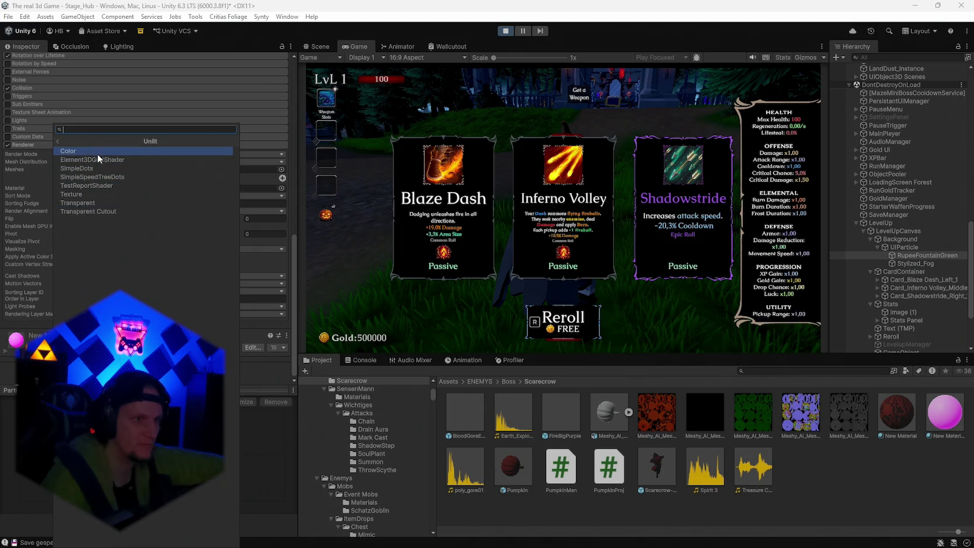
{"action": "left_click", "coordinate": [91, 193]}
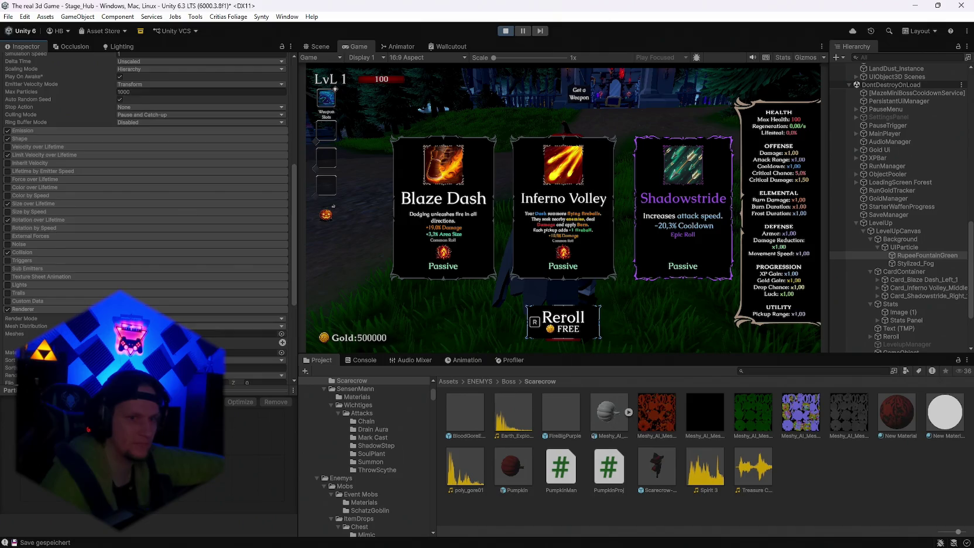
Step: Inspect New Material 1 from UIParticle and undo its shader change
{"action": "left_click", "coordinate": [904, 247]}
{"action": "left_click", "coordinate": [257, 381]}
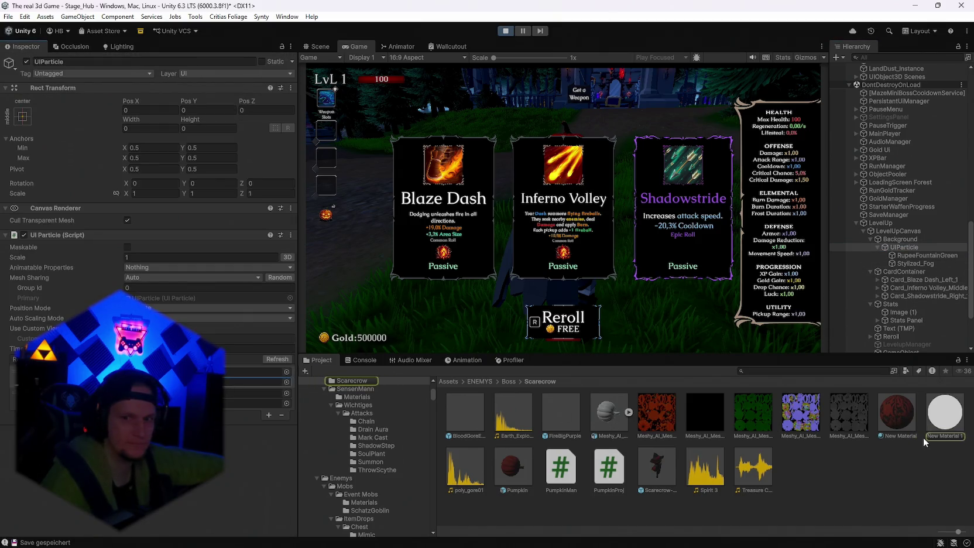
{"action": "left_click", "coordinate": [954, 413]}
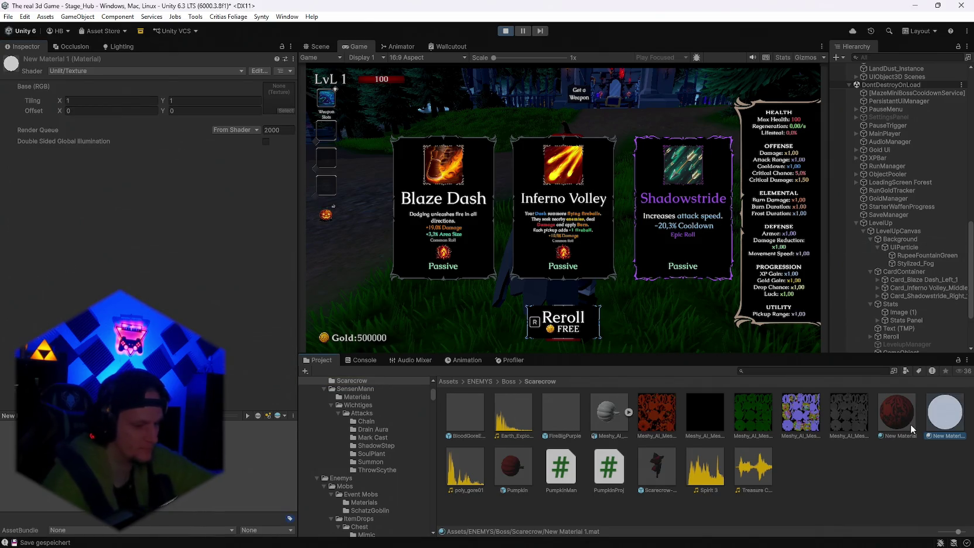
{"action": "key", "text": "ctrl+z"}
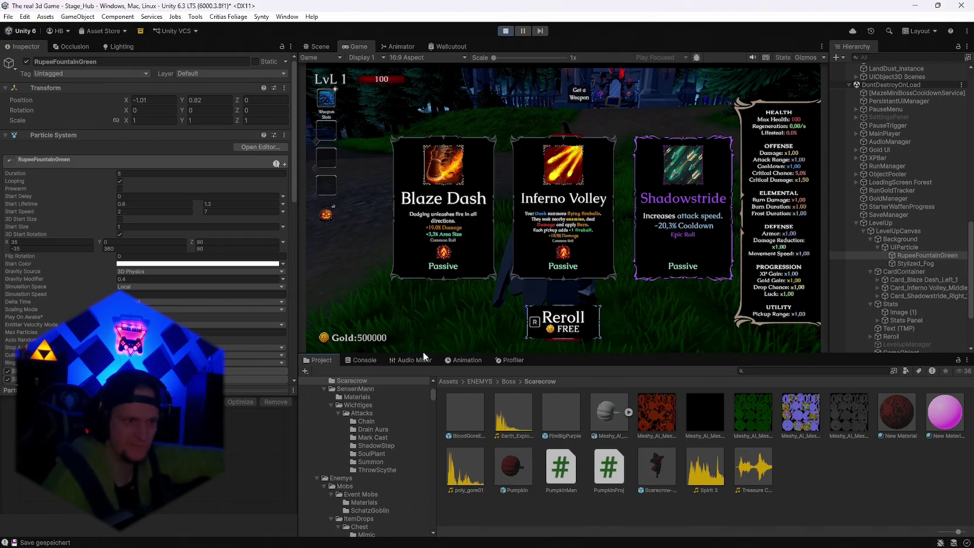
Step: Edit UIParticle's Group Id, refresh its particle list, and ping the linked particle system
{"action": "left_click", "coordinate": [903, 246]}
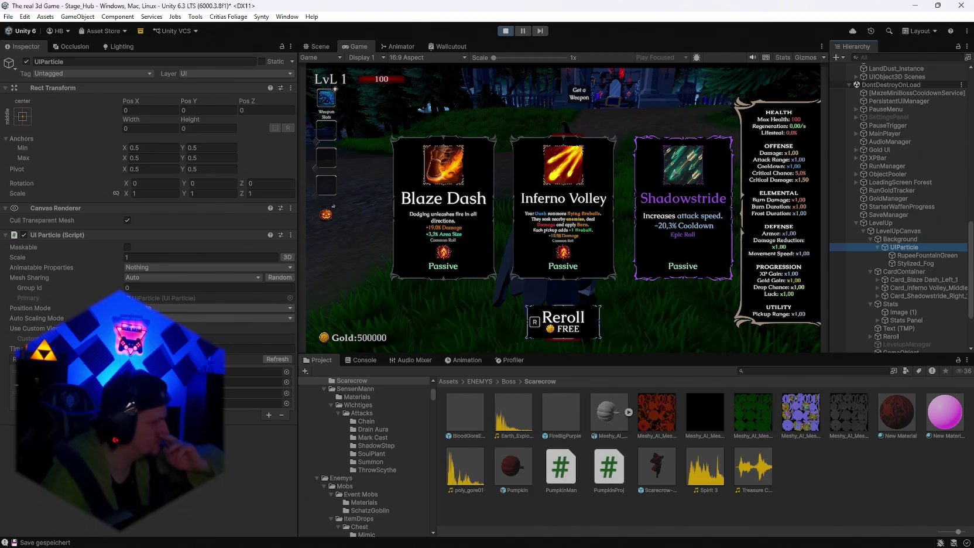
{"action": "left_click", "coordinate": [135, 289]}
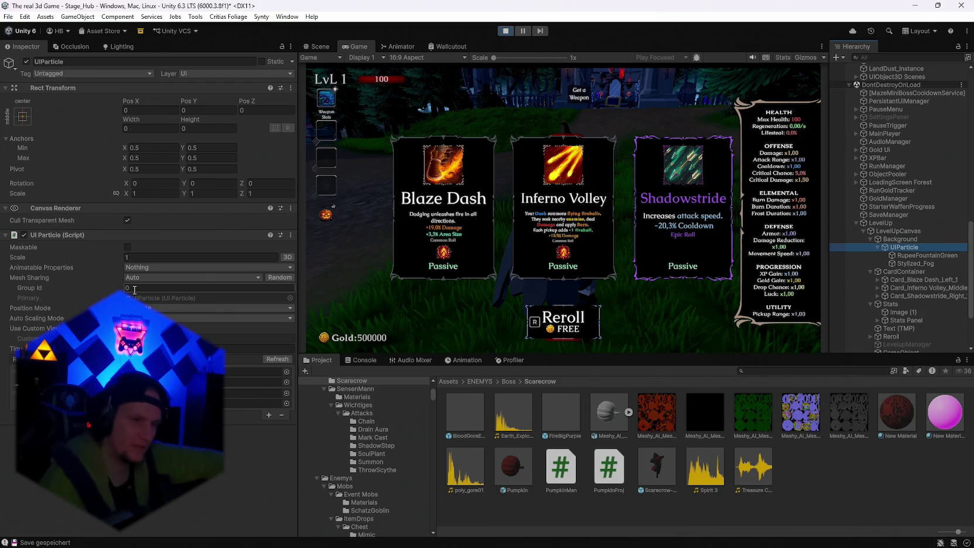
{"action": "left_click", "coordinate": [283, 370]}
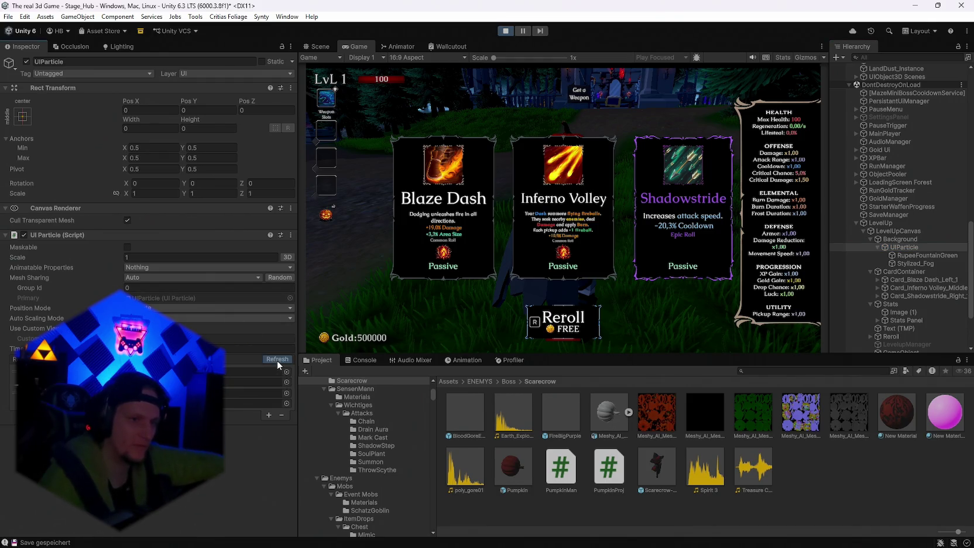
{"action": "left_click", "coordinate": [257, 373]}
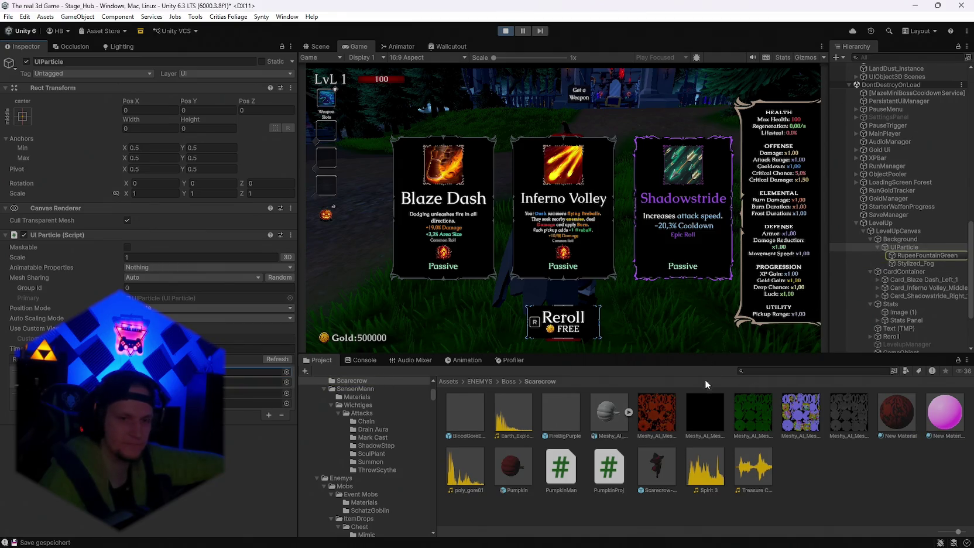
{"action": "left_click", "coordinate": [762, 371]}
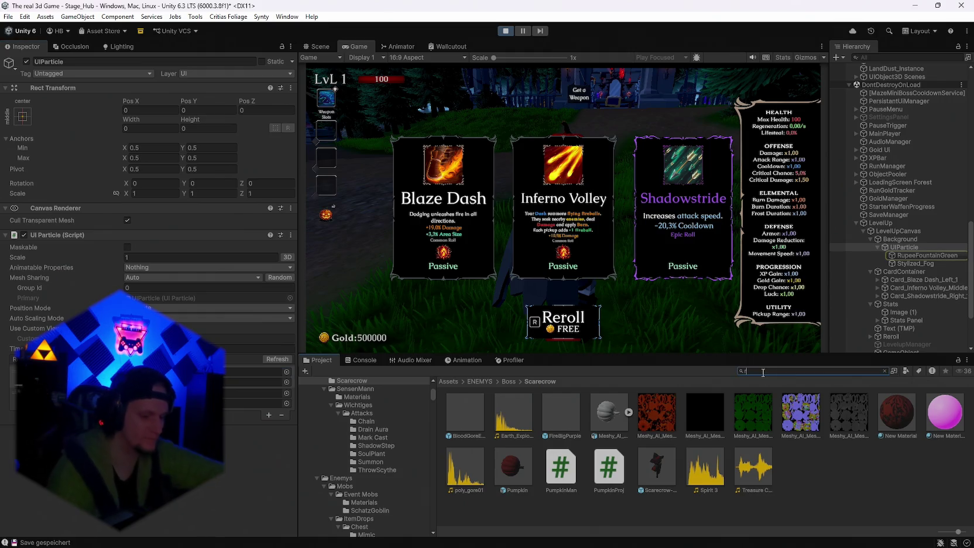
Step: Search the project for 'rupe' and find the RupeeGreen prefab's crystal material
{"action": "type", "text": "rup"}
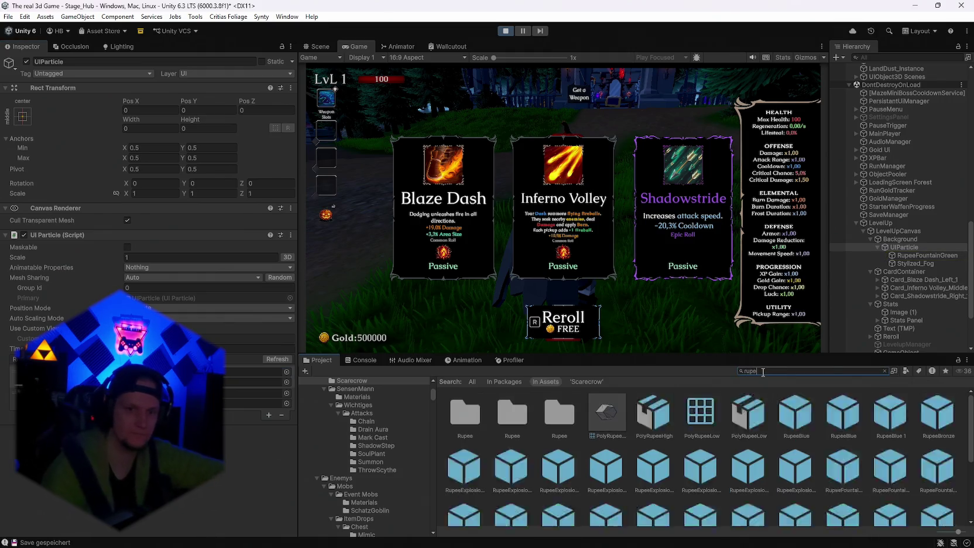
{"action": "type", "text": "e"}
{"action": "scroll", "coordinate": [711, 452], "scroll_direction": "down", "scroll_amount": 3}
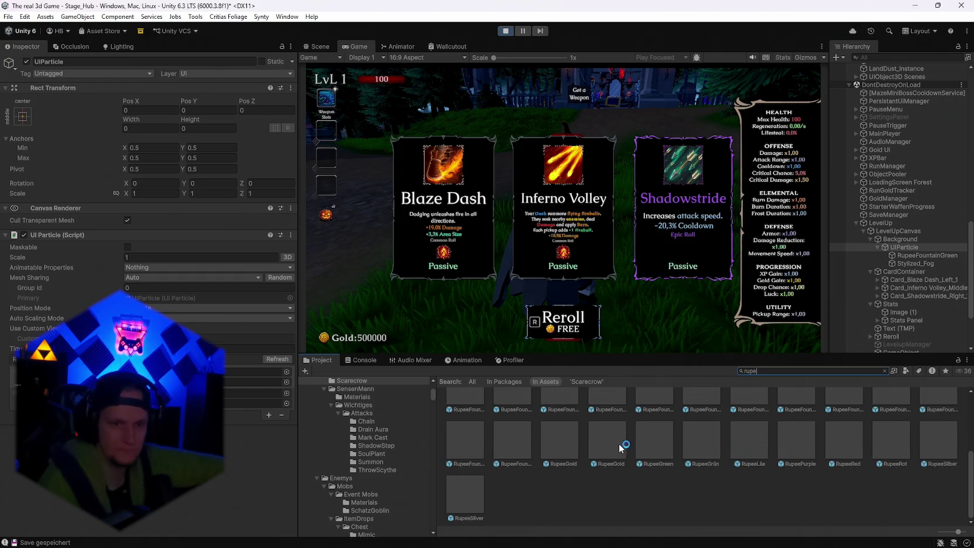
{"action": "left_click", "coordinate": [661, 441]}
{"action": "scroll", "coordinate": [58, 310], "scroll_direction": "down", "scroll_amount": 10}
{"action": "left_click", "coordinate": [42, 315]}
{"action": "left_click", "coordinate": [175, 357]}
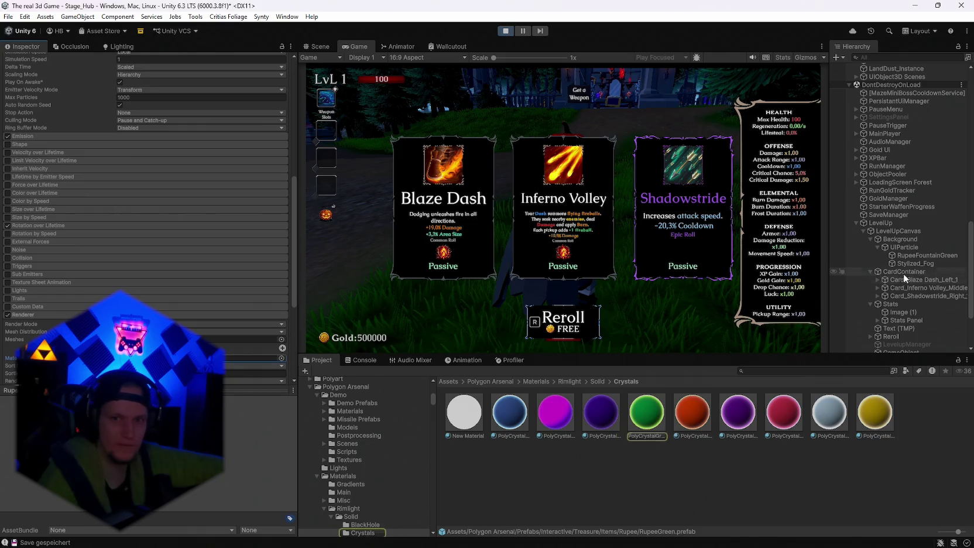
Step: Add RupeeFountainGreen to UIParticle's particle list and select the blue crystal material
{"action": "left_click", "coordinate": [901, 256]}
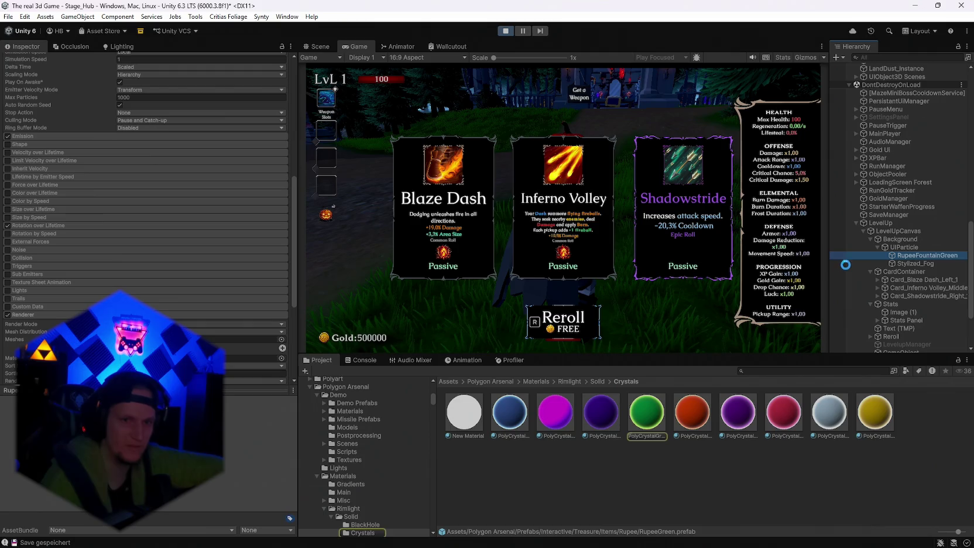
{"action": "left_click", "coordinate": [910, 256]}
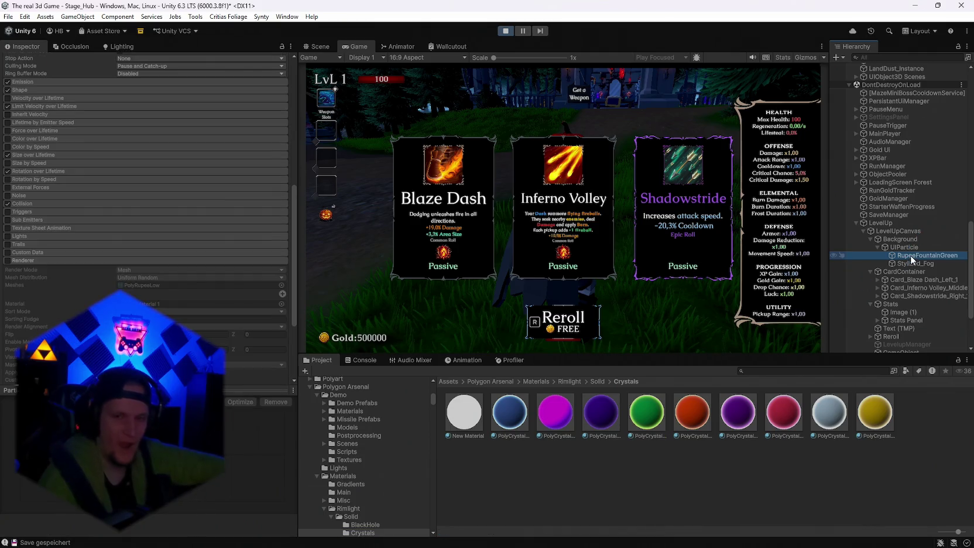
{"action": "left_click", "coordinate": [884, 247]}
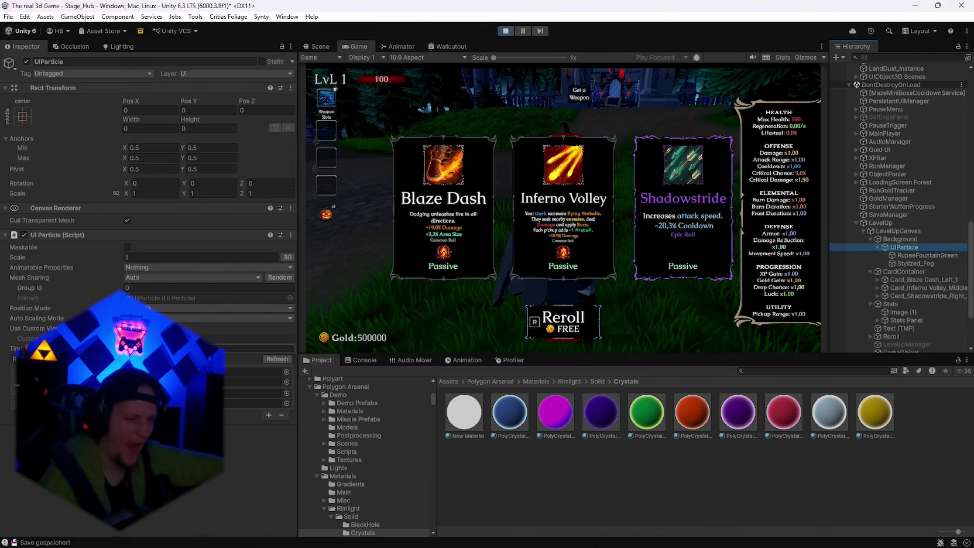
{"action": "left_click_drag", "start_coordinate": [884, 247], "coordinate": [275, 405]}
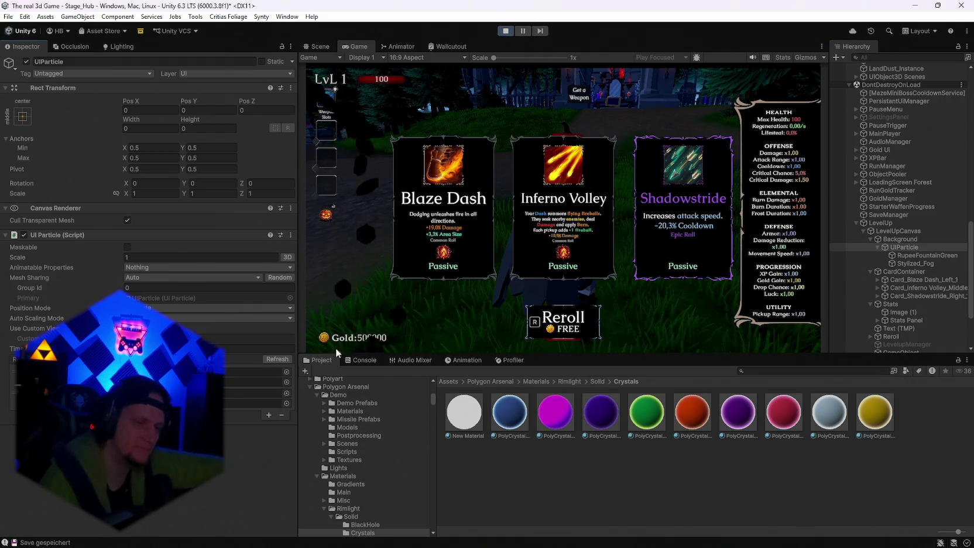
{"action": "left_click", "coordinate": [508, 414]}
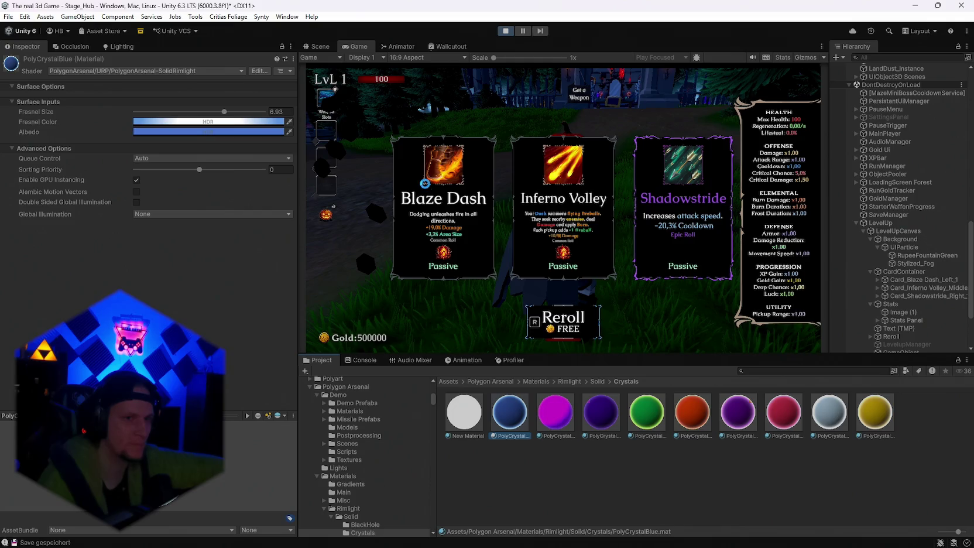
Step: Set PolyCrystalBlue 1's Global Illumination to Realtime and enable Double Sided Global Illumination
{"action": "left_click", "coordinate": [901, 248]}
{"action": "left_click", "coordinate": [910, 256]}
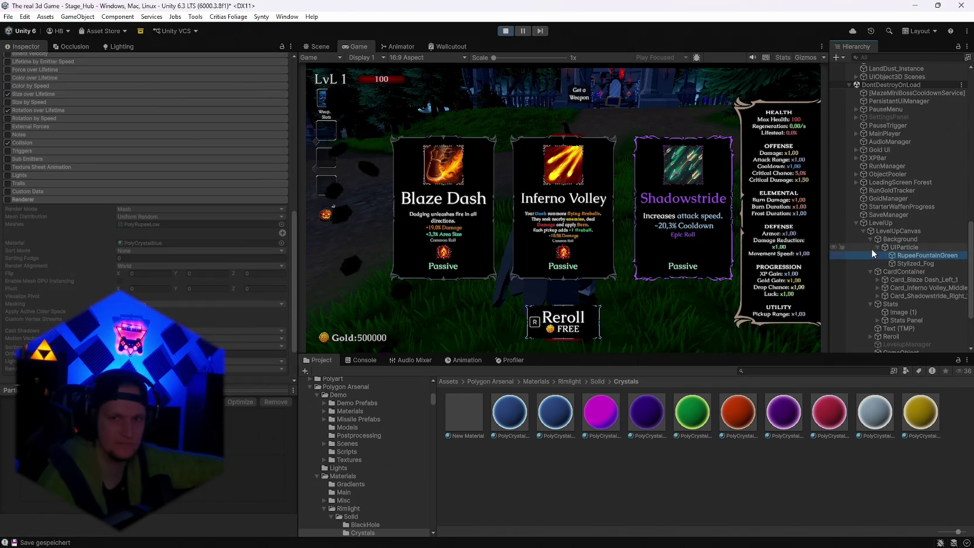
{"action": "left_click", "coordinate": [901, 247]}
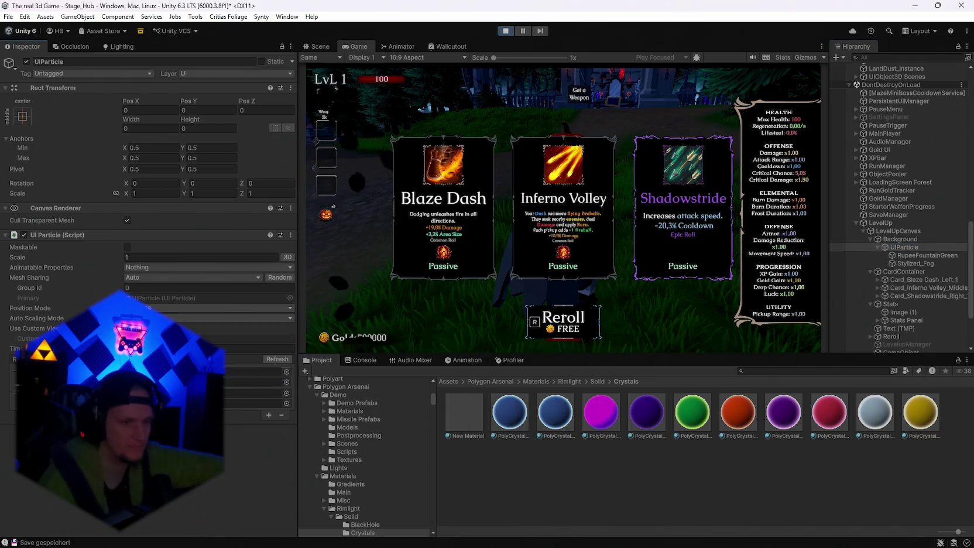
{"action": "left_click", "coordinate": [565, 415]}
{"action": "left_click", "coordinate": [136, 203]}
{"action": "left_click", "coordinate": [146, 214]}
{"action": "left_click", "coordinate": [162, 226]}
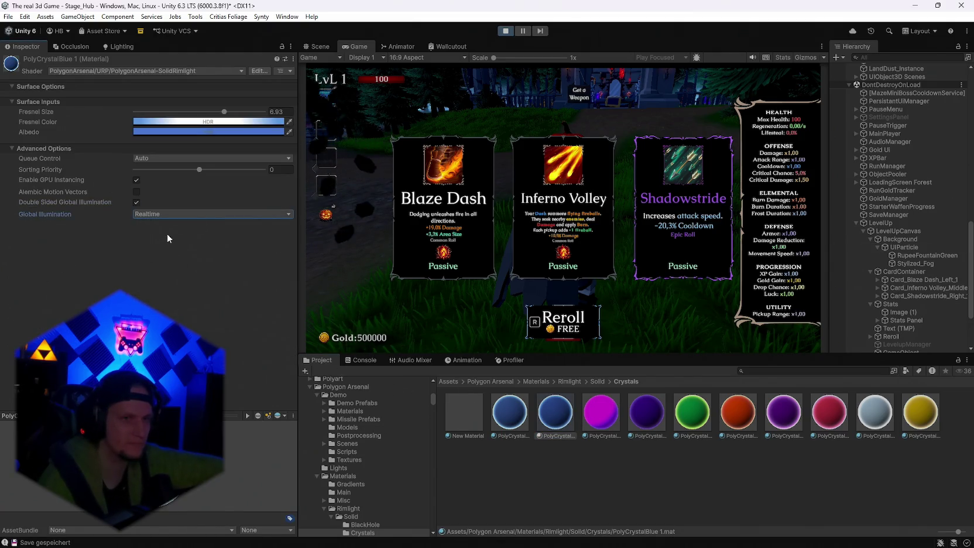
{"action": "left_click", "coordinate": [135, 192]}
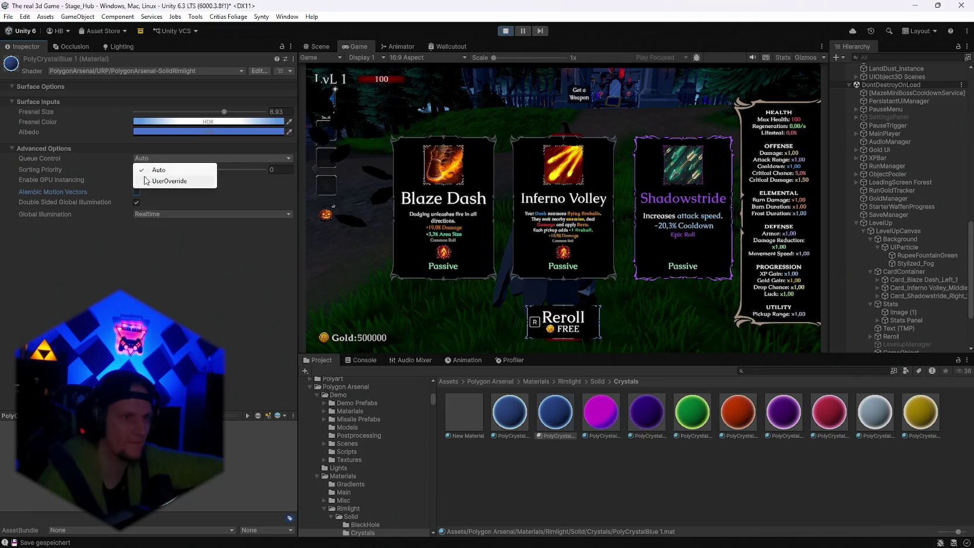
Step: Set PolyCrystalBlue 1's Fresnel Size to 5.87
{"action": "left_click", "coordinate": [161, 169]}
{"action": "mouse_move", "coordinate": [224, 112]}
{"action": "left_mouse_down"}
{"action": "mouse_move", "coordinate": [236, 113]}
{"action": "mouse_move", "coordinate": [110, 110]}
{"action": "left_mouse_up"}
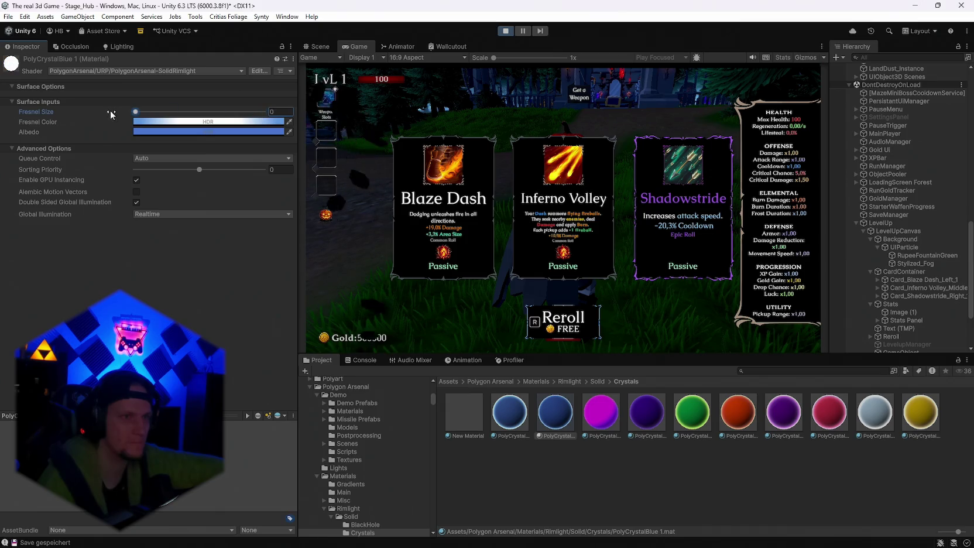
{"action": "left_click", "coordinate": [210, 111]}
Step: Set the Fresnel Color to a deeper HDR blue (RGB 28, 79, 191, intensity 3.2)
{"action": "left_click", "coordinate": [206, 123]}
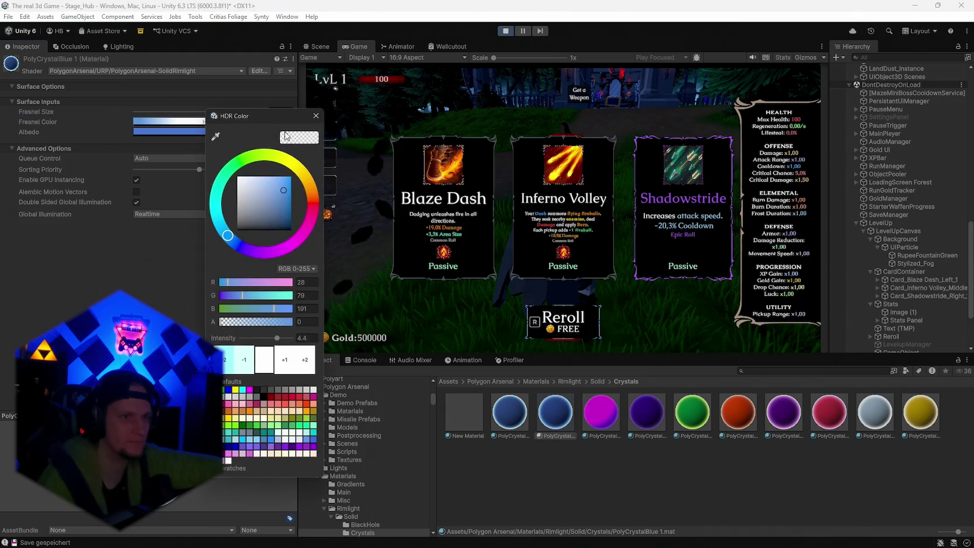
{"action": "key", "text": "Escape"}
{"action": "left_click", "coordinate": [177, 123]}
{"action": "left_click_drag", "start_coordinate": [237, 343], "coordinate": [268, 335]}
{"action": "left_click", "coordinate": [287, 121]}
{"action": "left_click", "coordinate": [199, 122]}
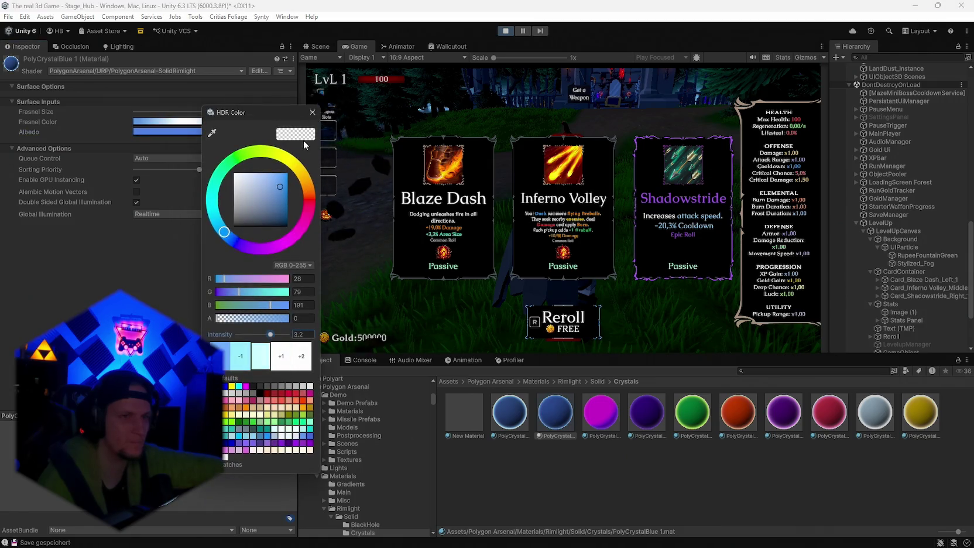
{"action": "left_click", "coordinate": [235, 184]}
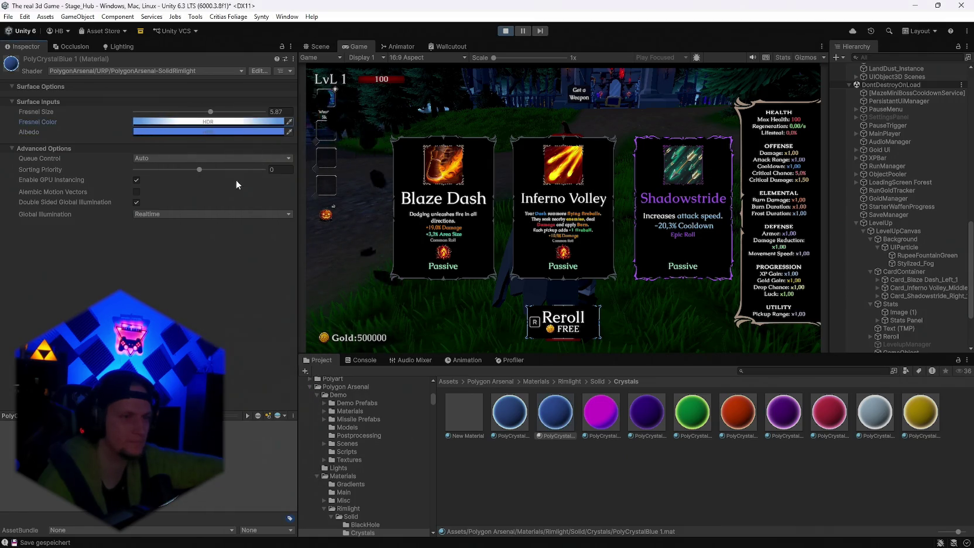
{"action": "left_click", "coordinate": [137, 202]}
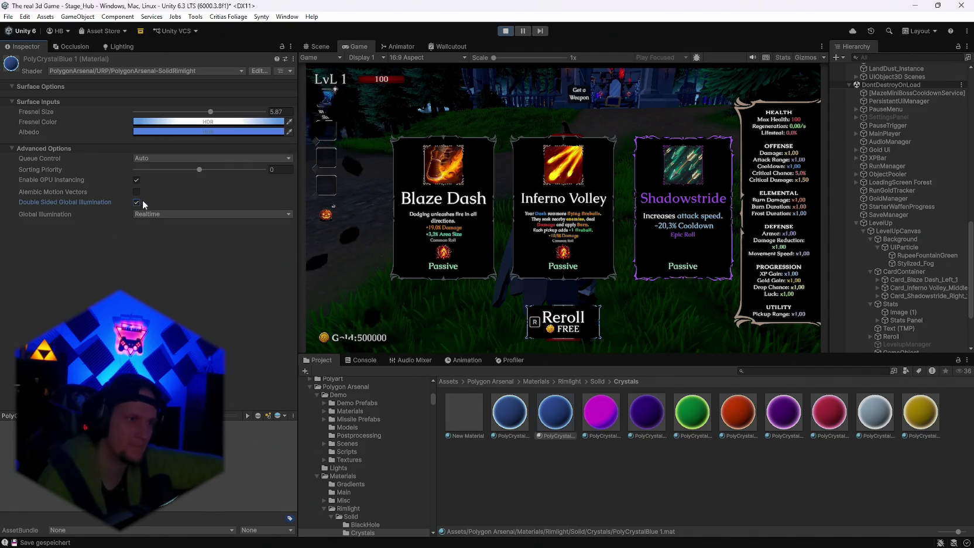
{"action": "left_click", "coordinate": [926, 255]}
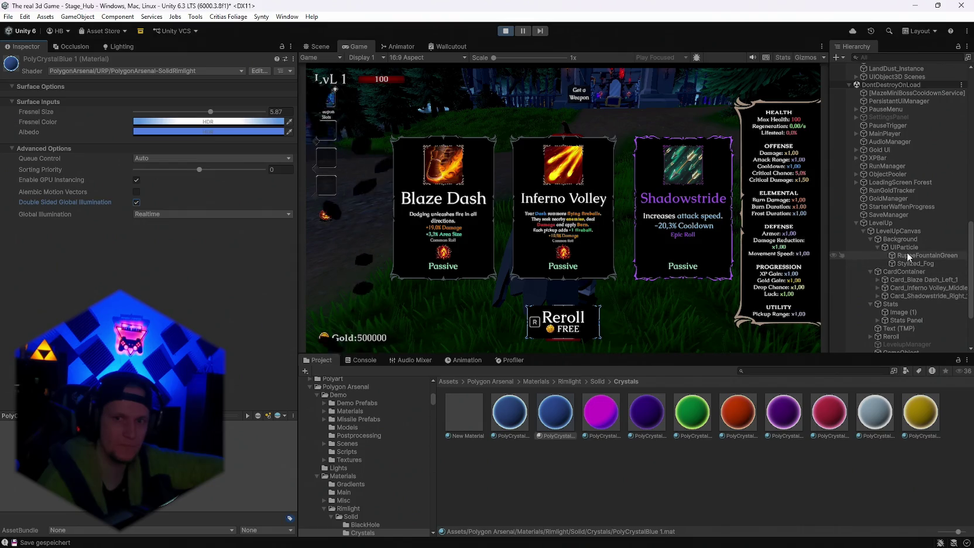
Step: Tick the Lights module in RupeeFountainGreen's Particle System, leaving no light assigned
{"action": "scroll", "coordinate": [146, 176], "scroll_direction": "down", "scroll_amount": 5}
{"action": "scroll", "coordinate": [111, 279], "scroll_direction": "down", "scroll_amount": 5}
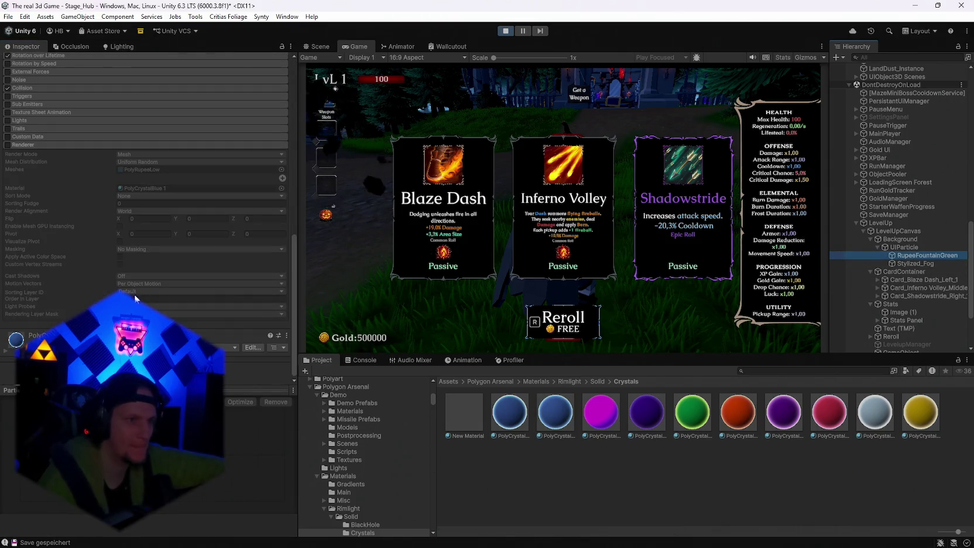
{"action": "scroll", "coordinate": [100, 273], "scroll_direction": "up", "scroll_amount": 8}
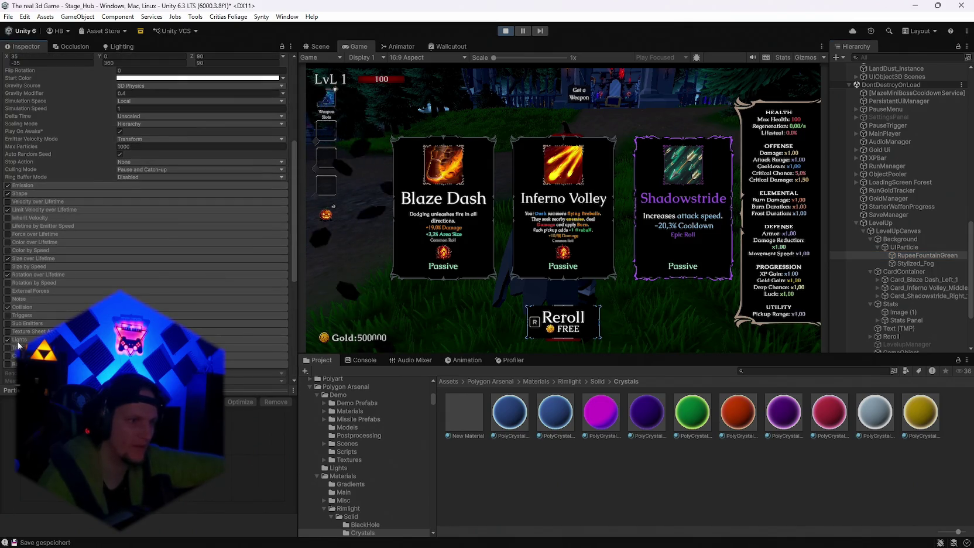
{"action": "scroll", "coordinate": [87, 264], "scroll_direction": "down", "scroll_amount": 4}
{"action": "left_click", "coordinate": [157, 229]}
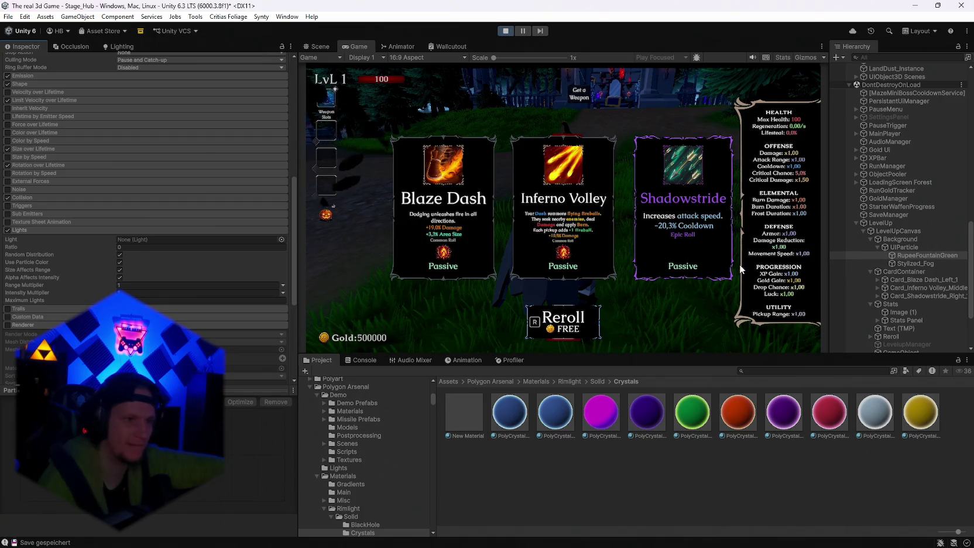
{"action": "right_click", "coordinate": [902, 256]}
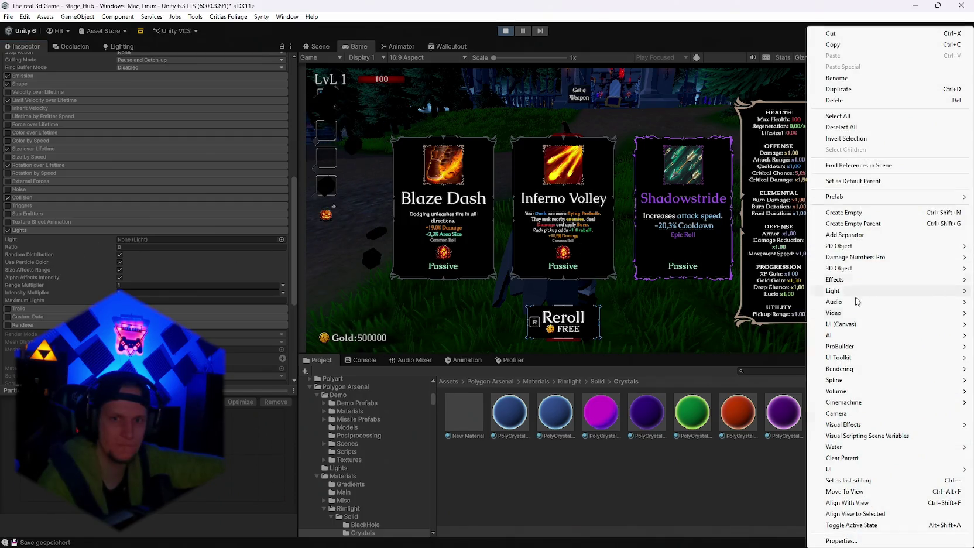
Step: Create a Point Light child of RupeeFountainGreen with Intensity 100 and Range 1000
{"action": "mouse_move", "coordinate": [843, 326]}
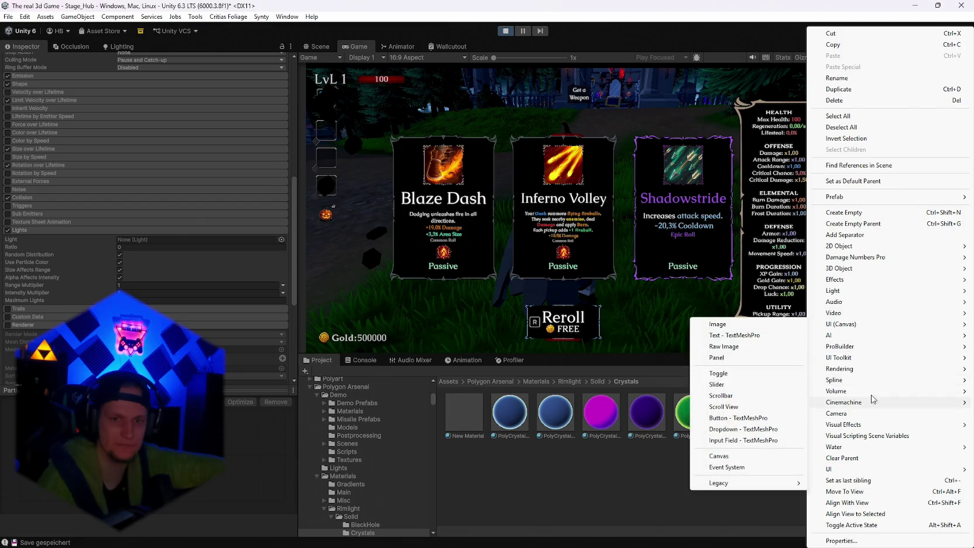
{"action": "mouse_move", "coordinate": [857, 472]}
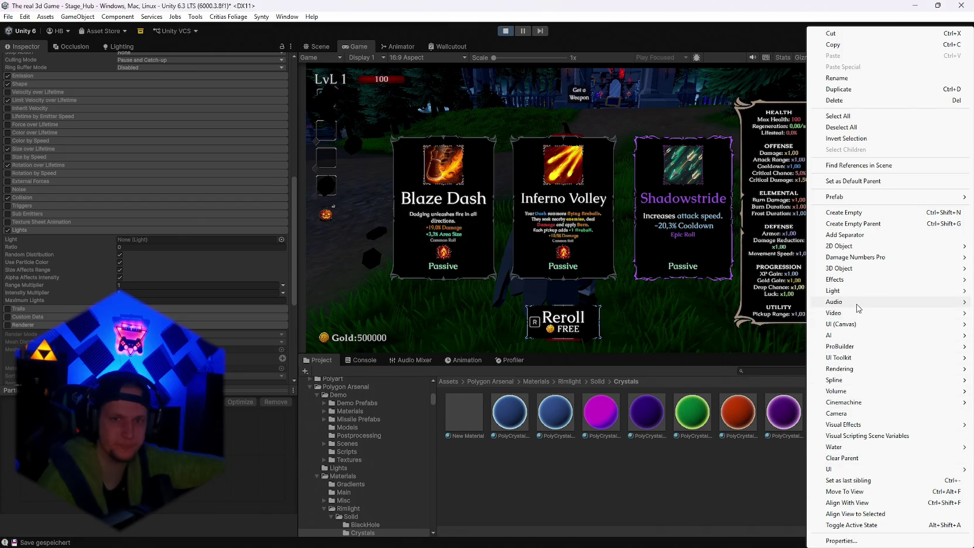
{"action": "mouse_move", "coordinate": [865, 250]}
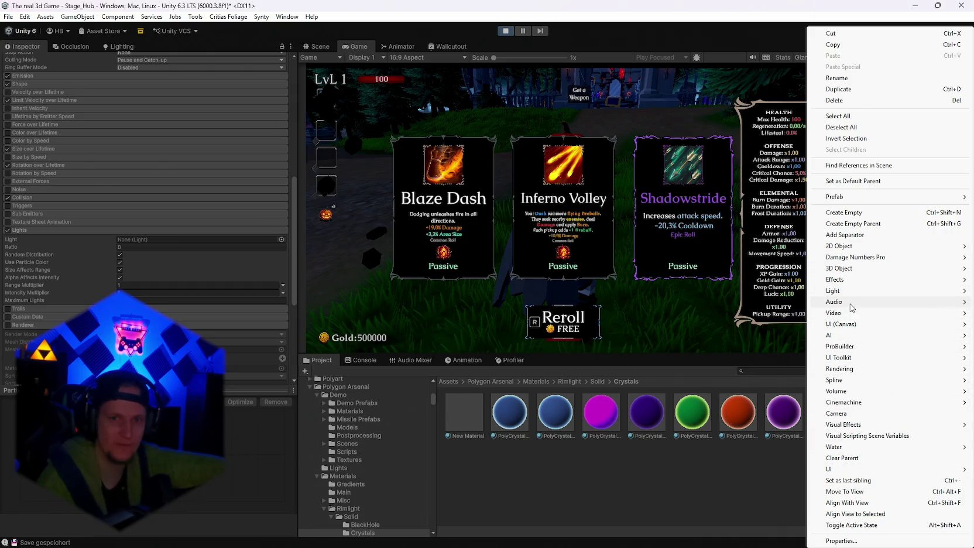
{"action": "mouse_move", "coordinate": [852, 291]}
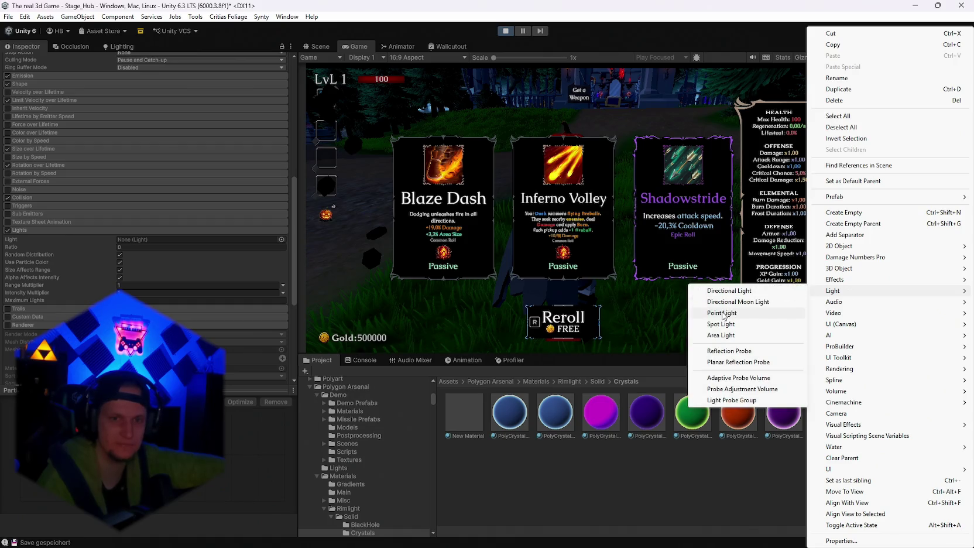
{"action": "left_click", "coordinate": [722, 313]}
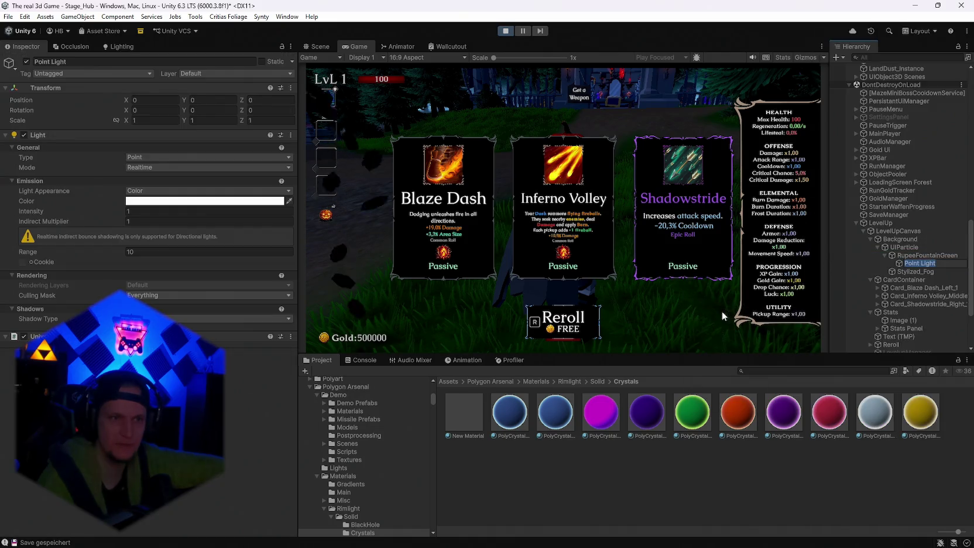
{"action": "left_click", "coordinate": [140, 211]}
{"action": "type", "text": "100"}
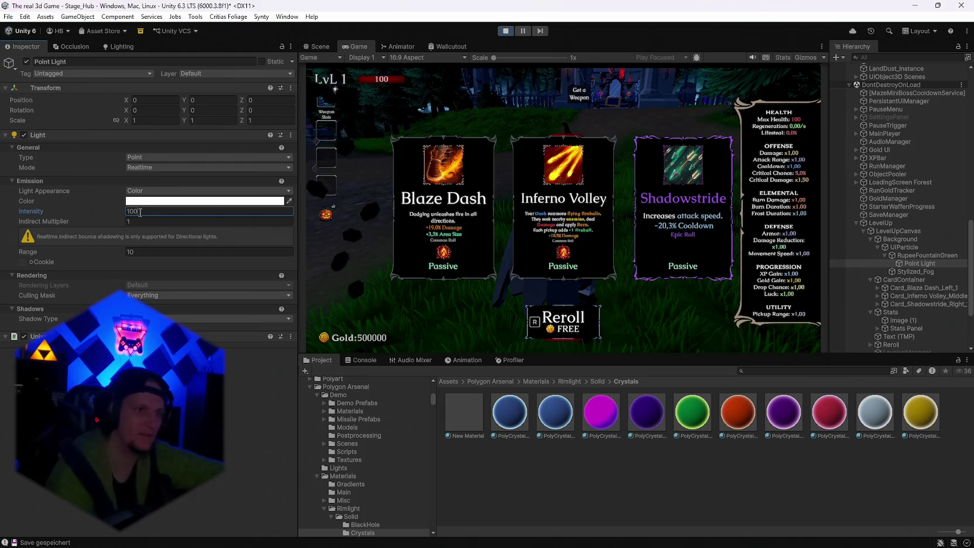
{"action": "key", "text": "Tab"}
{"action": "key", "text": "Tab"}
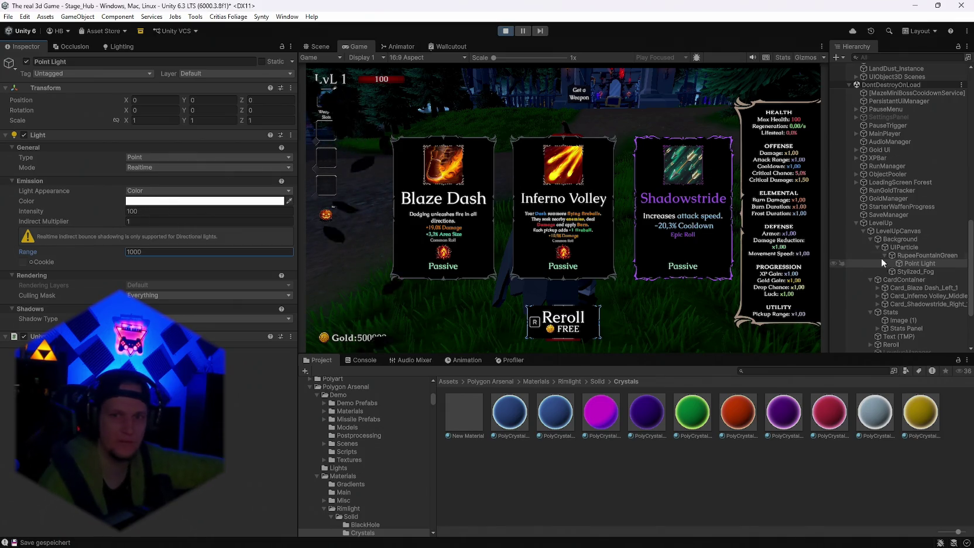
{"action": "left_click", "coordinate": [917, 256]}
Step: Assign the Point Light to the Lights module's Light field
{"action": "scroll", "coordinate": [175, 300], "scroll_direction": "down", "scroll_amount": 10}
{"action": "left_click", "coordinate": [282, 261]}
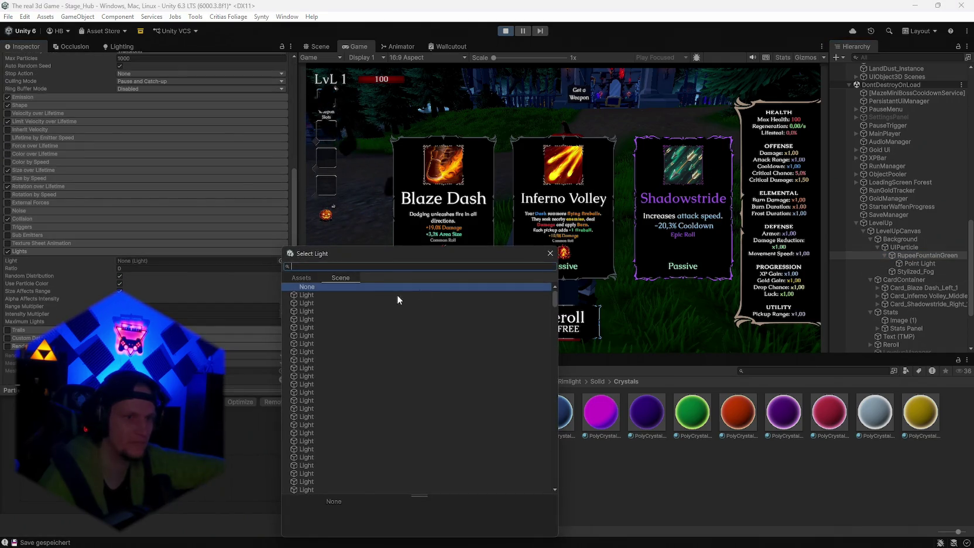
{"action": "left_click", "coordinate": [549, 254]}
{"action": "left_click", "coordinate": [916, 264]}
{"action": "left_click_drag", "start_coordinate": [916, 268], "coordinate": [158, 258]}
{"action": "left_click", "coordinate": [178, 270]}
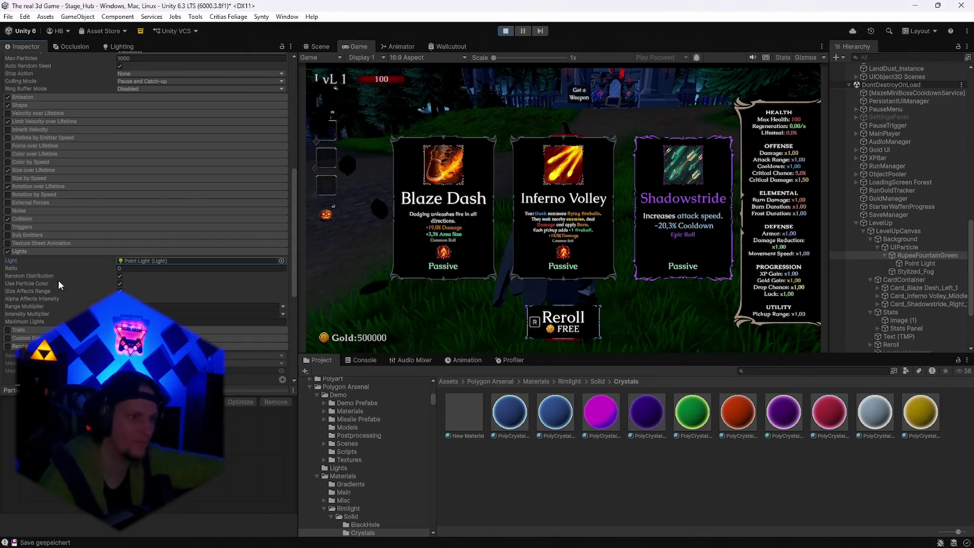
Step: Disable the Lights module and delete the Point Light
{"action": "left_click", "coordinate": [7, 252]}
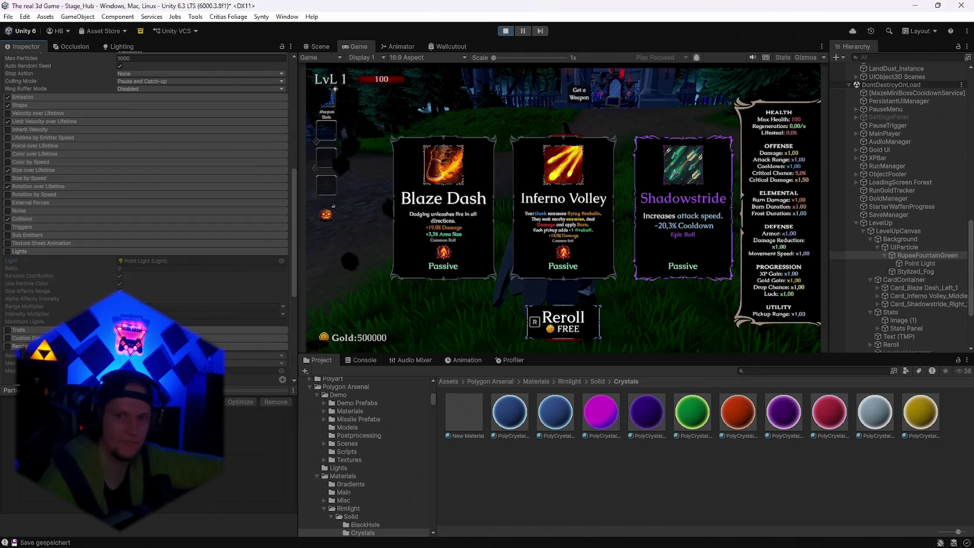
{"action": "left_click", "coordinate": [914, 264]}
{"action": "key", "text": "Delete"}
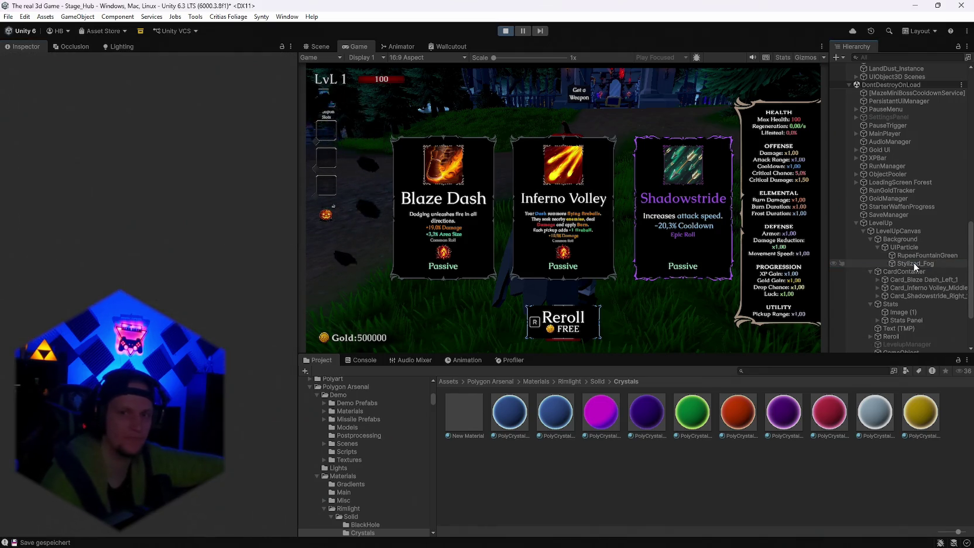
{"action": "left_click", "coordinate": [916, 256]}
Step: Re-enable RupeeFountainGreen's Renderer module in Mesh mode with PolyRupeeLow
{"action": "scroll", "coordinate": [155, 287], "scroll_direction": "down", "scroll_amount": 3}
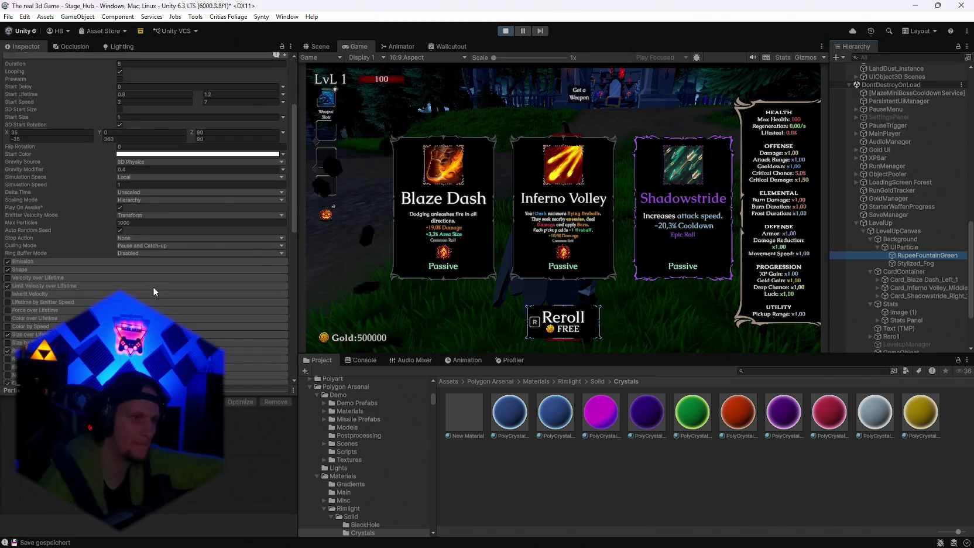
{"action": "scroll", "coordinate": [50, 267], "scroll_direction": "down", "scroll_amount": 3}
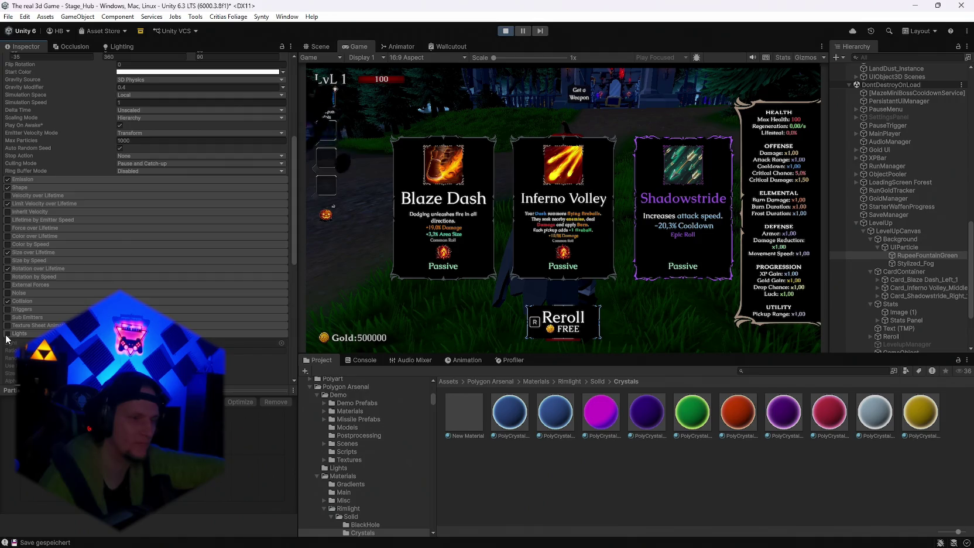
{"action": "scroll", "coordinate": [8, 339], "scroll_direction": "down", "scroll_amount": 2}
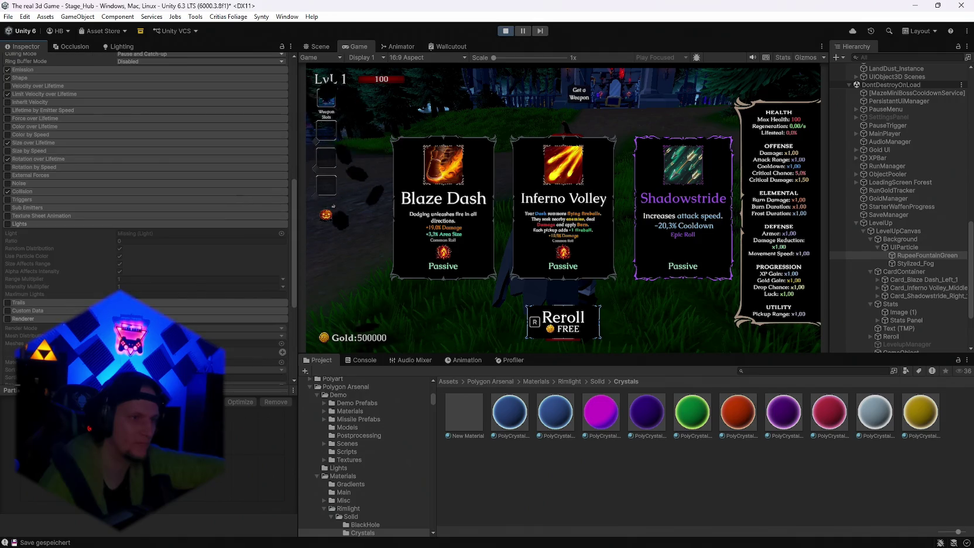
{"action": "left_click", "coordinate": [8, 319]}
{"action": "scroll", "coordinate": [33, 316], "scroll_direction": "down", "scroll_amount": 1}
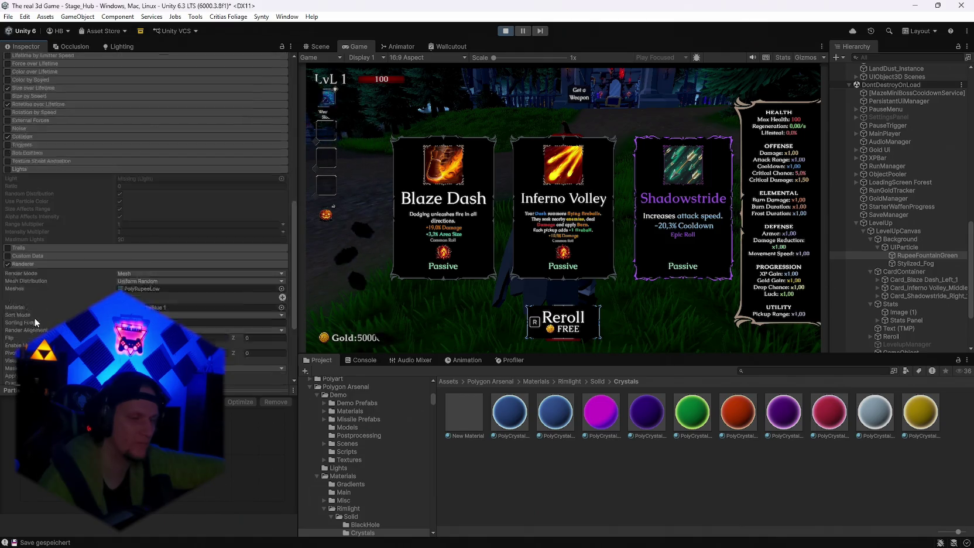
{"action": "scroll", "coordinate": [33, 317], "scroll_direction": "down", "scroll_amount": 2}
Step: Select UIParticle to view its UI Particle (Script) component during play
{"action": "left_click", "coordinate": [901, 247]}
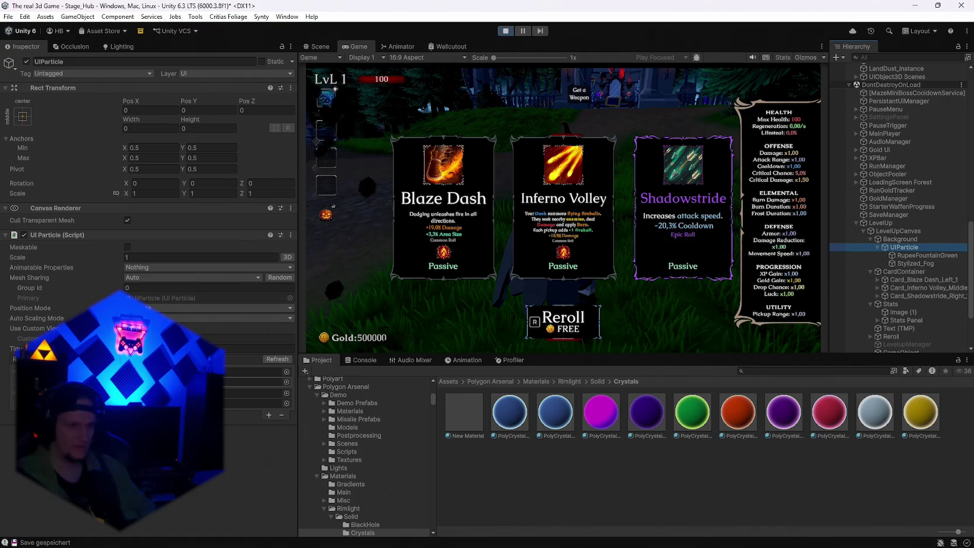
Step: Tick Maskable on the UIParticle and set its Group Id to 1
{"action": "left_click", "coordinate": [272, 358]}
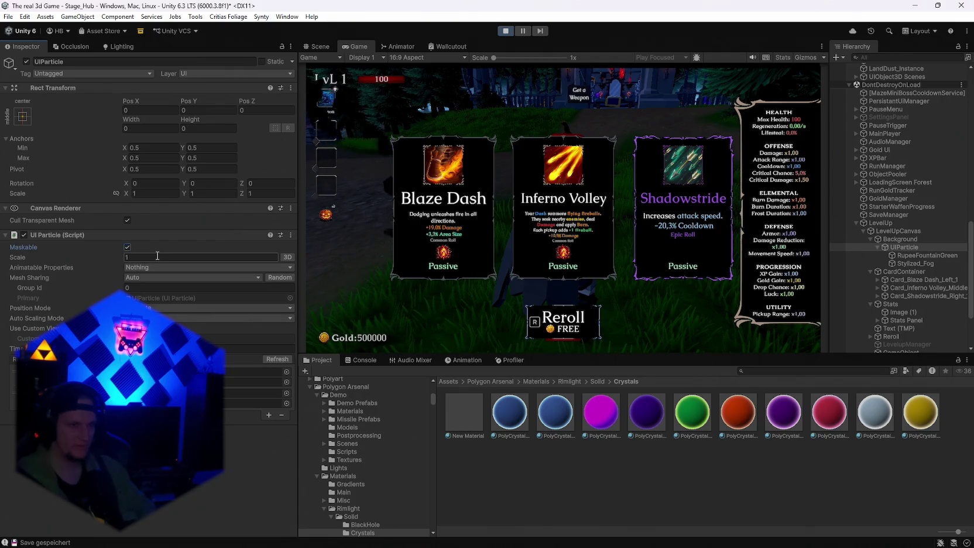
{"action": "left_click", "coordinate": [228, 382]}
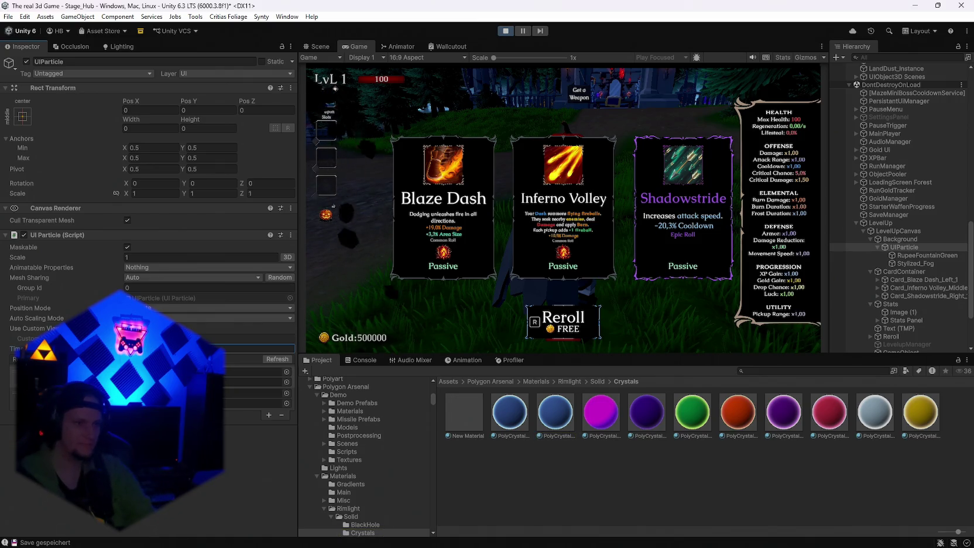
{"action": "left_click", "coordinate": [151, 277]}
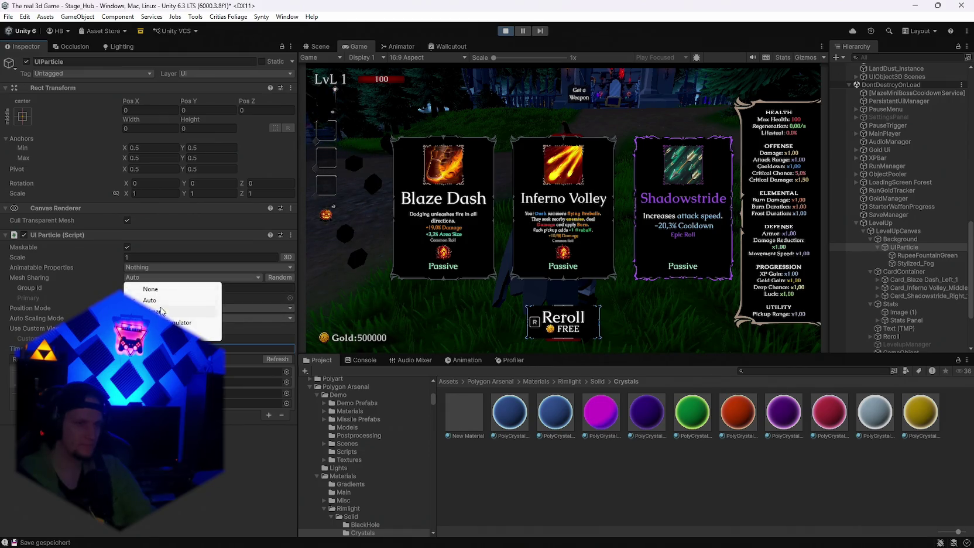
{"action": "left_click", "coordinate": [156, 306]}
{"action": "left_click", "coordinate": [150, 287]}
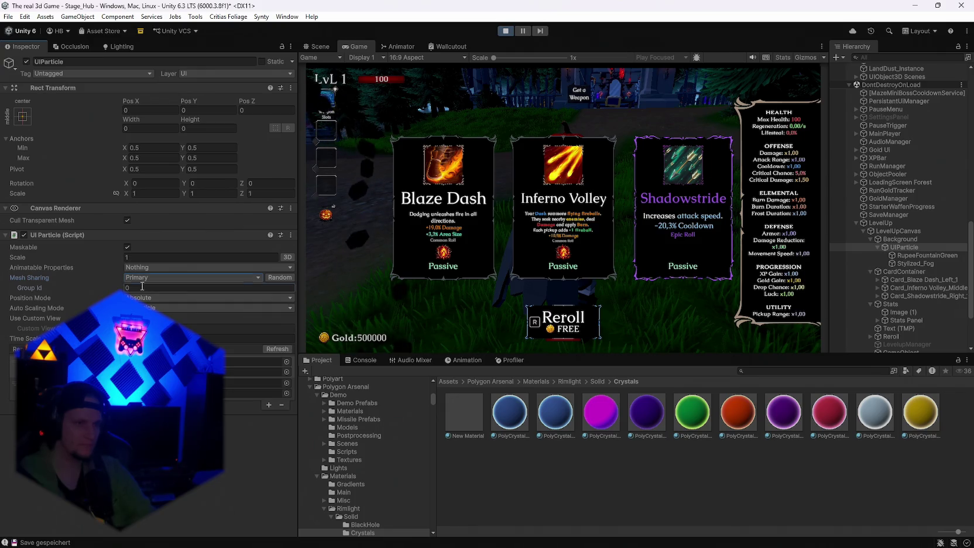
{"action": "type", "text": "1"}
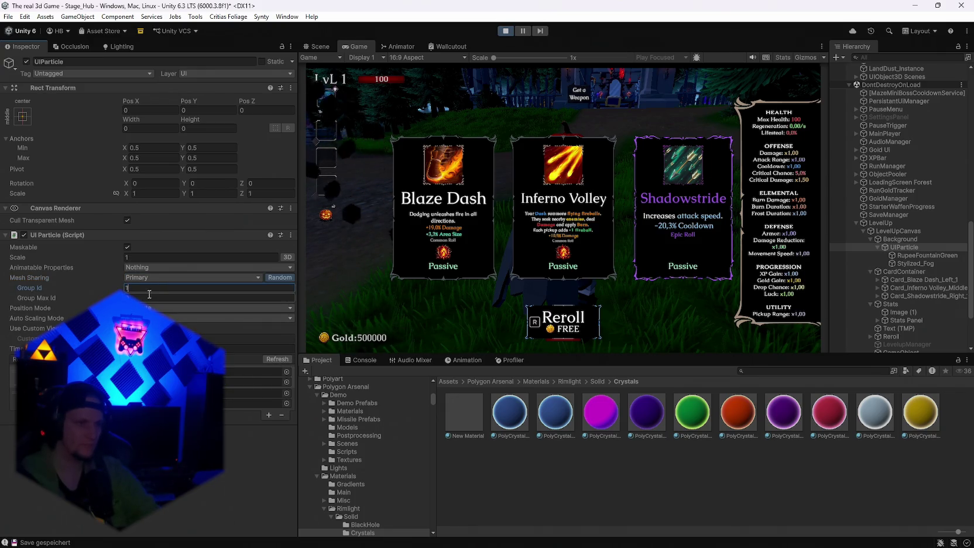
{"action": "key", "text": "Tab"}
Step: Try Primary Simulator and Replica mesh sharing, then set Mesh Sharing to None
{"action": "left_click", "coordinate": [149, 279]}
{"action": "left_click", "coordinate": [176, 323]}
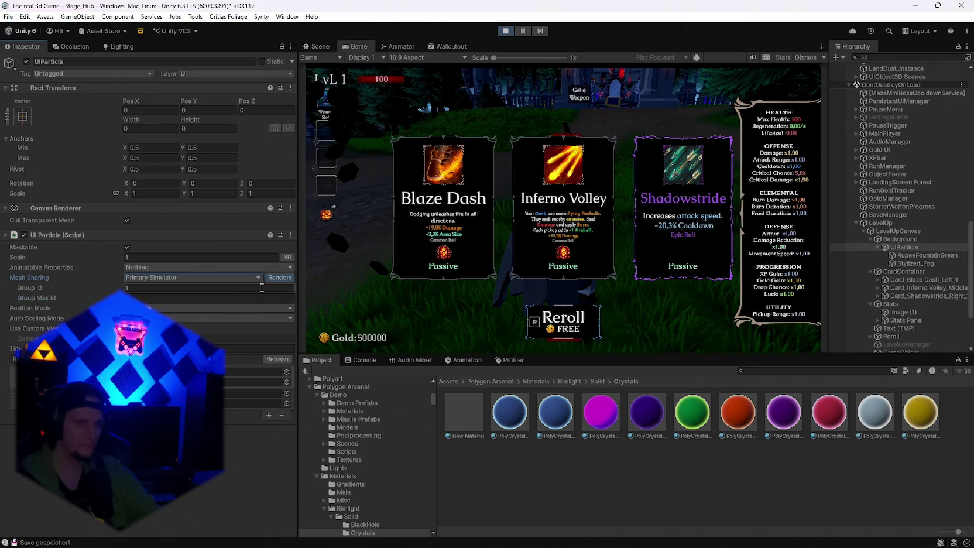
{"action": "left_click", "coordinate": [152, 277]}
{"action": "left_click", "coordinate": [175, 333]}
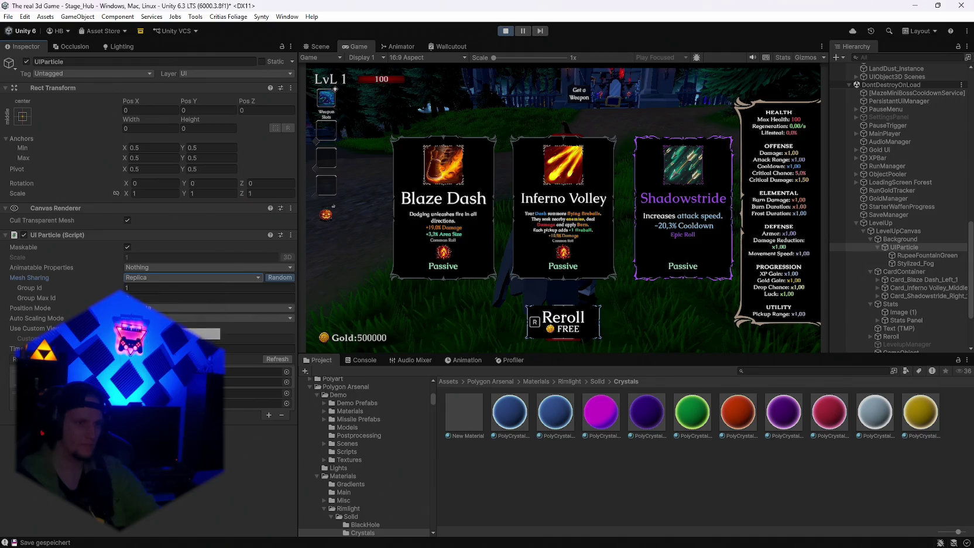
{"action": "left_click", "coordinate": [149, 275]}
{"action": "left_click", "coordinate": [147, 277]}
{"action": "left_click", "coordinate": [147, 278]}
{"action": "left_click", "coordinate": [150, 288]}
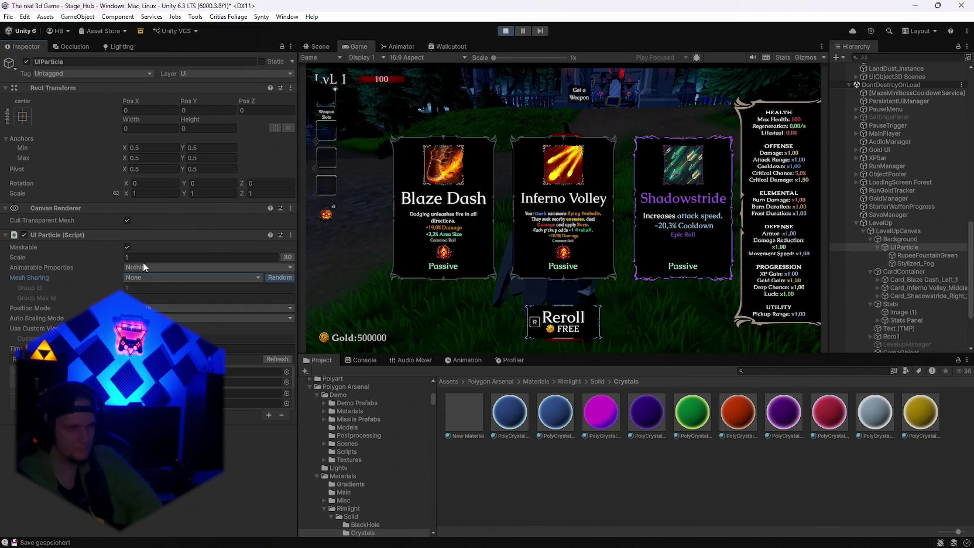
Step: Add Albedo, _UseShadowThreshold and _StencilRefDepth to the animatable properties
{"action": "left_click", "coordinate": [147, 267]}
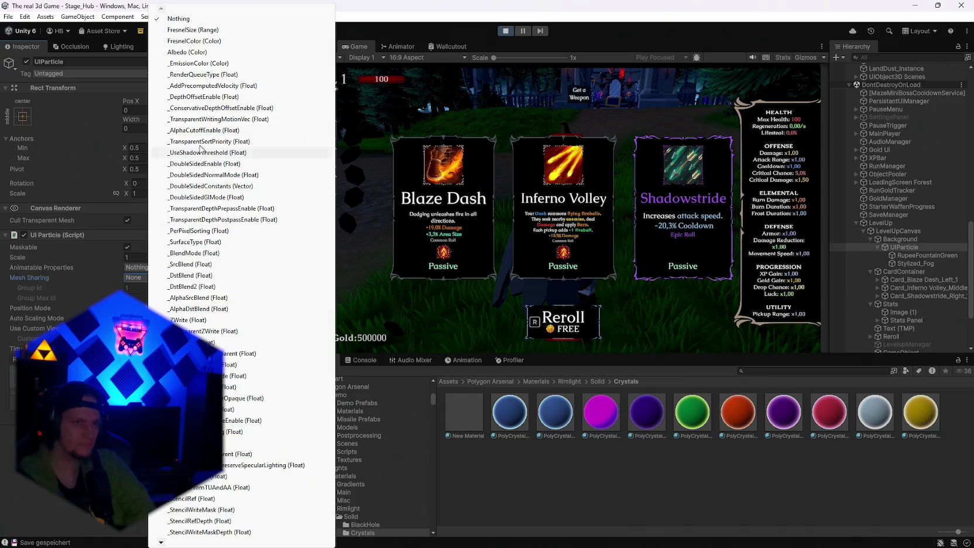
{"action": "left_click", "coordinate": [187, 52]}
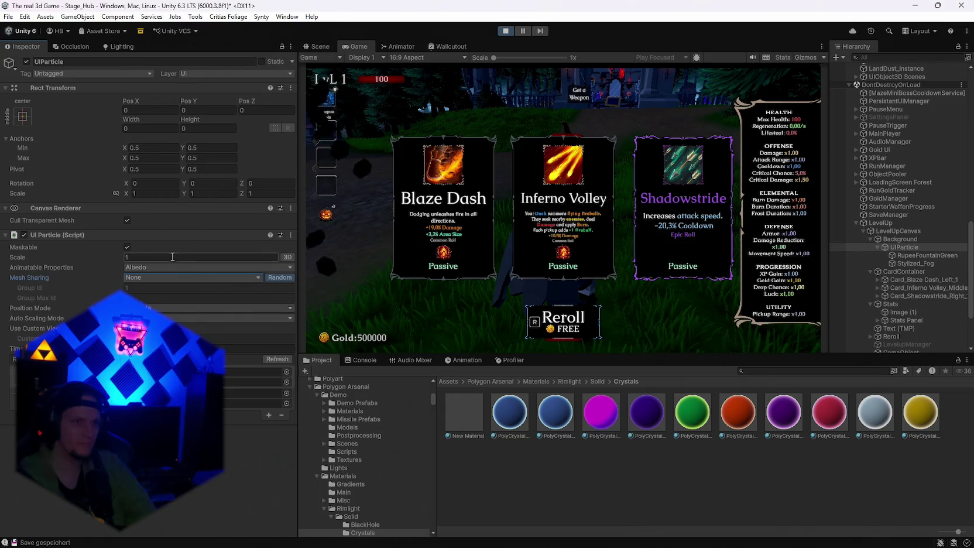
{"action": "left_click", "coordinate": [141, 267]}
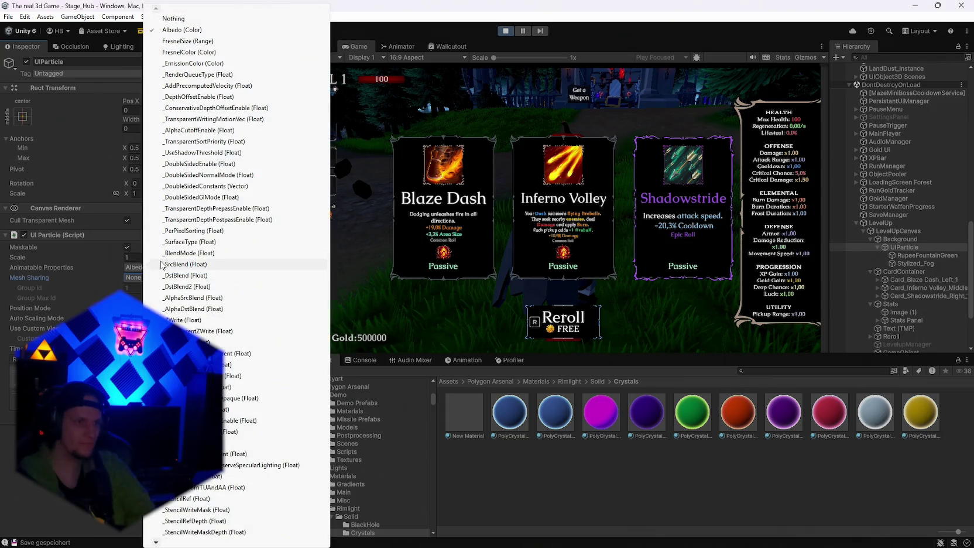
{"action": "left_click", "coordinate": [206, 153]}
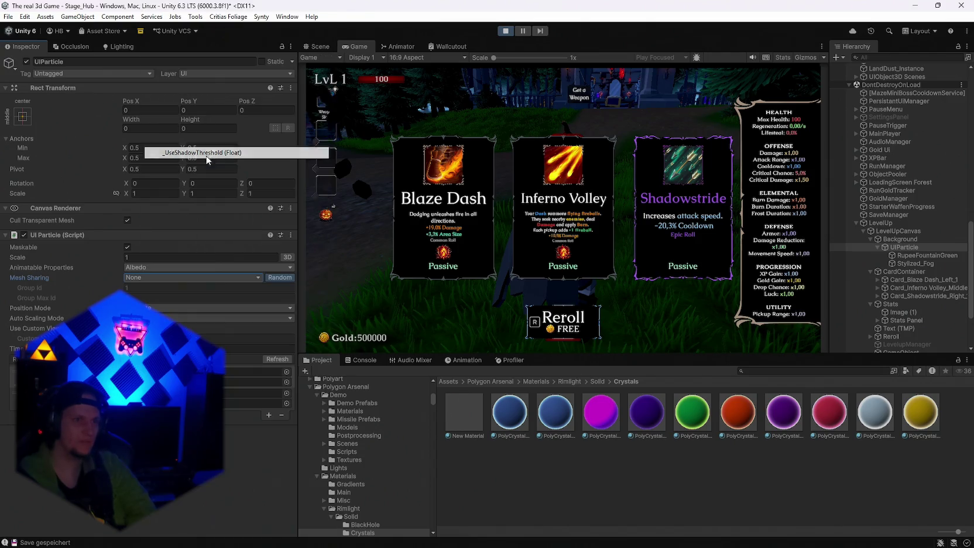
{"action": "left_click", "coordinate": [135, 268]}
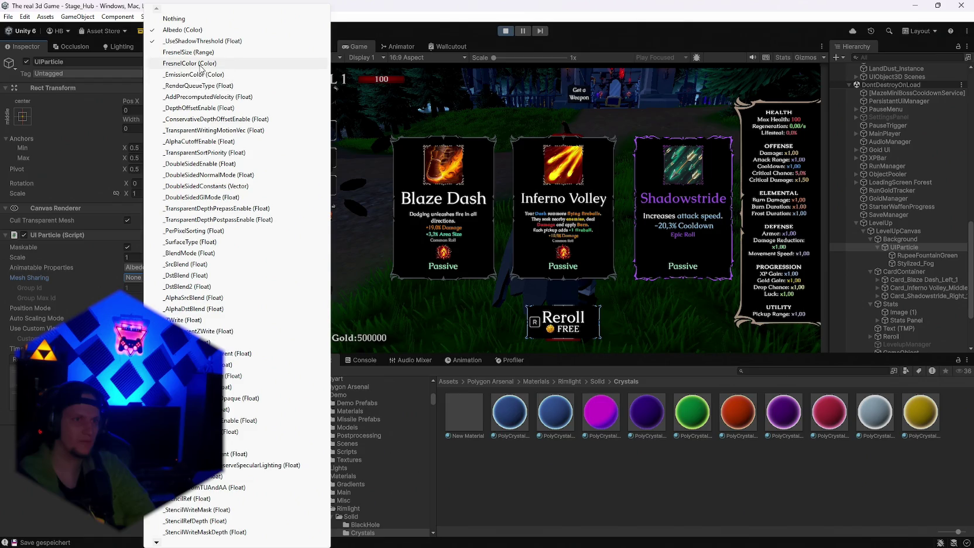
{"action": "left_click", "coordinate": [193, 520]}
Step: Add _DoubleSidedGIMode, _DepthOffsetEnable, _TransparentSortPriority and FresnelColor as animatable properties
{"action": "left_click", "coordinate": [142, 267]}
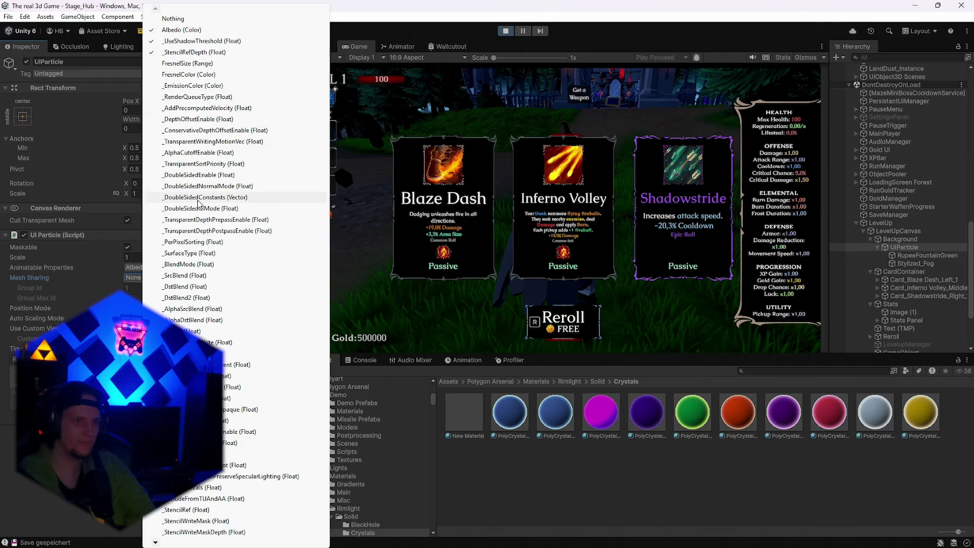
{"action": "left_click", "coordinate": [199, 208]}
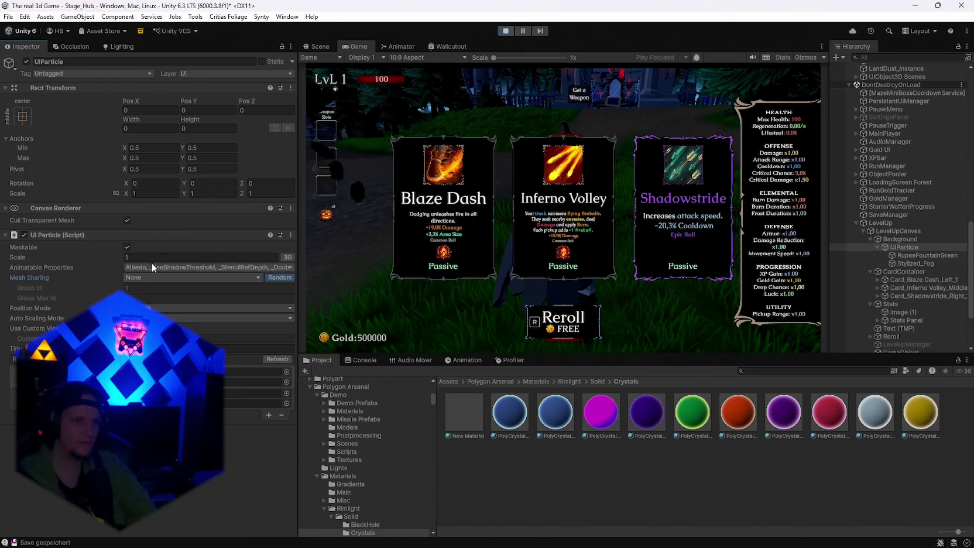
{"action": "left_click", "coordinate": [152, 262]}
{"action": "left_click", "coordinate": [198, 193]}
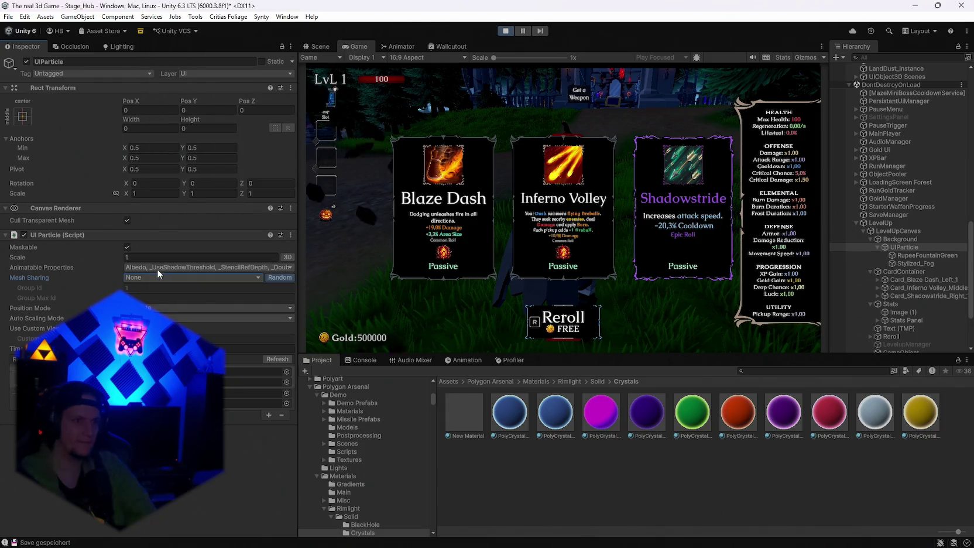
{"action": "left_click", "coordinate": [157, 268]}
{"action": "left_click", "coordinate": [193, 175]}
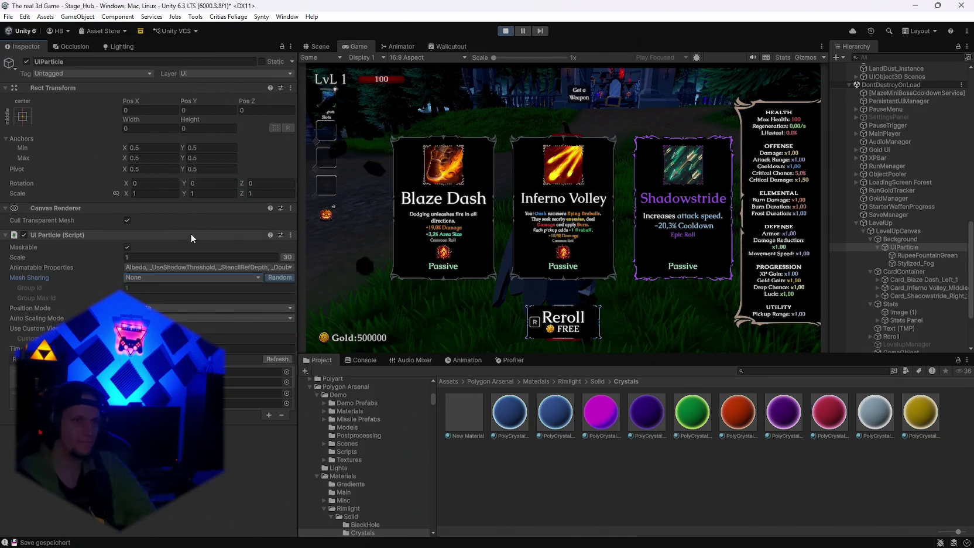
{"action": "left_click", "coordinate": [175, 267]}
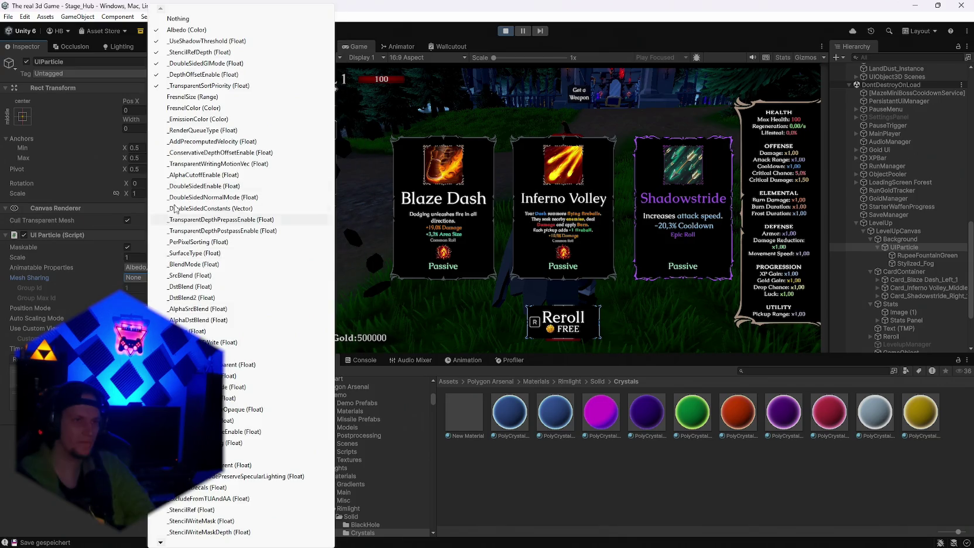
{"action": "left_click", "coordinate": [208, 108]}
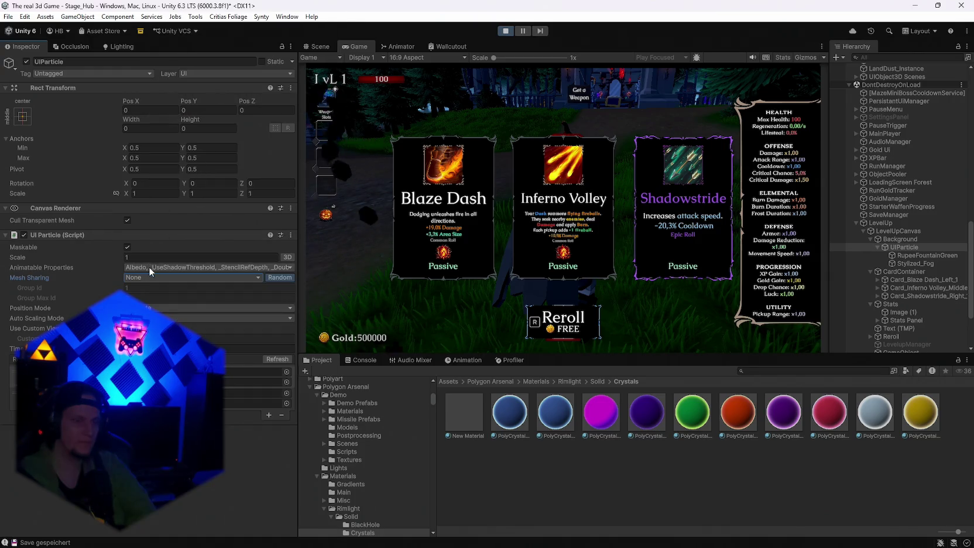
Step: Also animate _AlphaSrcBlend, _TransparentCullMode, _SupportDecals and _StencilRef
{"action": "left_click", "coordinate": [149, 266]}
{"action": "left_click", "coordinate": [220, 309]}
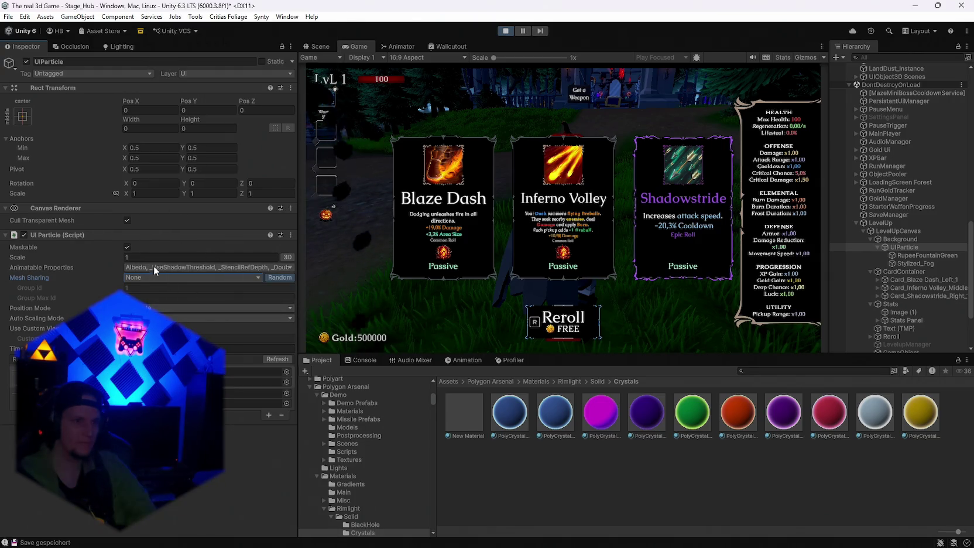
{"action": "left_click", "coordinate": [152, 266]}
{"action": "left_click", "coordinate": [170, 267]}
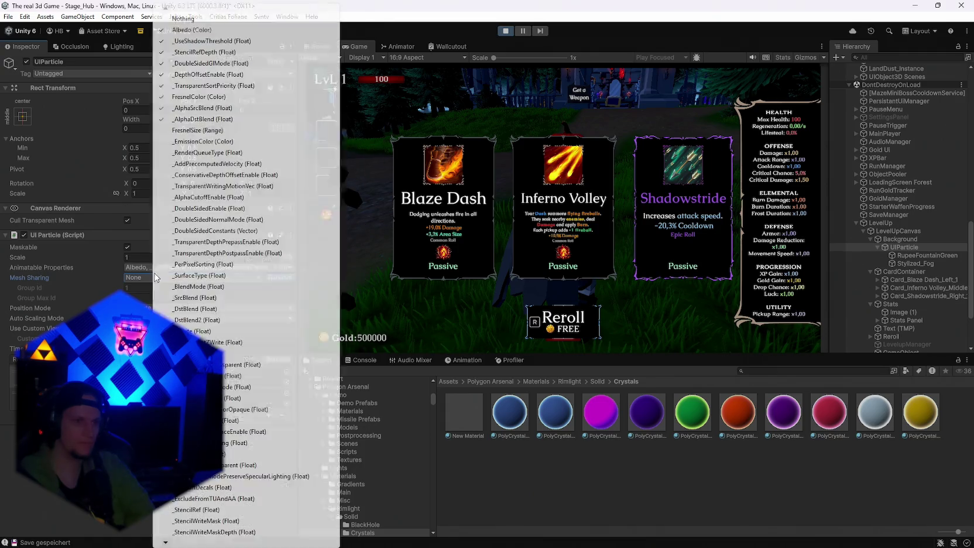
{"action": "left_click", "coordinate": [193, 386]}
{"action": "left_click", "coordinate": [154, 267]}
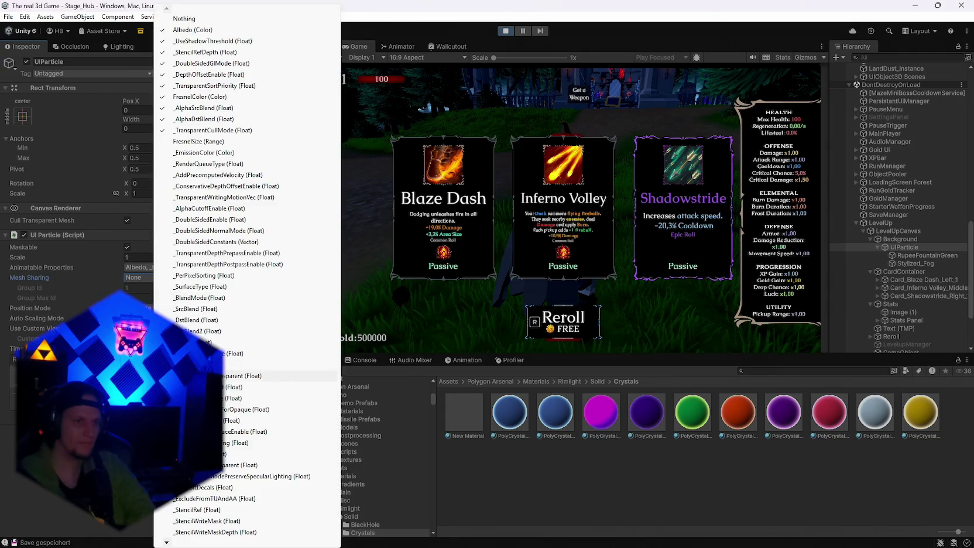
{"action": "left_click", "coordinate": [224, 486]}
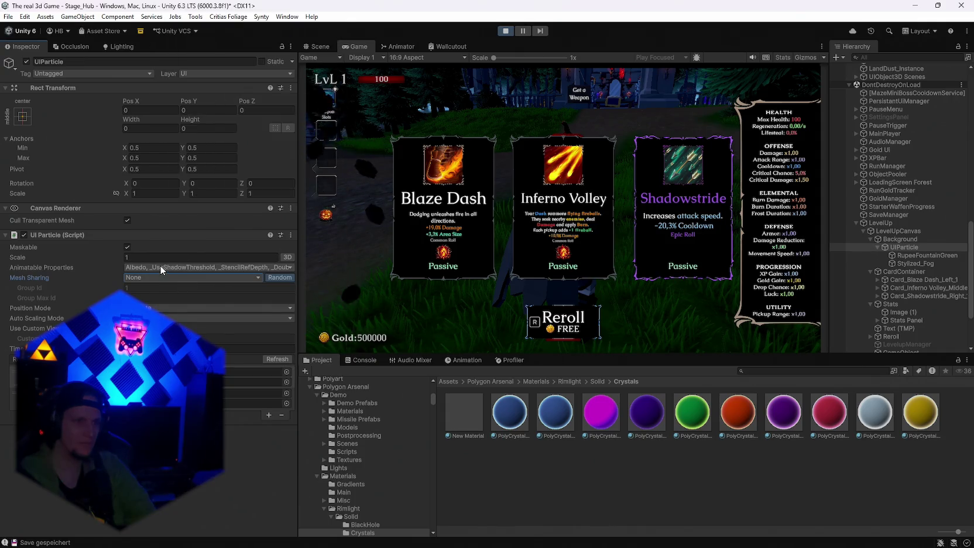
{"action": "left_click", "coordinate": [154, 267]}
{"action": "left_click", "coordinate": [209, 509]}
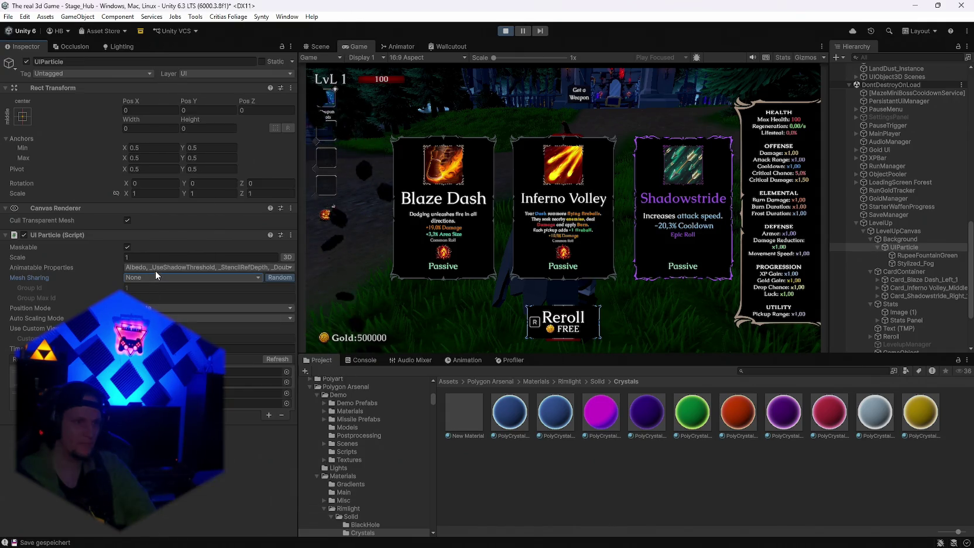
Step: Add _MaterialID and unity_Lightmaps to the animatable properties
{"action": "left_click", "coordinate": [141, 266]}
{"action": "mouse_move", "coordinate": [168, 543]}
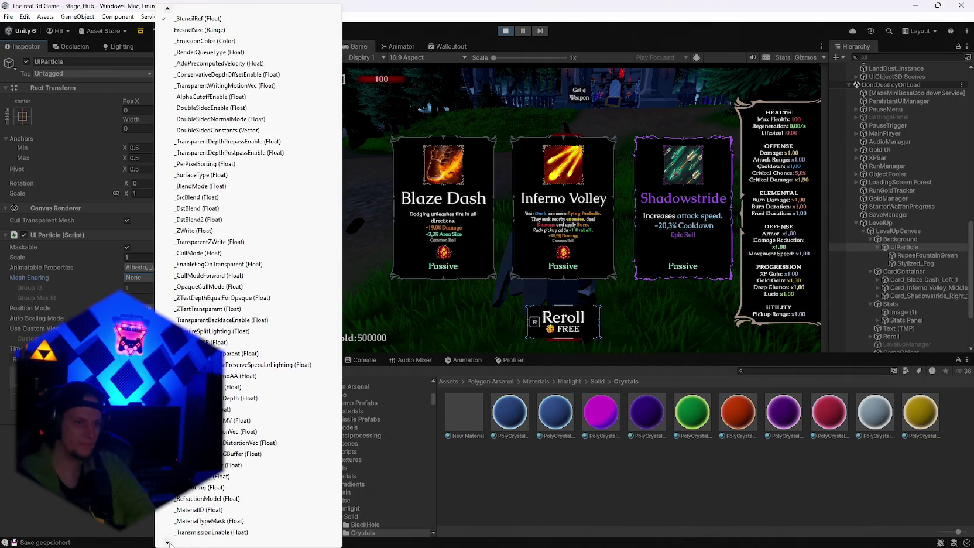
{"action": "left_click", "coordinate": [214, 487]}
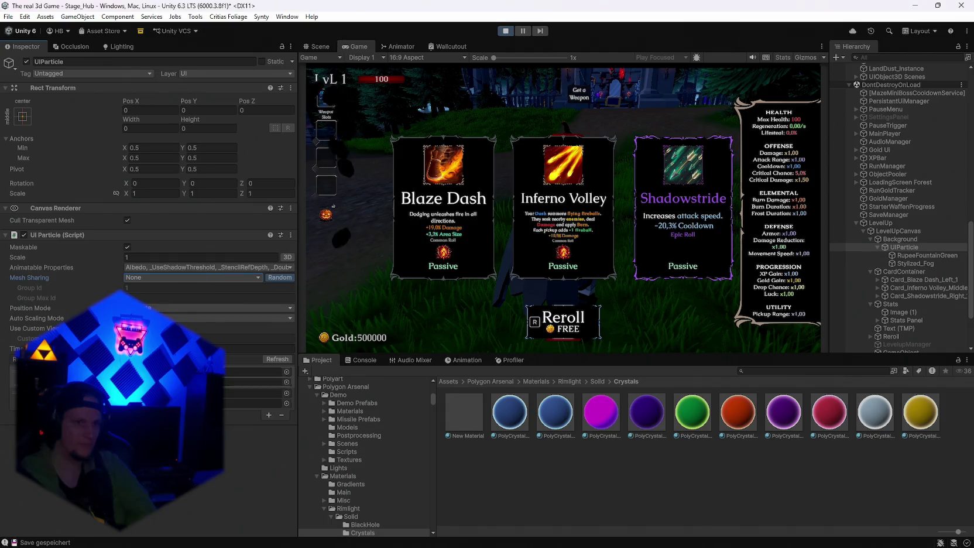
{"action": "left_click", "coordinate": [144, 267]}
{"action": "mouse_move", "coordinate": [182, 542]}
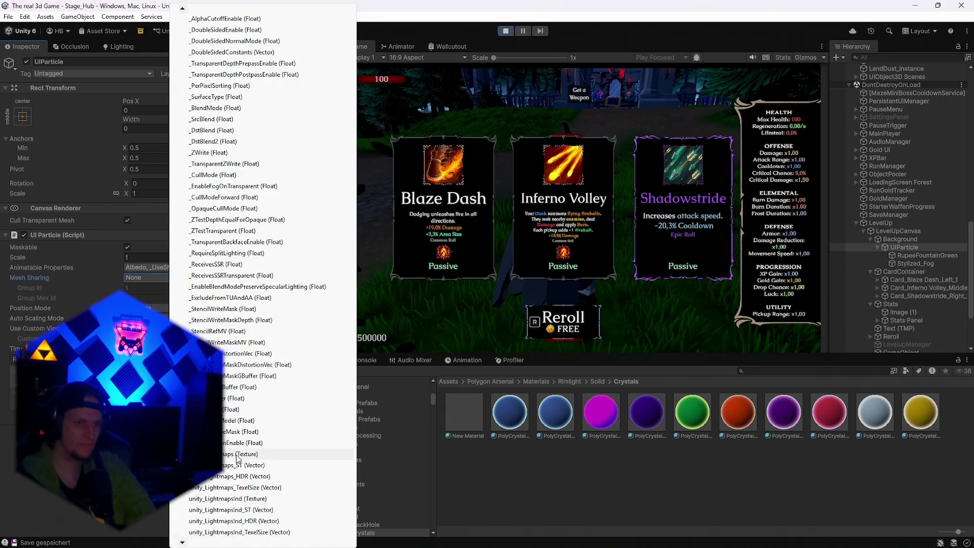
{"action": "left_click", "coordinate": [225, 454]}
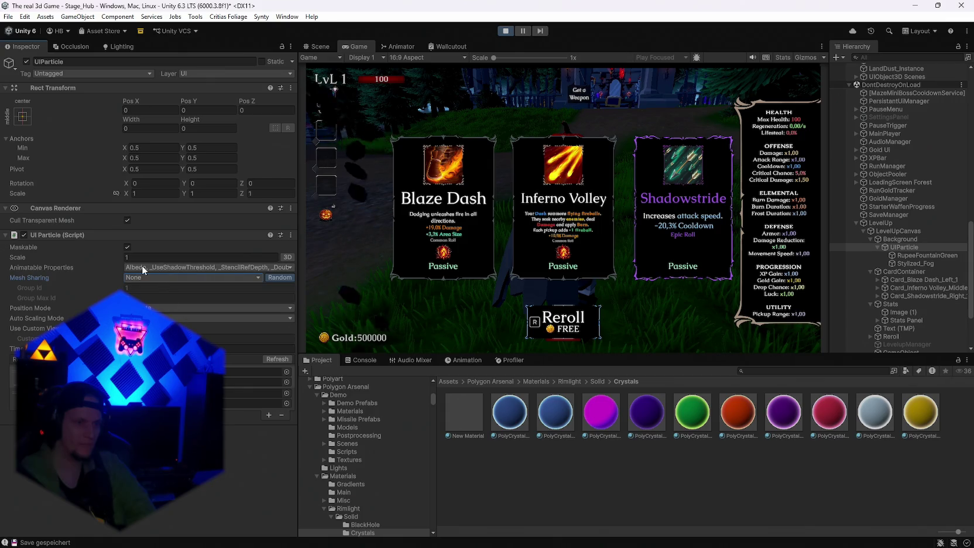
{"action": "left_click", "coordinate": [133, 268]}
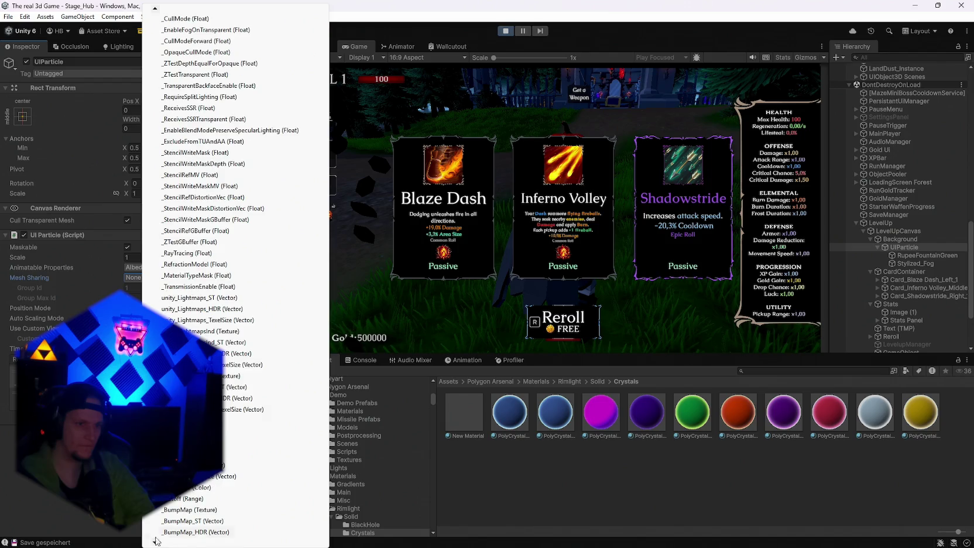
Step: Close the animatable properties list and begin editing the particle scale value
{"action": "left_click", "coordinate": [225, 391]}
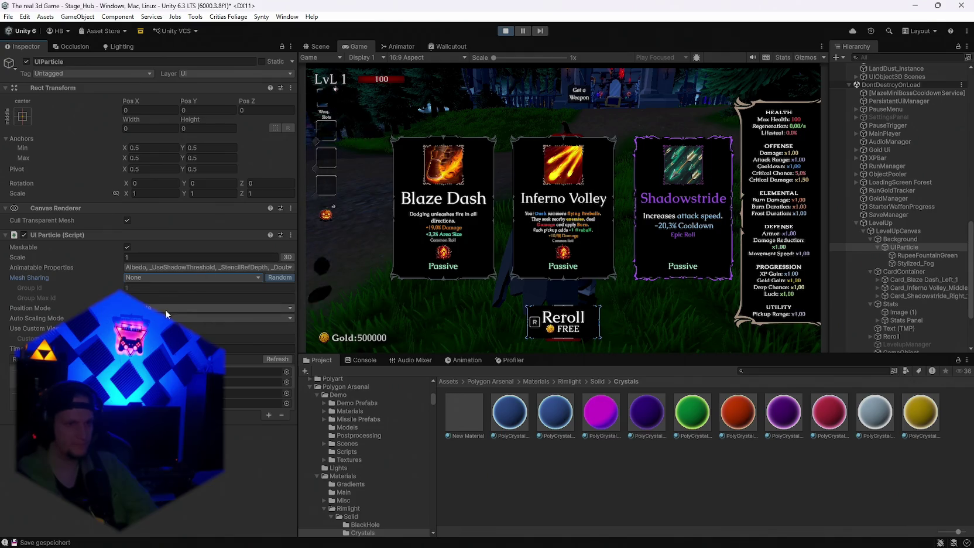
{"action": "left_click", "coordinate": [292, 269]}
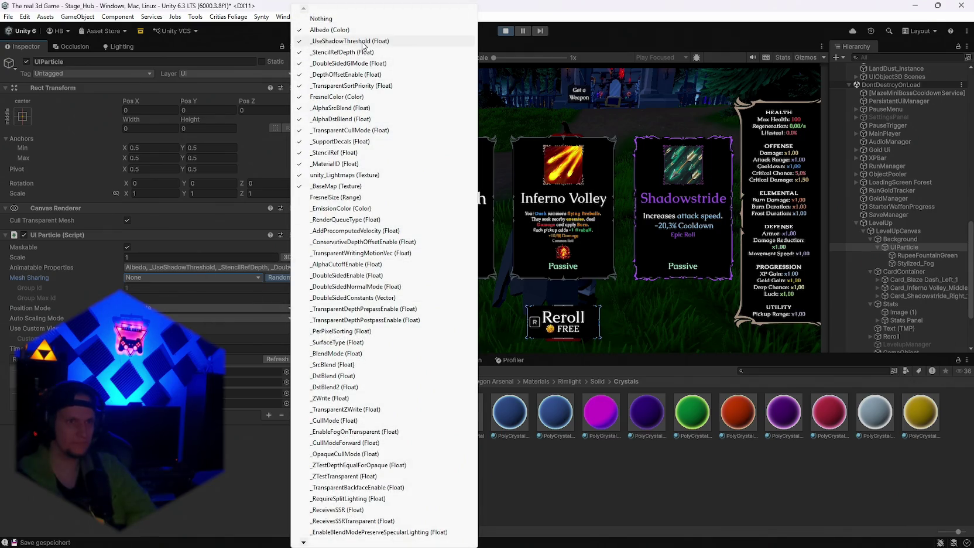
{"action": "left_click", "coordinate": [338, 208]}
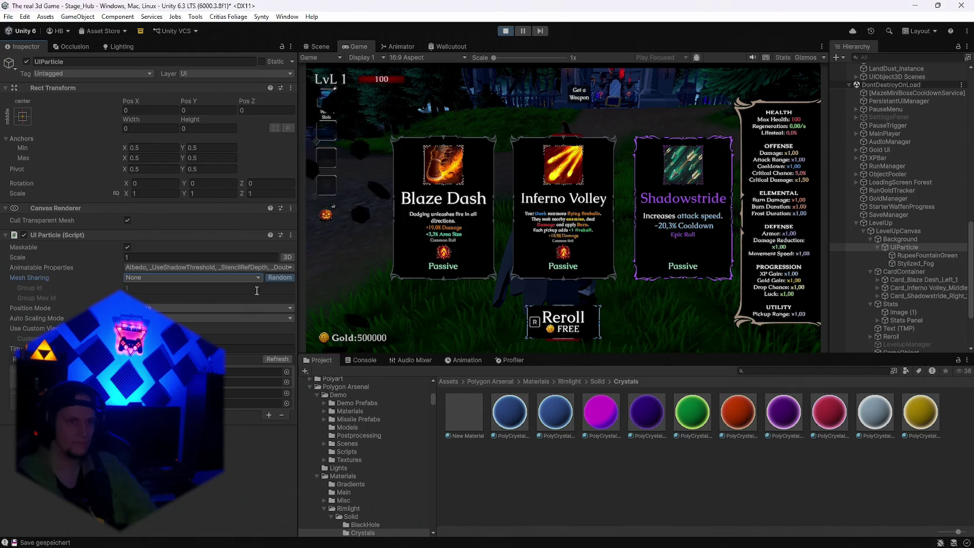
{"action": "left_click", "coordinate": [247, 269]}
{"action": "left_click", "coordinate": [245, 269]}
{"action": "left_click", "coordinate": [245, 269]}
{"action": "left_click", "coordinate": [228, 268]}
{"action": "left_click", "coordinate": [227, 269]}
{"action": "left_click", "coordinate": [219, 267]}
{"action": "left_click", "coordinate": [219, 267]}
{"action": "left_click", "coordinate": [217, 267]}
{"action": "left_click", "coordinate": [220, 267]}
{"action": "left_click", "coordinate": [230, 245]}
{"action": "left_click", "coordinate": [206, 258]}
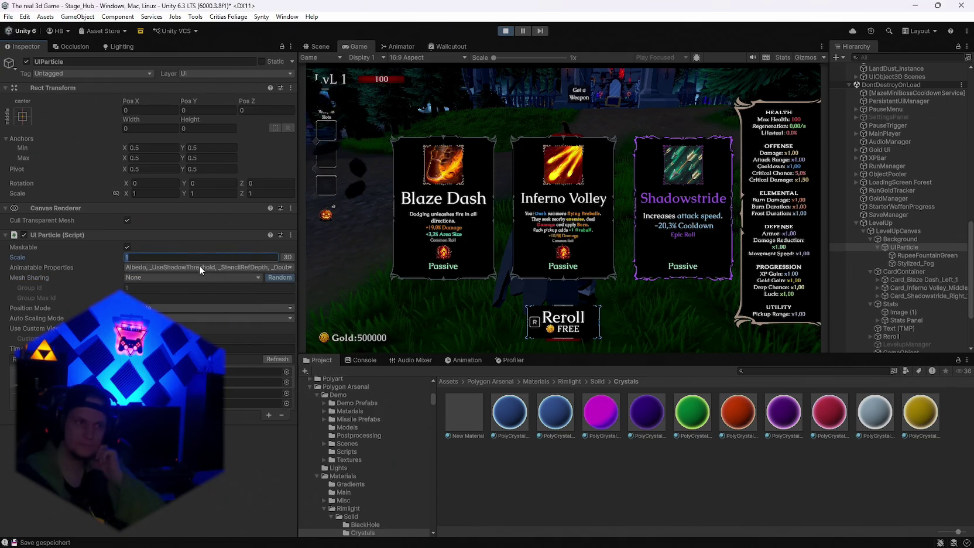
{"action": "mouse_move", "coordinate": [245, 102]}
{"action": "left_mouse_down"}
{"action": "mouse_move", "coordinate": [271, 102]}
{"action": "mouse_move", "coordinate": [228, 103]}
{"action": "left_mouse_up"}
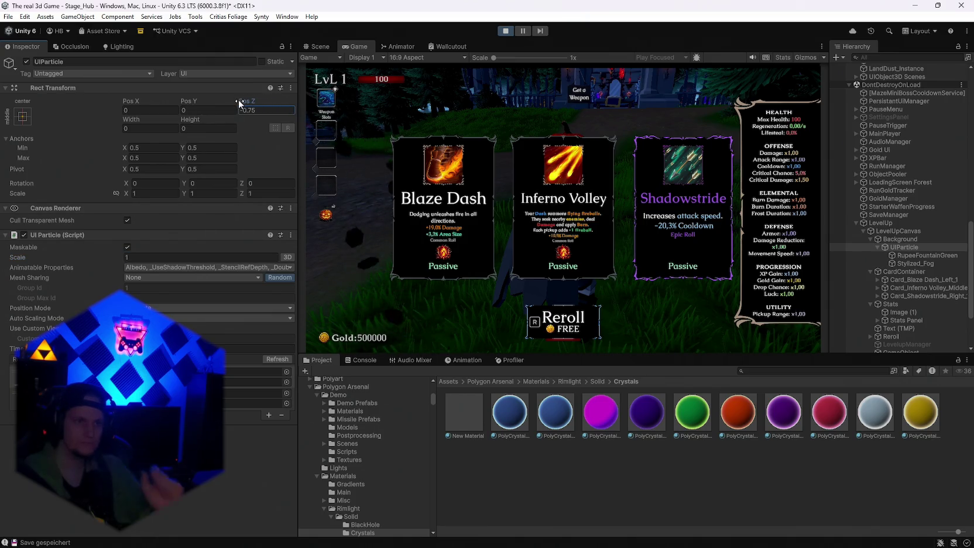
{"action": "type", "text": "0"}
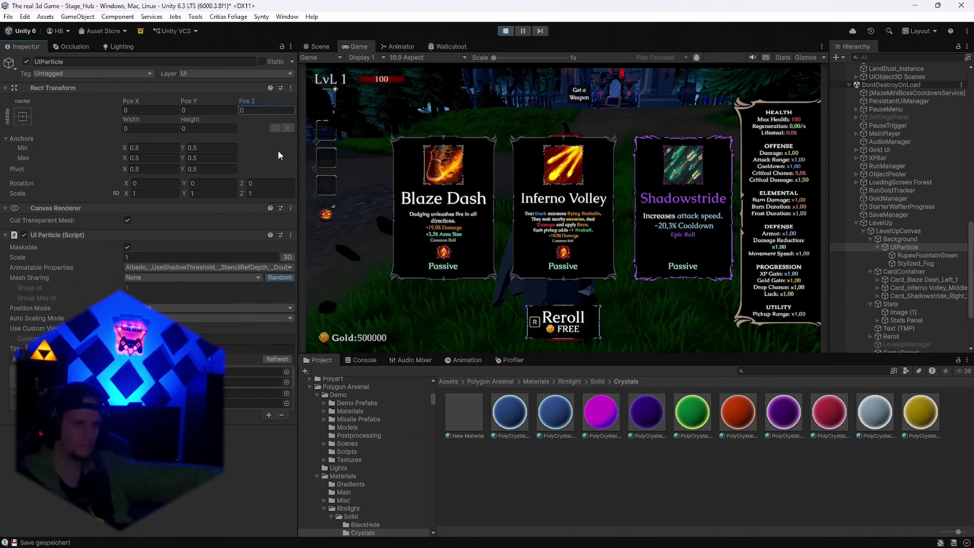
{"action": "left_click", "coordinate": [130, 219]}
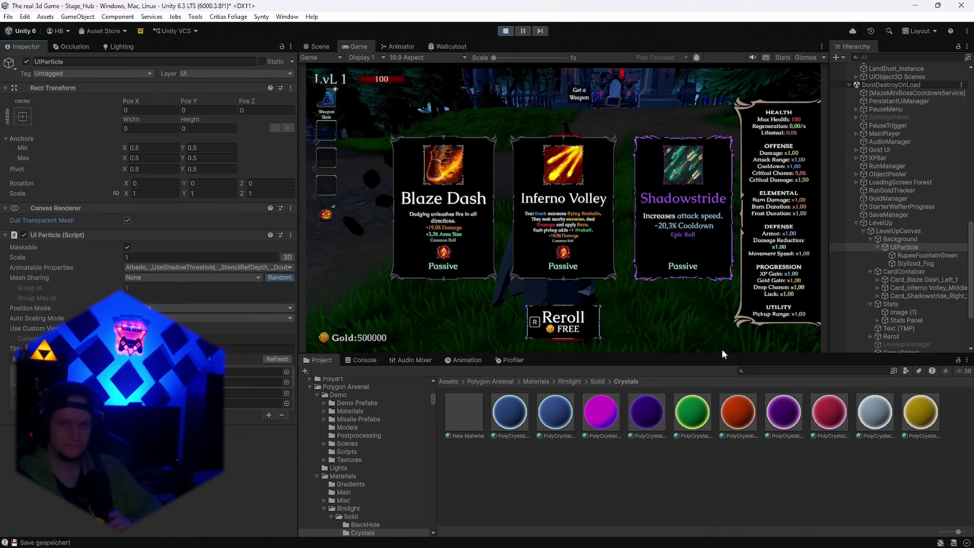
Step: Add a UI > Particle System under Background, keep its default name, then delete it
{"action": "left_click", "coordinate": [899, 240]}
{"action": "right_click", "coordinate": [899, 241]}
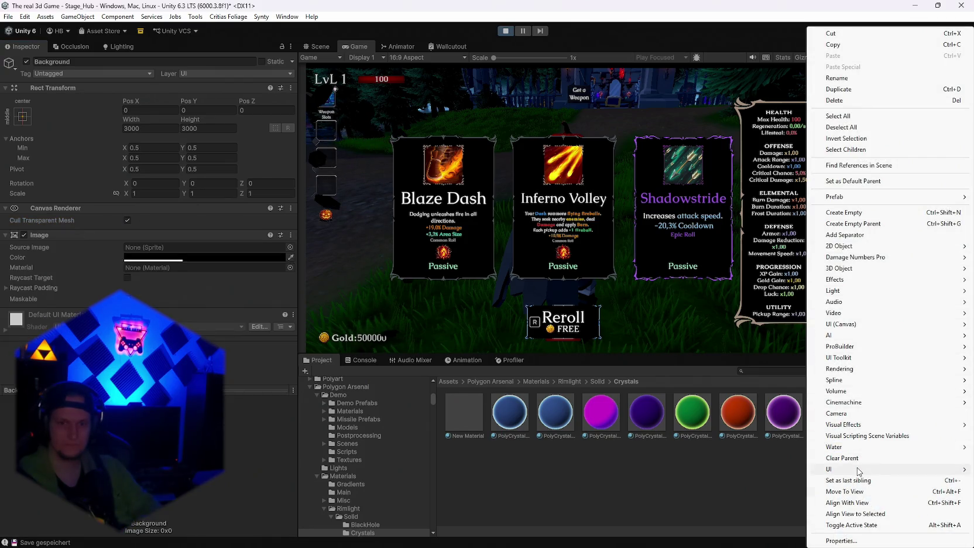
{"action": "mouse_move", "coordinate": [857, 470]}
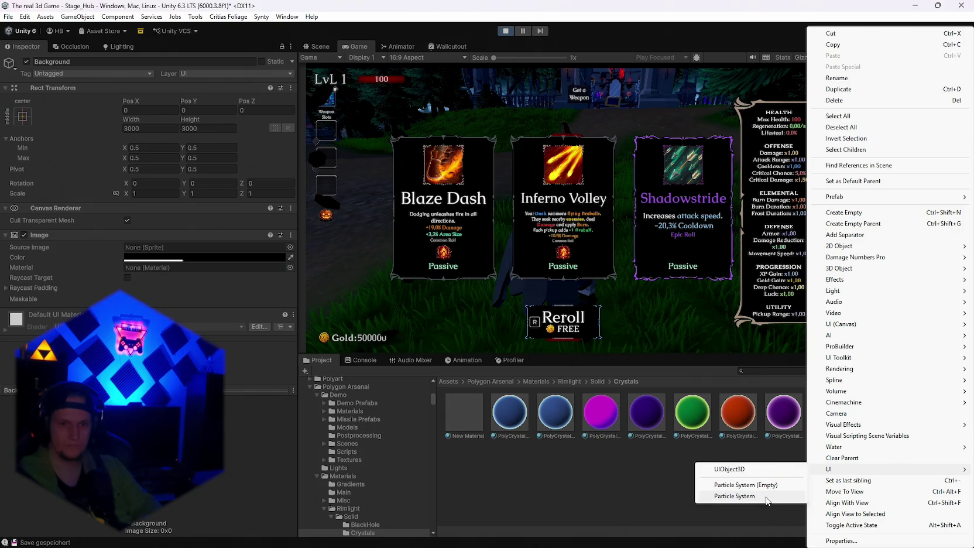
{"action": "left_click", "coordinate": [766, 497]}
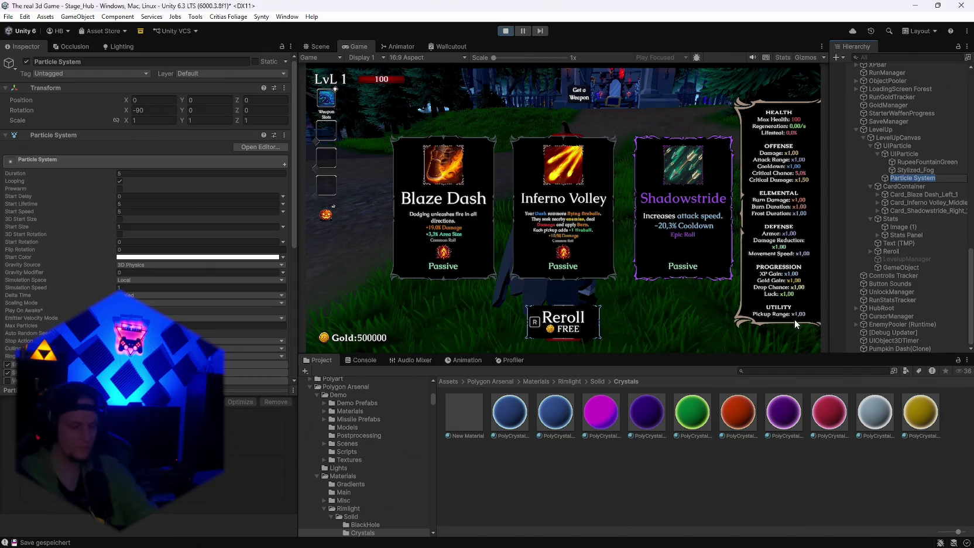
{"action": "key", "text": "Return"}
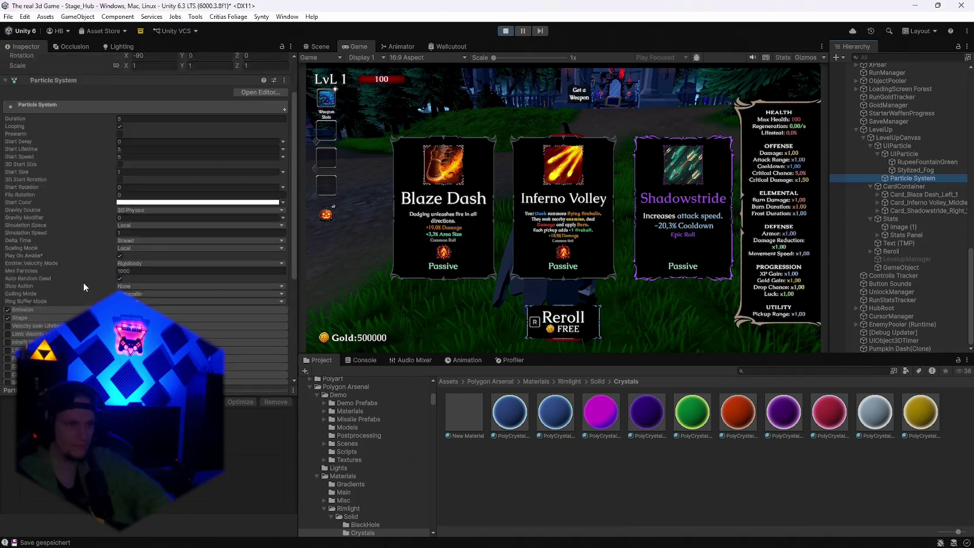
{"action": "scroll", "coordinate": [84, 282], "scroll_direction": "down", "scroll_amount": 6}
{"action": "scroll", "coordinate": [91, 287], "scroll_direction": "up", "scroll_amount": 6}
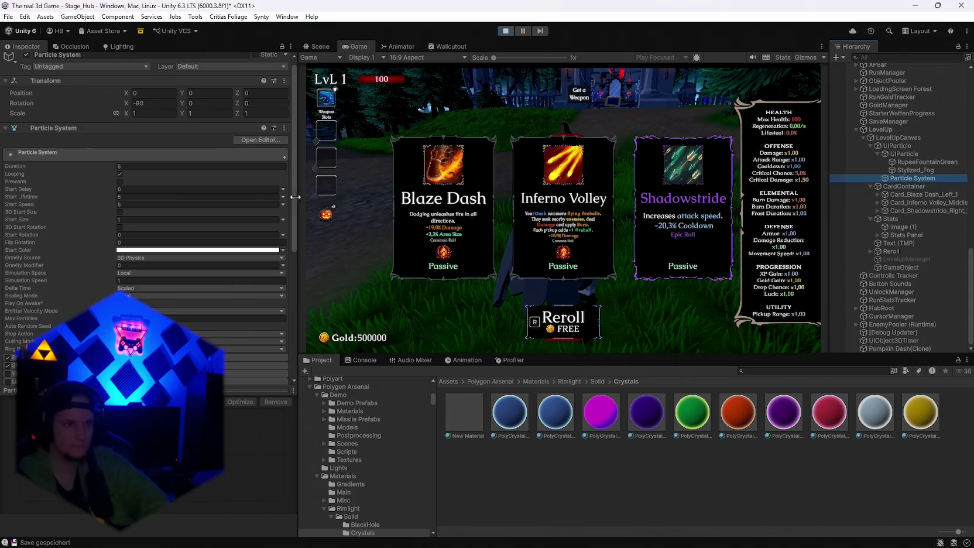
{"action": "scroll", "coordinate": [217, 256], "scroll_direction": "down", "scroll_amount": 3}
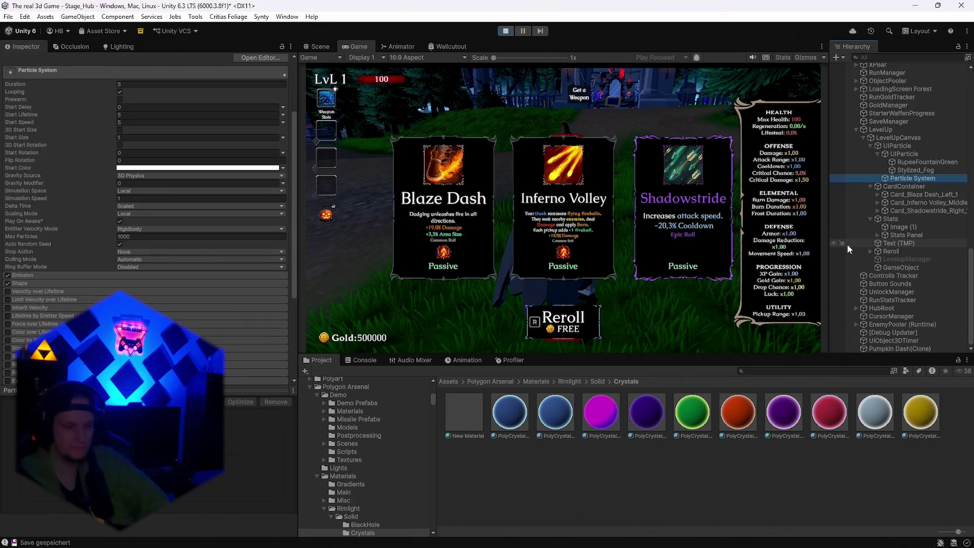
{"action": "key", "text": "Delete"}
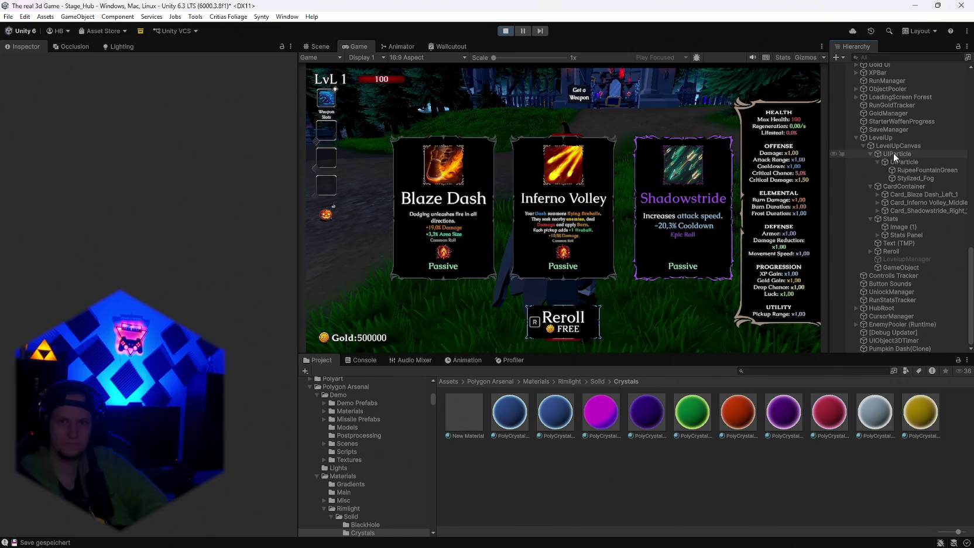
{"action": "left_click", "coordinate": [870, 154]}
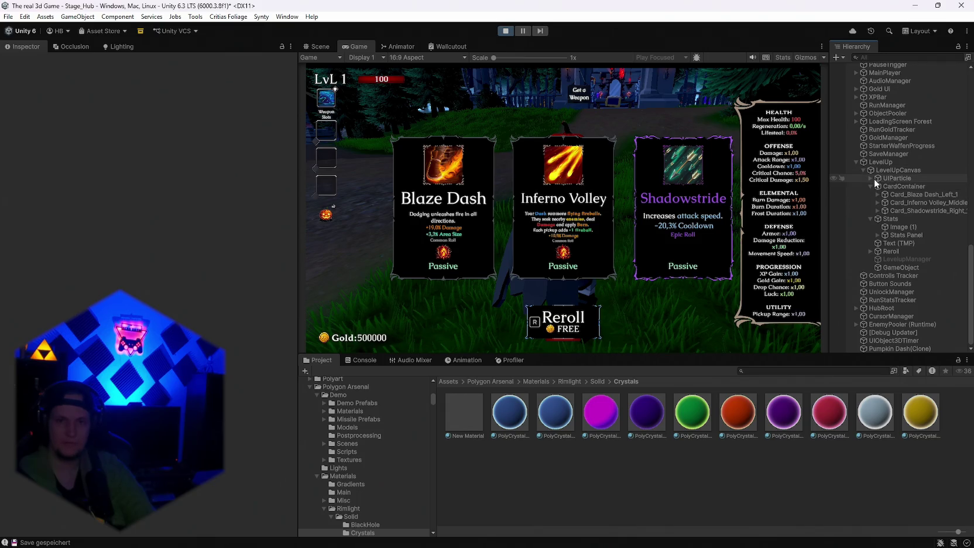
{"action": "left_click", "coordinate": [870, 178]}
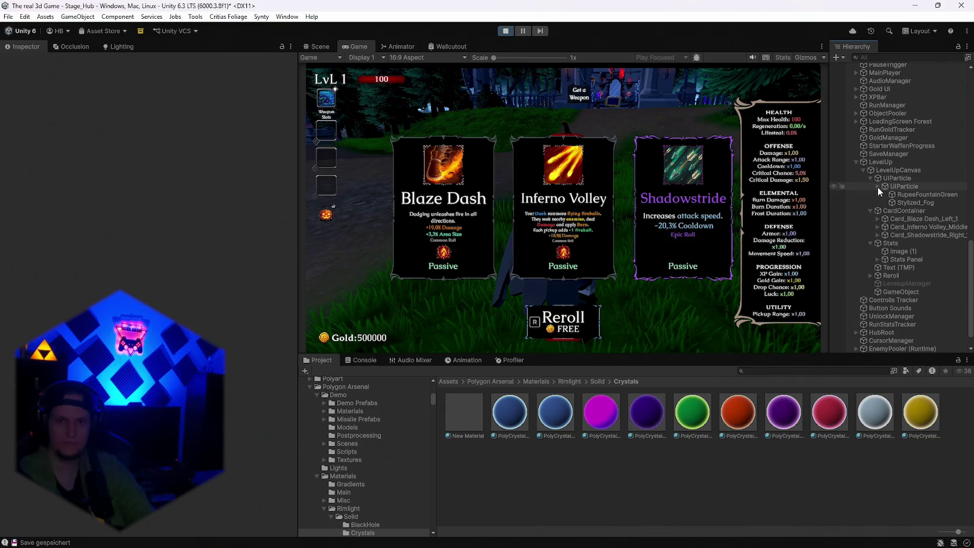
{"action": "left_click", "coordinate": [877, 186]}
{"action": "left_click", "coordinate": [889, 185]}
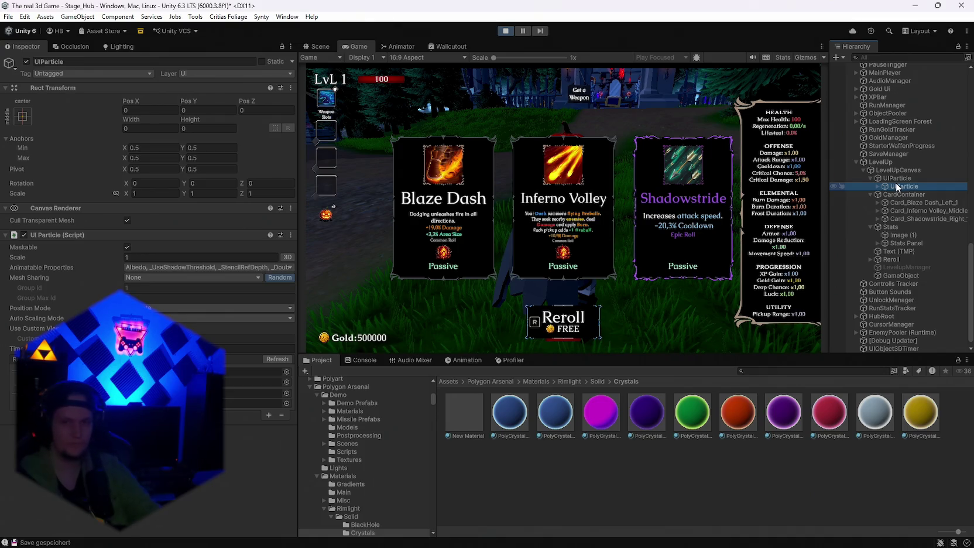
{"action": "left_click", "coordinate": [907, 195]}
{"action": "key", "text": "ctrl+z"}
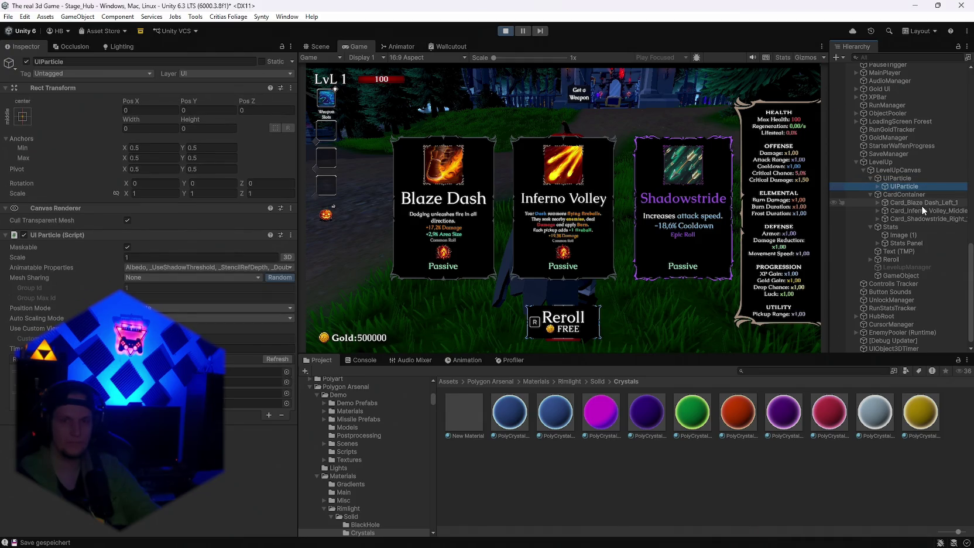
{"action": "left_click", "coordinate": [878, 185]}
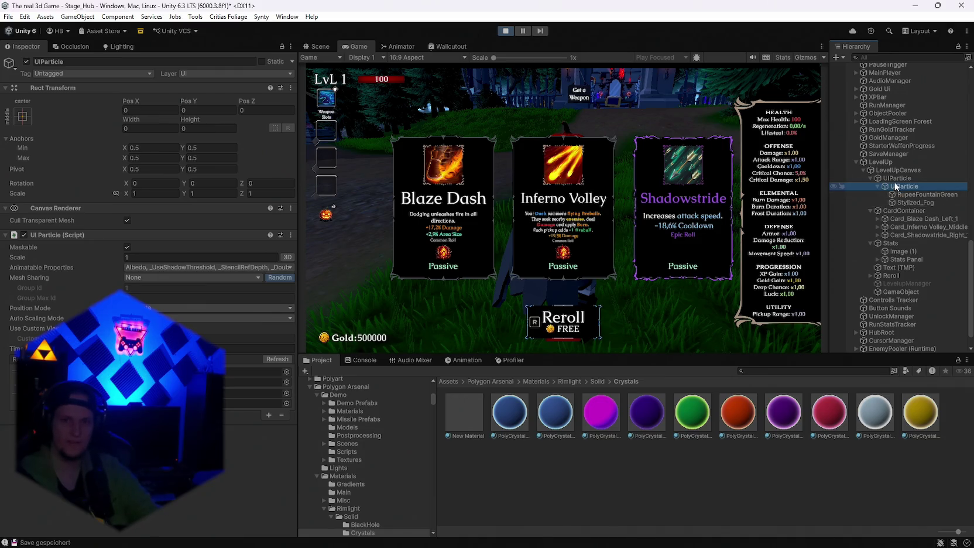
Step: Stop and restart Play mode, then select RupeeFountainGreen in the Hierarchy
{"action": "left_click", "coordinate": [506, 31]}
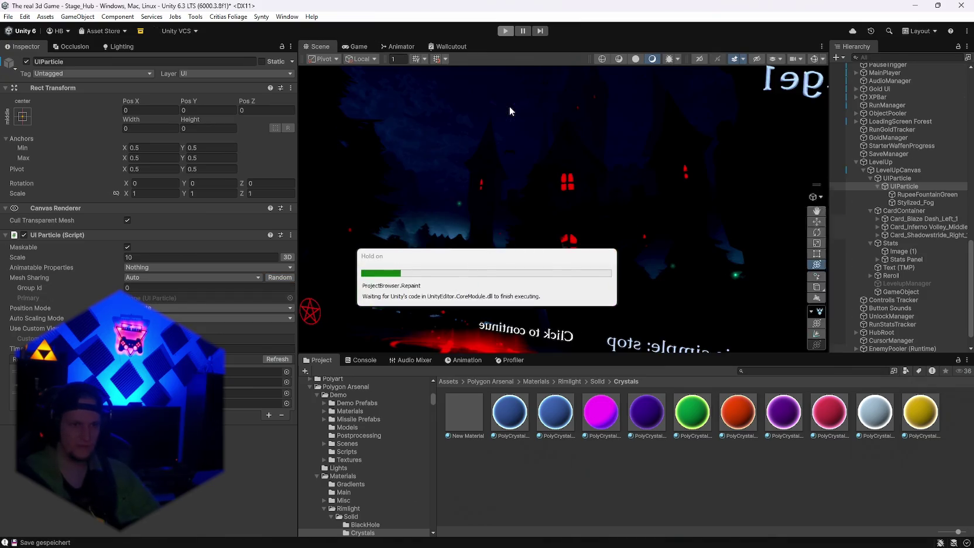
{"action": "left_click", "coordinate": [505, 31]}
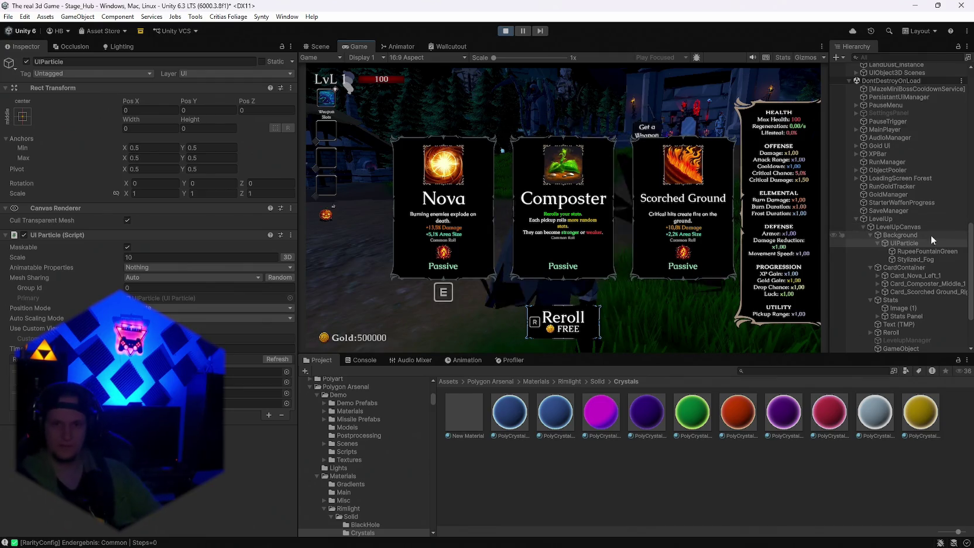
{"action": "left_click", "coordinate": [902, 251]}
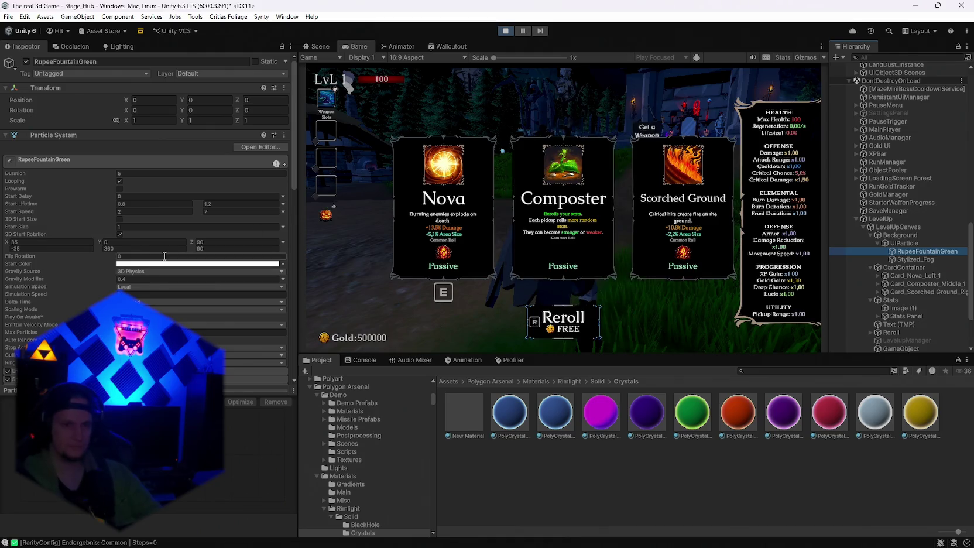
Step: Select Stylized_Fog and set its Transform Scale to 0.1 on X, Y and Z
{"action": "scroll", "coordinate": [183, 272], "scroll_direction": "down", "scroll_amount": 3}
{"action": "scroll", "coordinate": [182, 270], "scroll_direction": "down", "scroll_amount": 10}
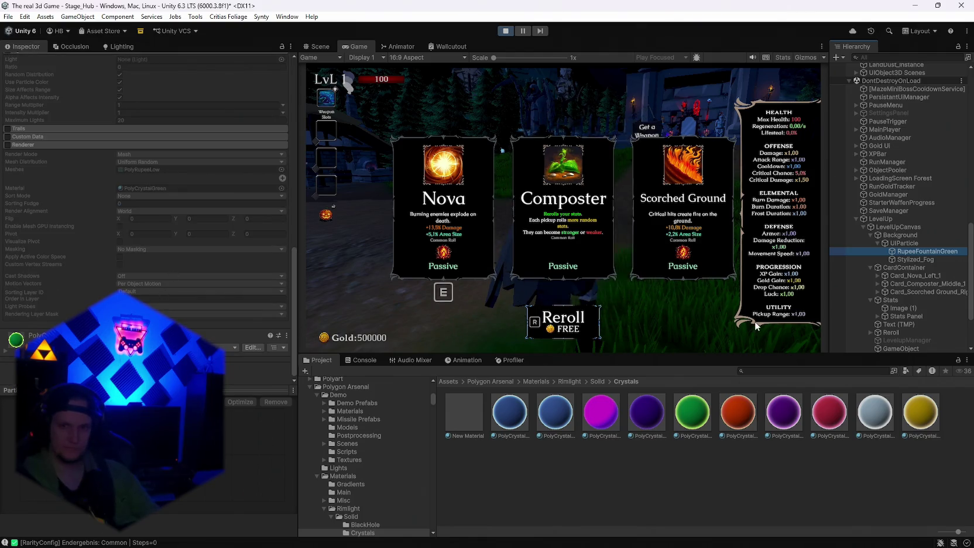
{"action": "left_click", "coordinate": [902, 259]}
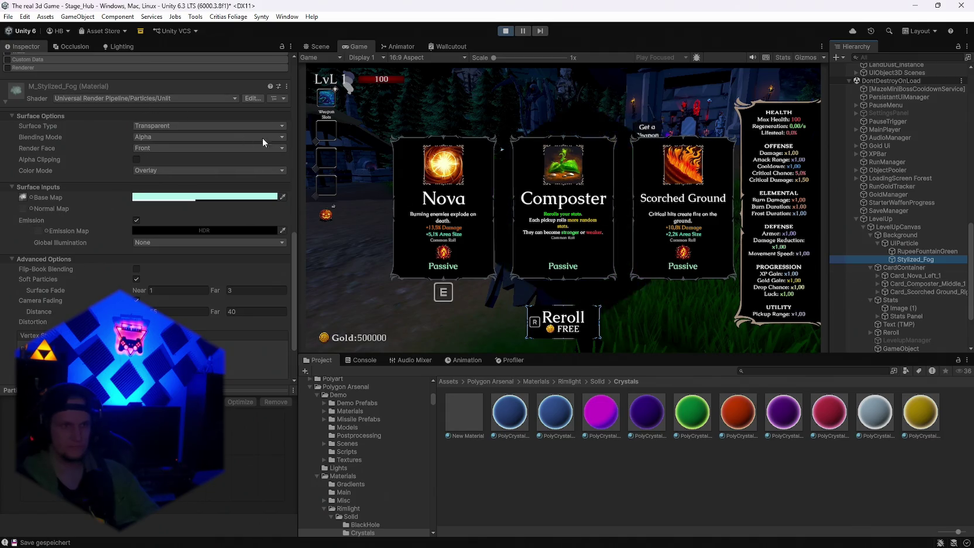
{"action": "scroll", "coordinate": [180, 223], "scroll_direction": "up", "scroll_amount": 15}
{"action": "scroll", "coordinate": [179, 238], "scroll_direction": "up", "scroll_amount": 2}
{"action": "left_click", "coordinate": [144, 121]}
{"action": "type", "text": "0.1.1"}
{"action": "key", "text": "Tab"}
{"action": "type", "text": "0.1"}
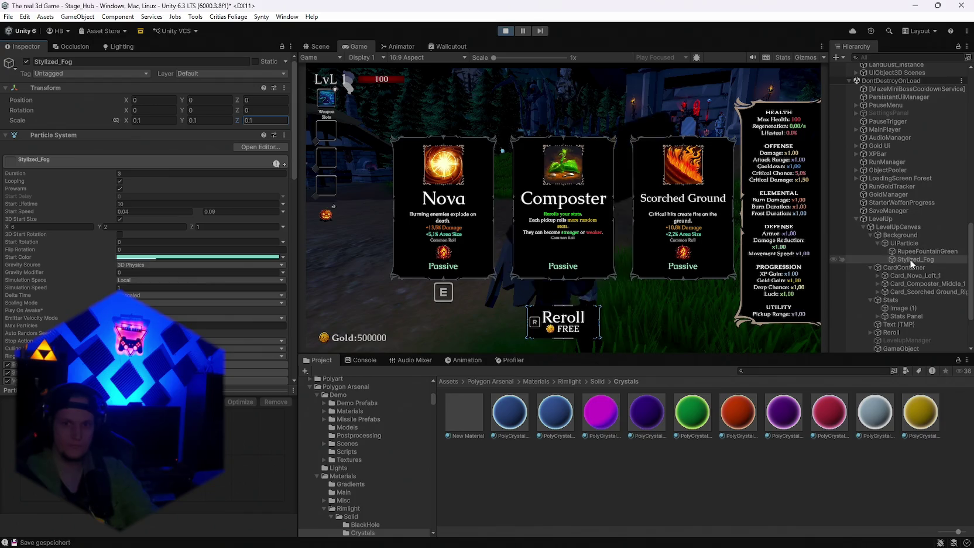
Step: Reselect UIParticle and RupeeFountainGreen, then right-click Background for its create menu
{"action": "left_click", "coordinate": [904, 243]}
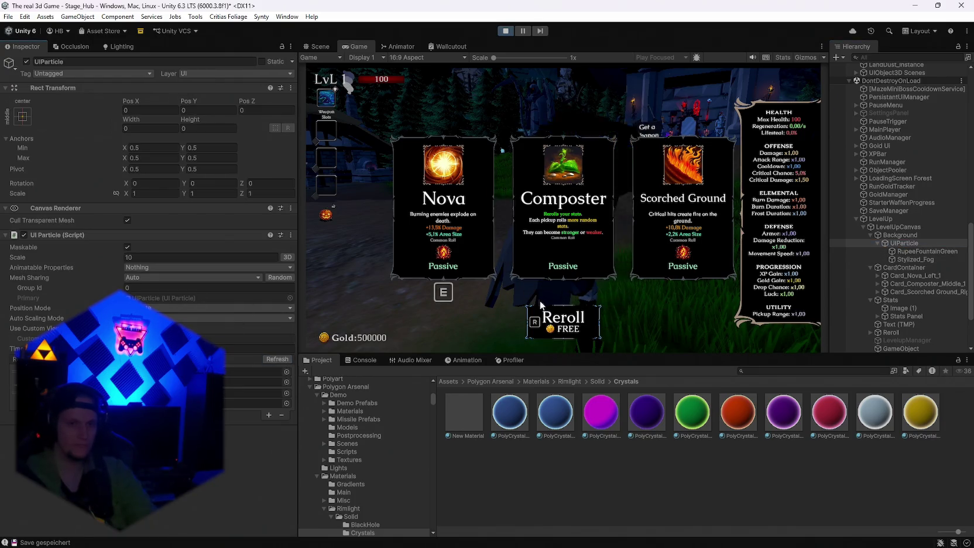
{"action": "left_click", "coordinate": [918, 251]}
{"action": "scroll", "coordinate": [195, 246], "scroll_direction": "down", "scroll_amount": 10}
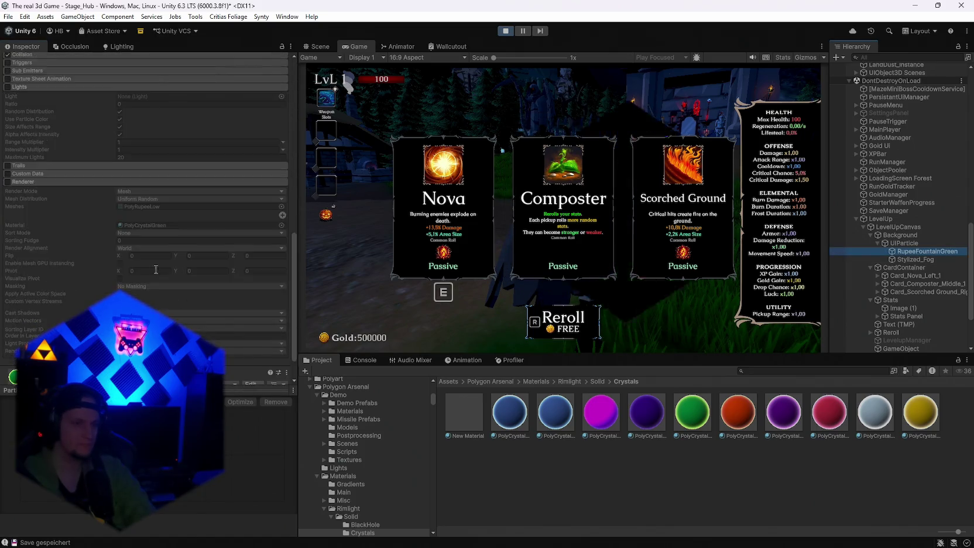
{"action": "scroll", "coordinate": [155, 269], "scroll_direction": "down", "scroll_amount": 2}
{"action": "left_click", "coordinate": [904, 243]}
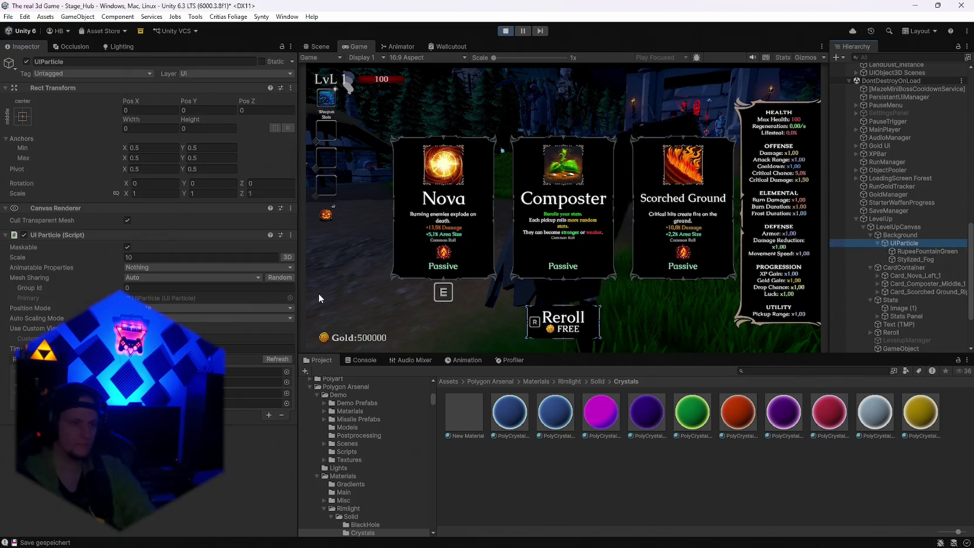
{"action": "right_click", "coordinate": [898, 235]}
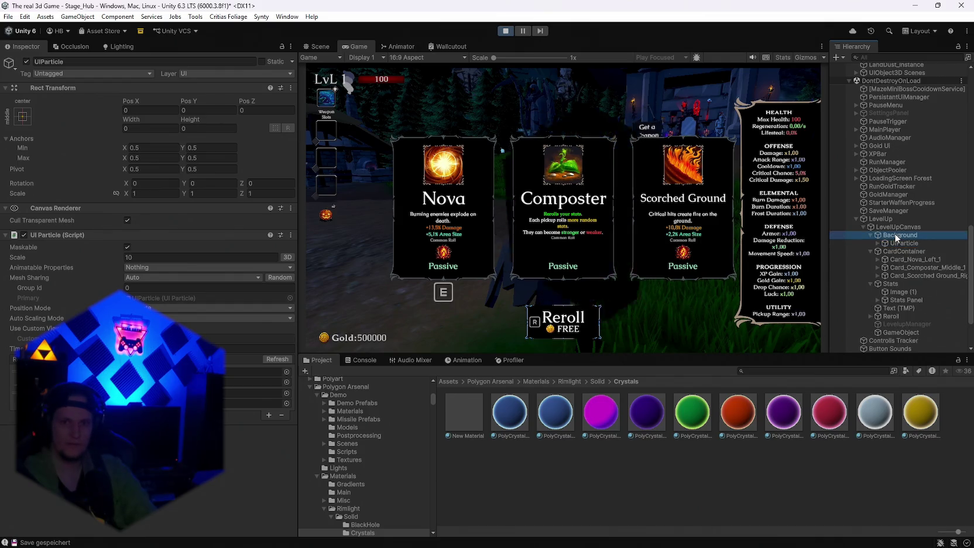
Step: Browse the Background create menu's submenus, then dismiss it without adding anything
{"action": "mouse_move", "coordinate": [834, 468]}
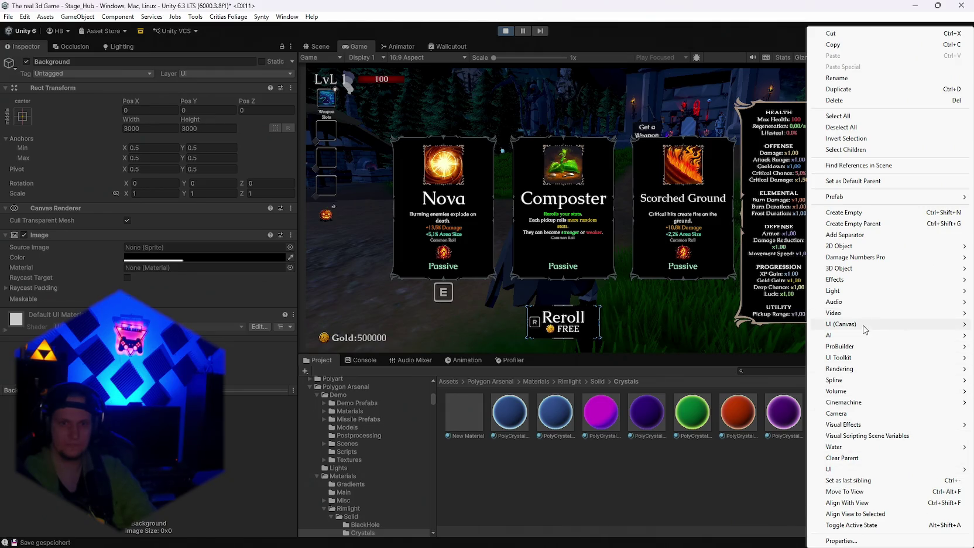
{"action": "mouse_move", "coordinate": [864, 328]}
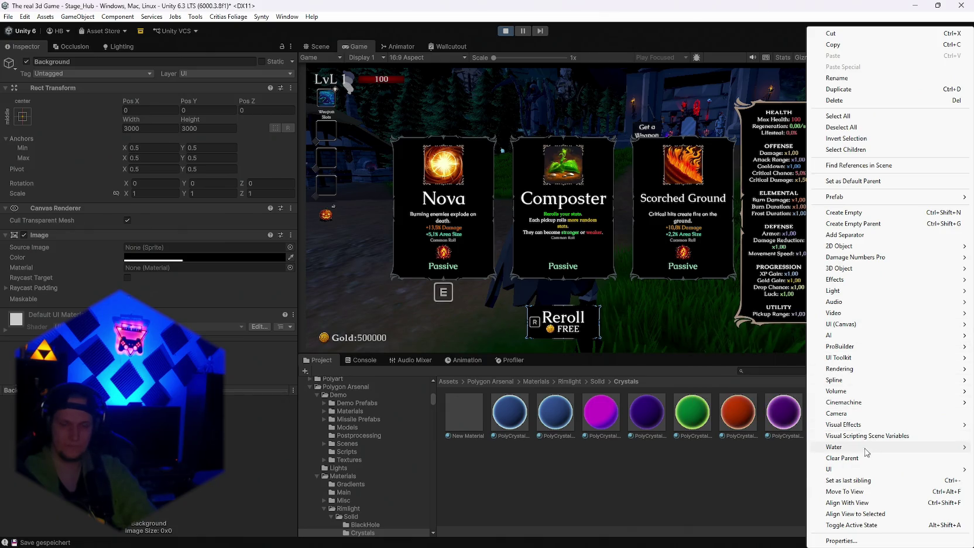
{"action": "mouse_move", "coordinate": [870, 326]}
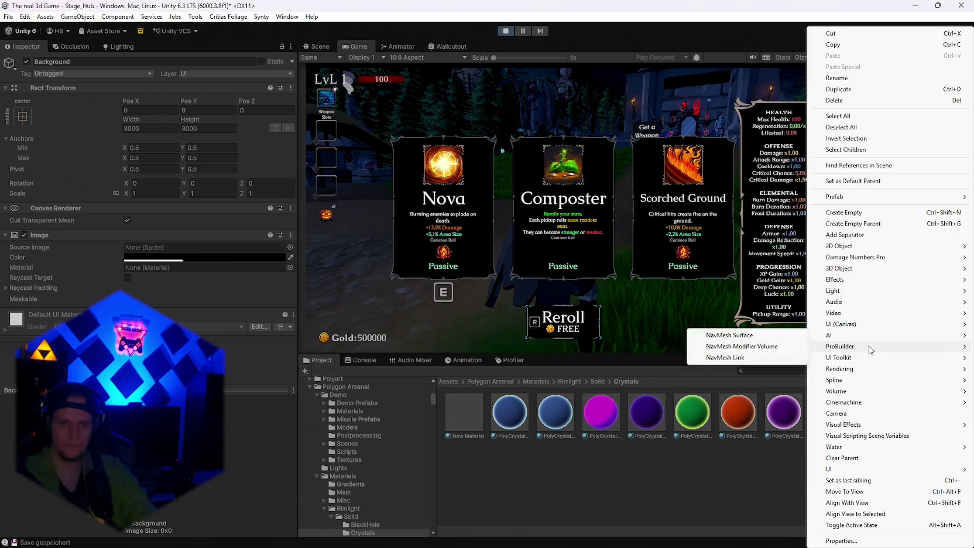
{"action": "mouse_move", "coordinate": [872, 366]}
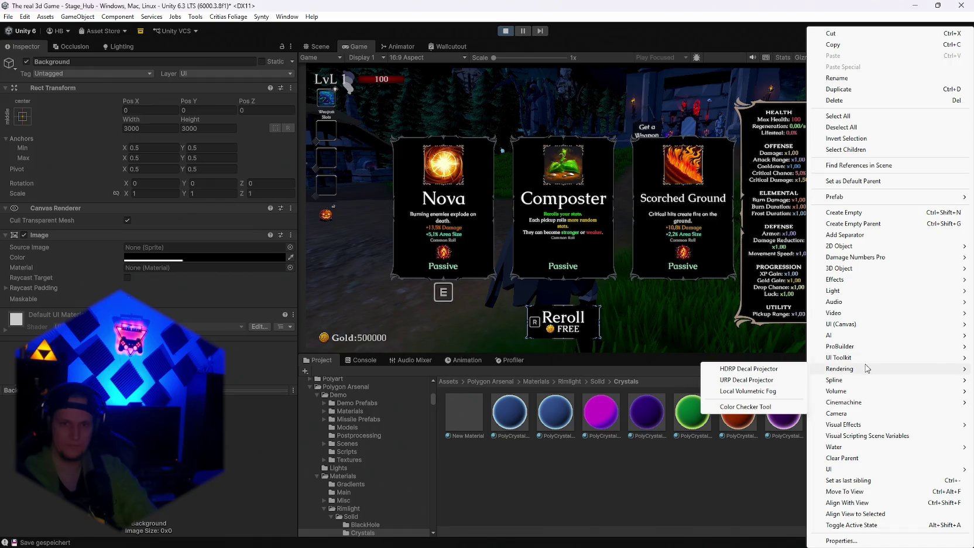
{"action": "mouse_move", "coordinate": [879, 271]}
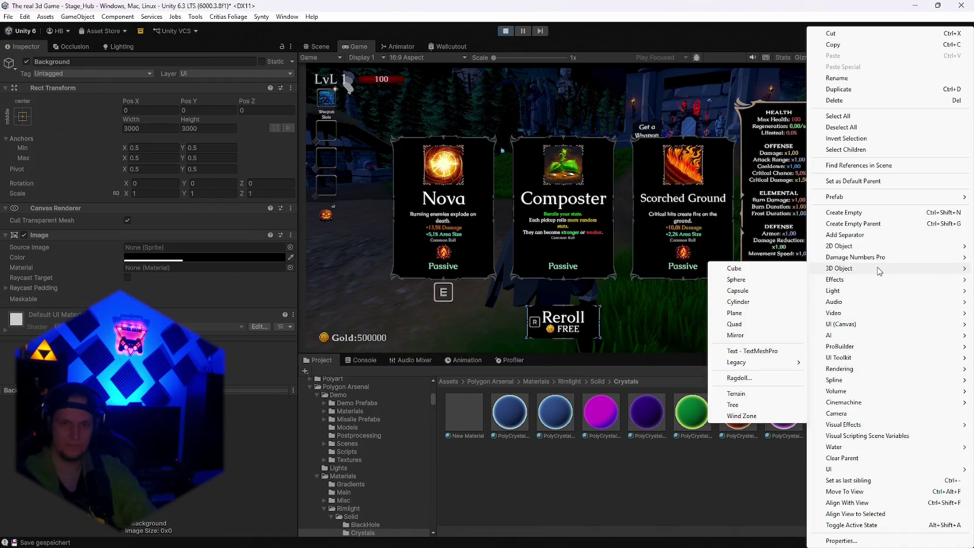
{"action": "mouse_move", "coordinate": [894, 246]}
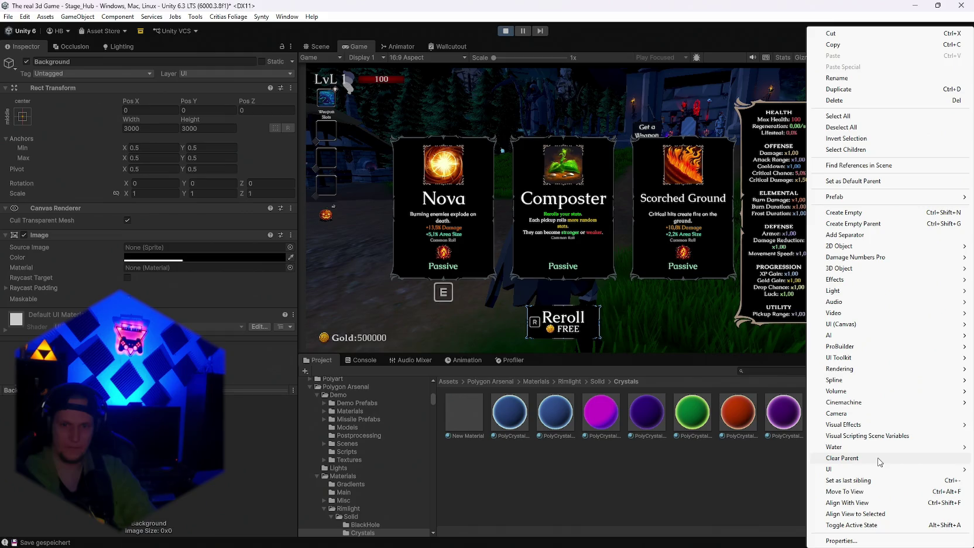
{"action": "mouse_move", "coordinate": [878, 475]}
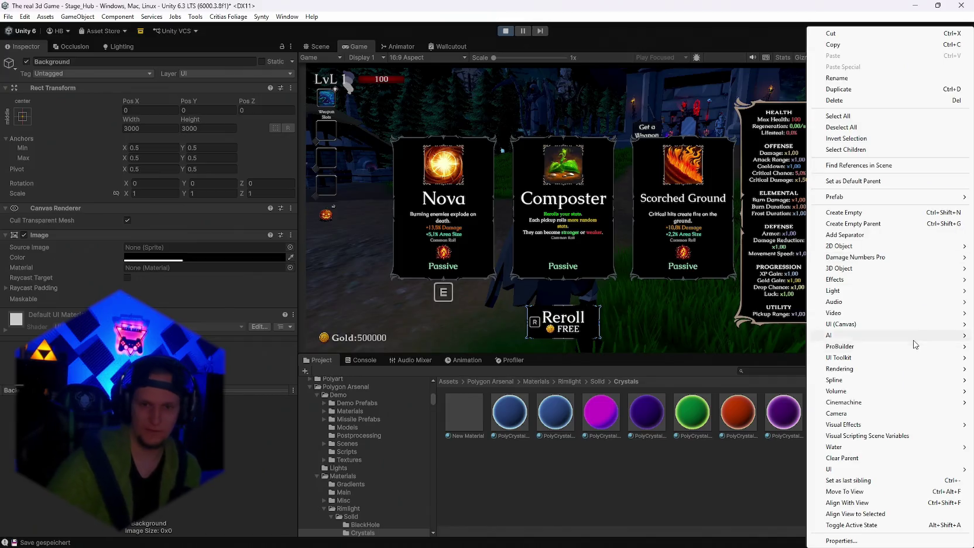
{"action": "left_click", "coordinate": [753, 468]}
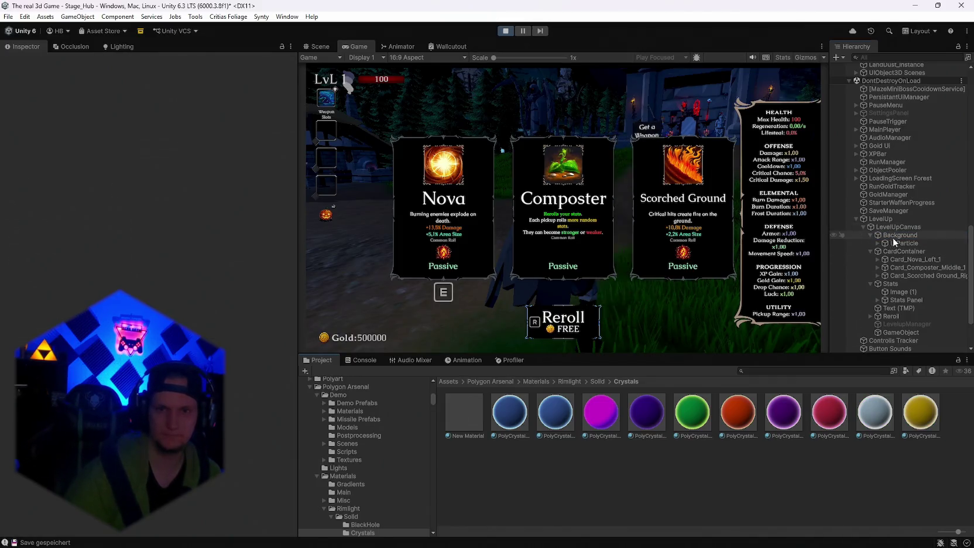
Step: Select and expand UIParticle, fold and unfold its UI Particle component, and check its ⋮ menu
{"action": "left_click", "coordinate": [901, 243]}
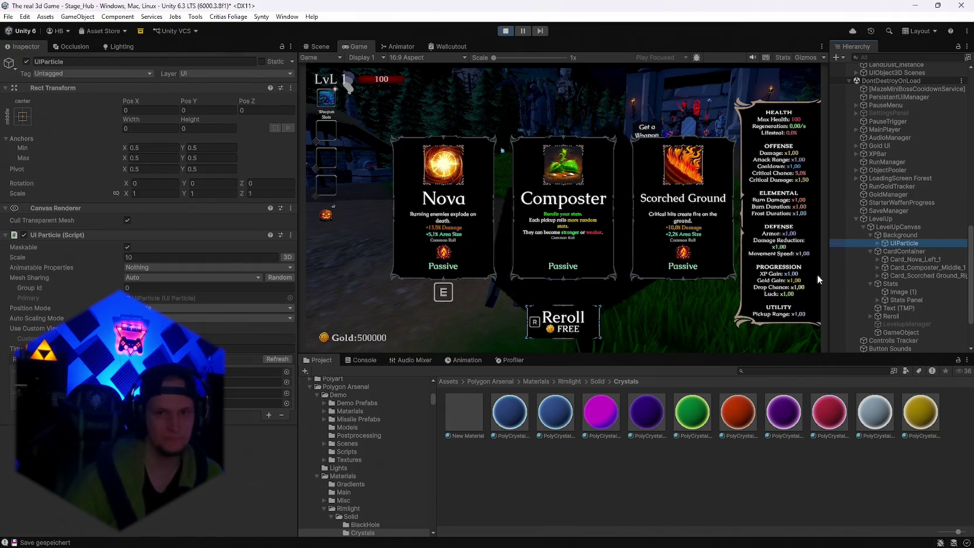
{"action": "left_click", "coordinate": [877, 243]}
{"action": "left_click", "coordinate": [44, 235]}
{"action": "left_click", "coordinate": [44, 235]}
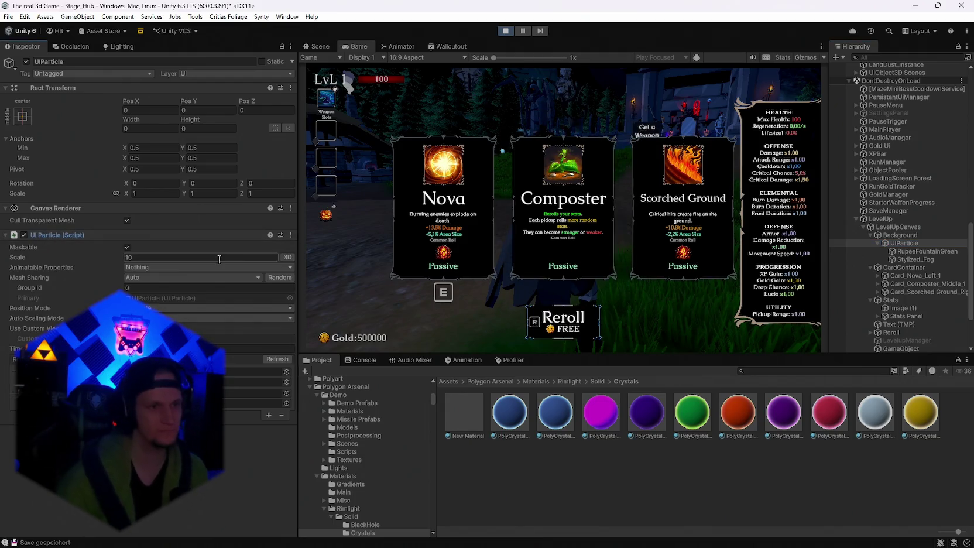
{"action": "left_click", "coordinate": [290, 235]}
{"action": "left_click", "coordinate": [311, 360]}
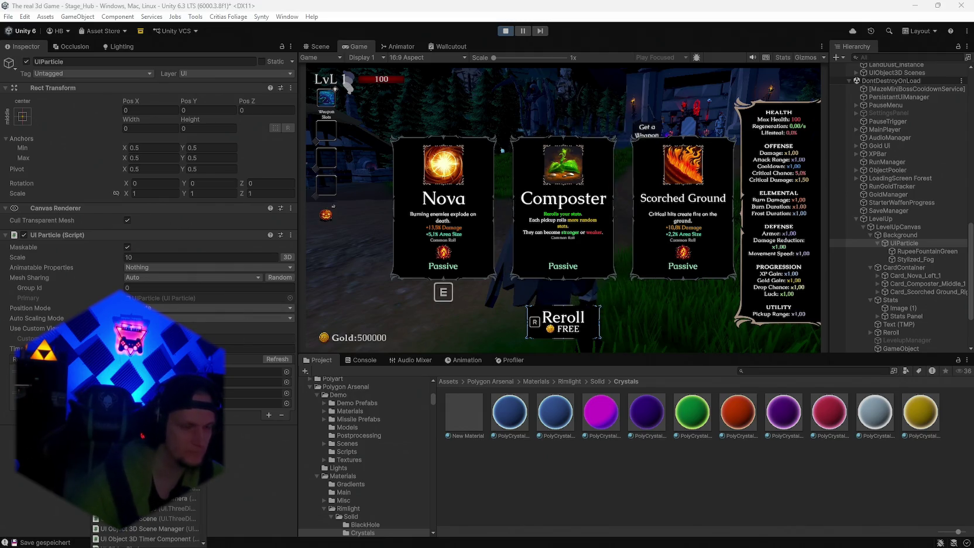
Step: Add a UI Particle Attractor component to UIParticle with one Particle Systems entry
{"action": "scroll", "coordinate": [146, 521], "scroll_direction": "down", "scroll_amount": 1}
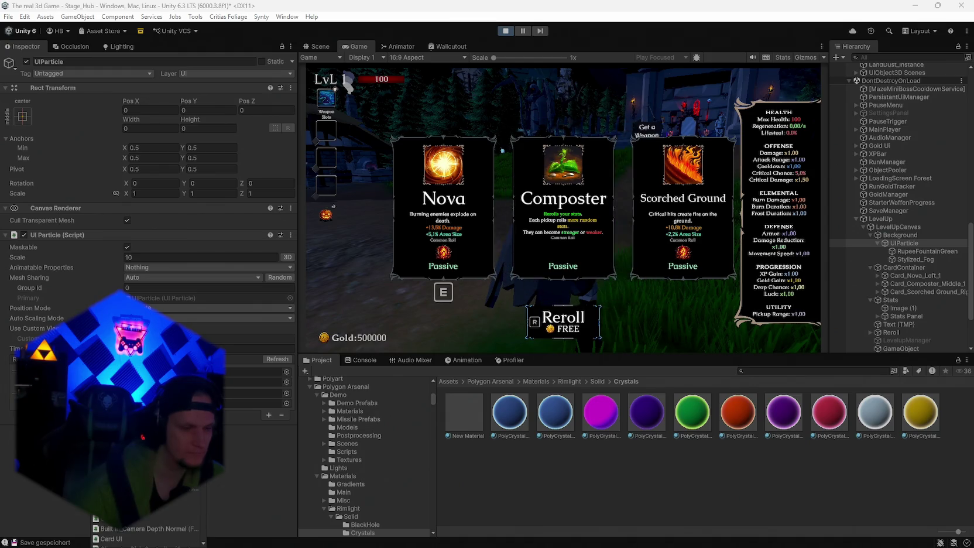
{"action": "scroll", "coordinate": [146, 521], "scroll_direction": "down", "scroll_amount": 2}
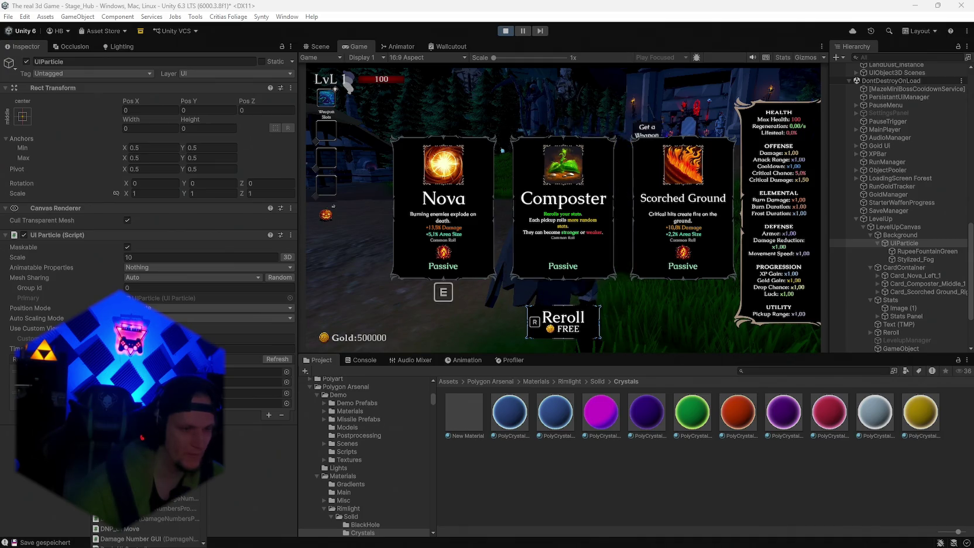
{"action": "scroll", "coordinate": [146, 521], "scroll_direction": "down", "scroll_amount": 5}
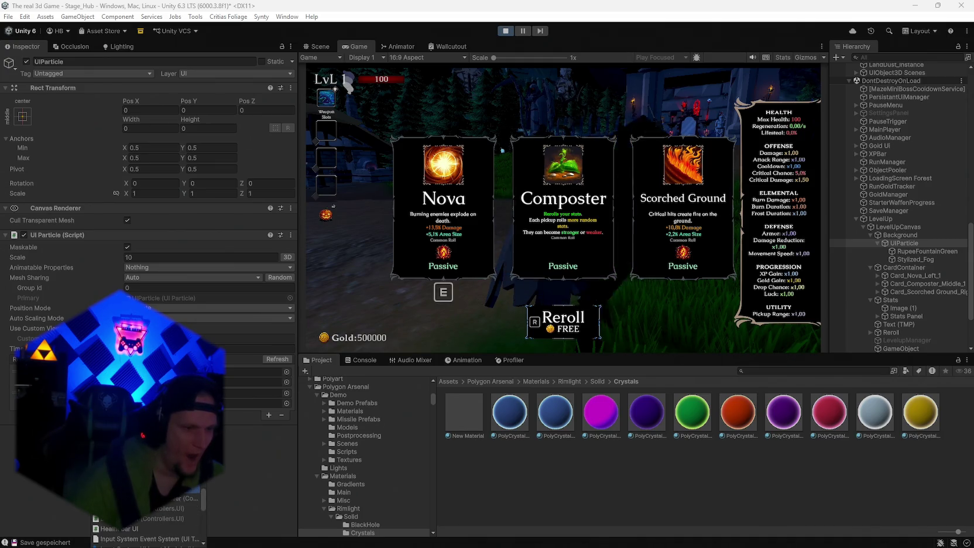
{"action": "scroll", "coordinate": [146, 521], "scroll_direction": "down", "scroll_amount": 3}
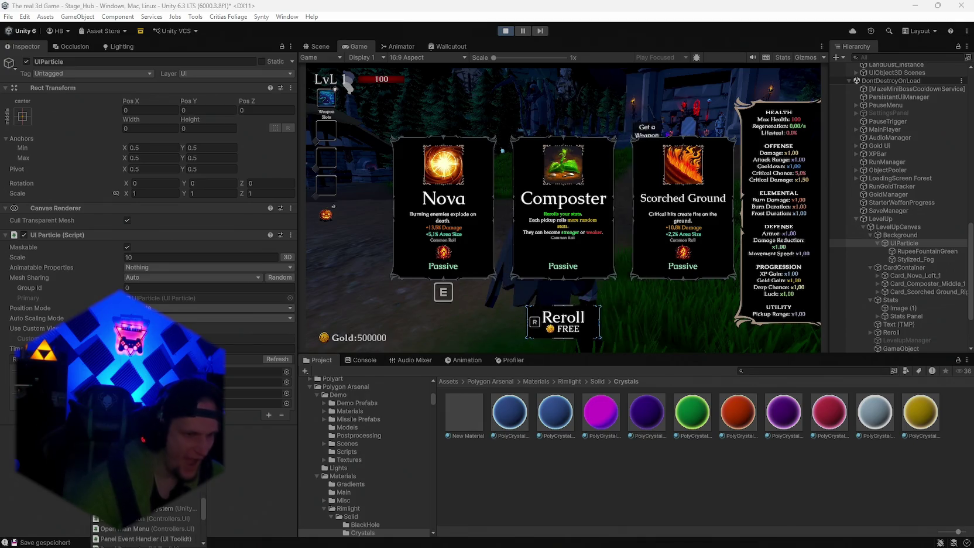
{"action": "scroll", "coordinate": [146, 521], "scroll_direction": "down", "scroll_amount": 3}
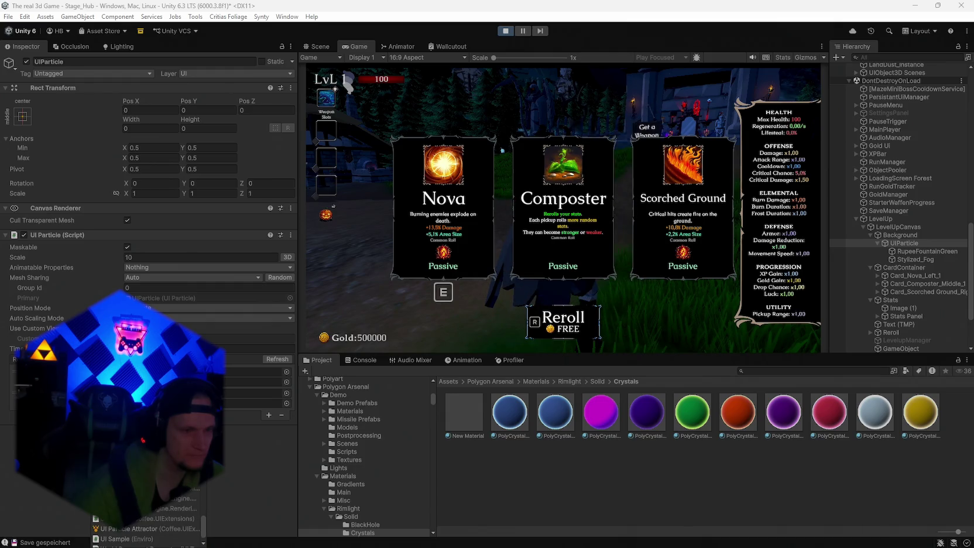
{"action": "scroll", "coordinate": [146, 521], "scroll_direction": "down", "scroll_amount": 2}
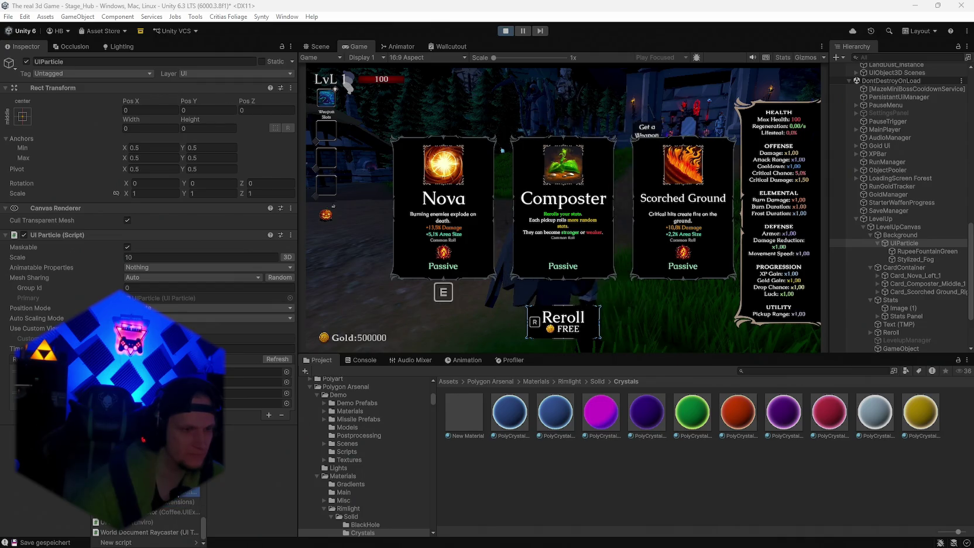
{"action": "left_click", "coordinate": [173, 511]}
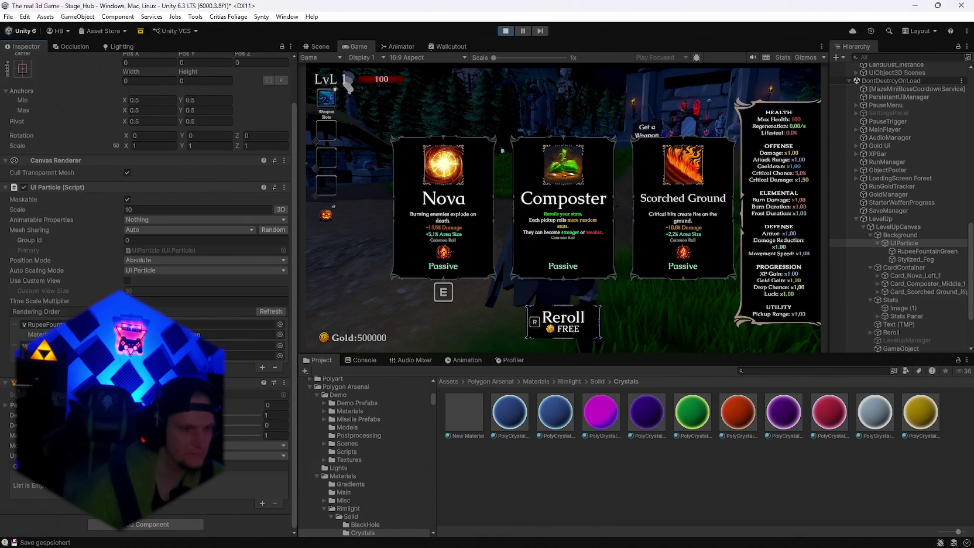
{"action": "left_click", "coordinate": [261, 503]}
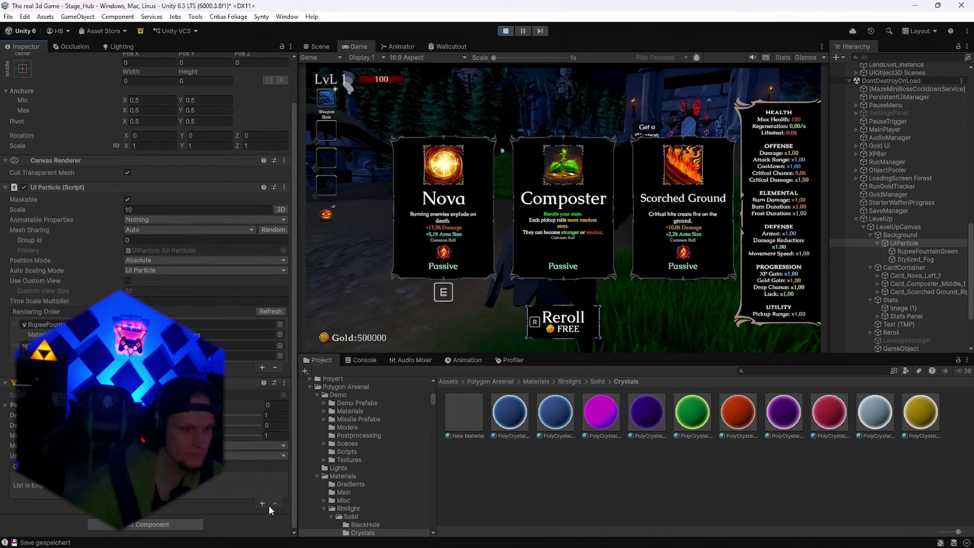
{"action": "left_click", "coordinate": [273, 504]}
{"action": "left_click", "coordinate": [261, 430]}
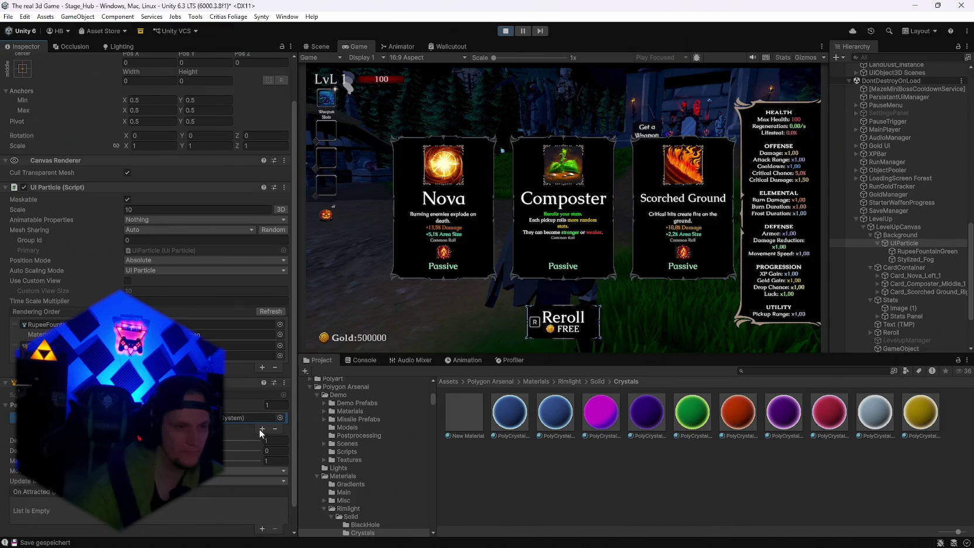
Step: Set the attractor's numeric fields to 6.19 and 8.5
{"action": "left_click", "coordinate": [275, 440]}
{"action": "type", "text": "6.19"}
{"action": "left_click", "coordinate": [274, 452]}
{"action": "type", "text": "8.5"}
{"action": "key", "text": "Return"}
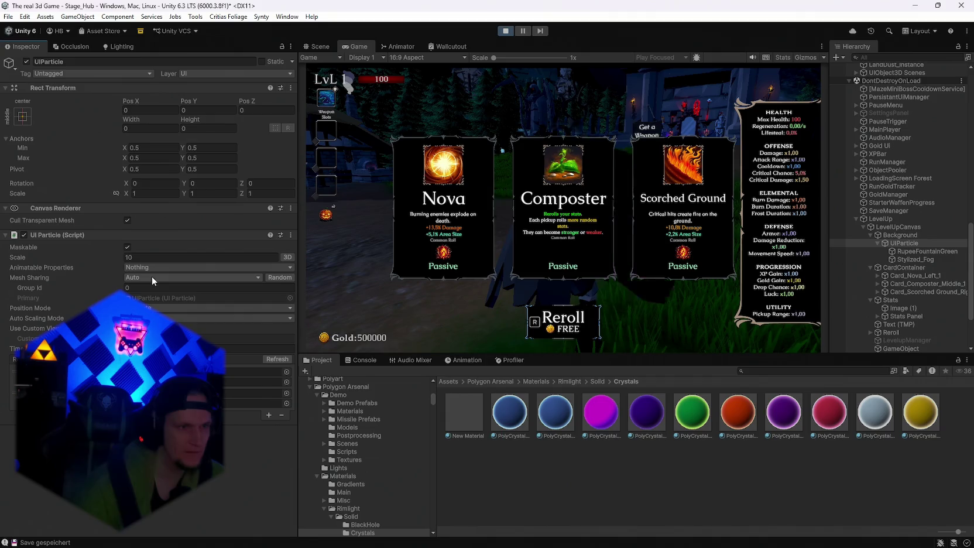
Step: Toggle Maskable off and on, and switch particle scale to per-axis and back
{"action": "left_click", "coordinate": [127, 247]}
{"action": "left_click", "coordinate": [127, 246]}
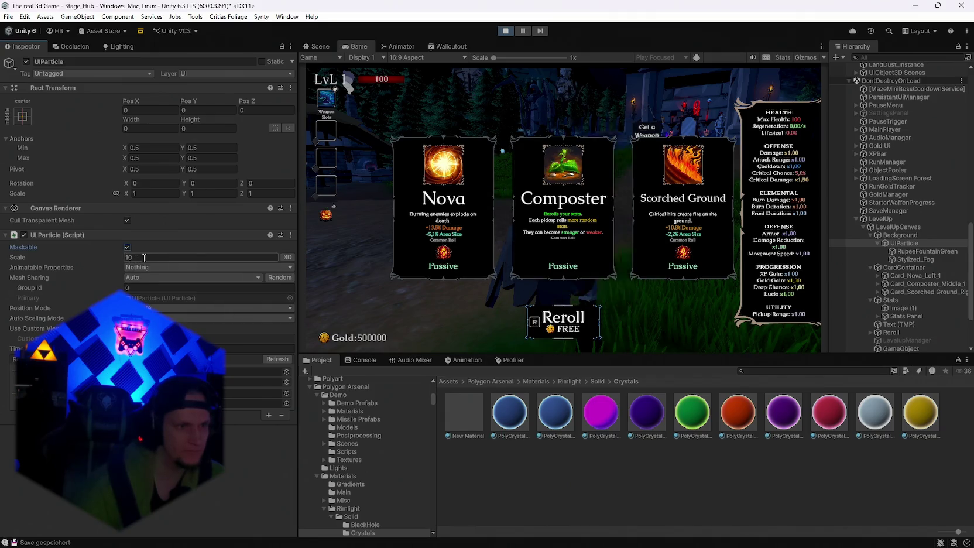
{"action": "left_click", "coordinate": [287, 257]}
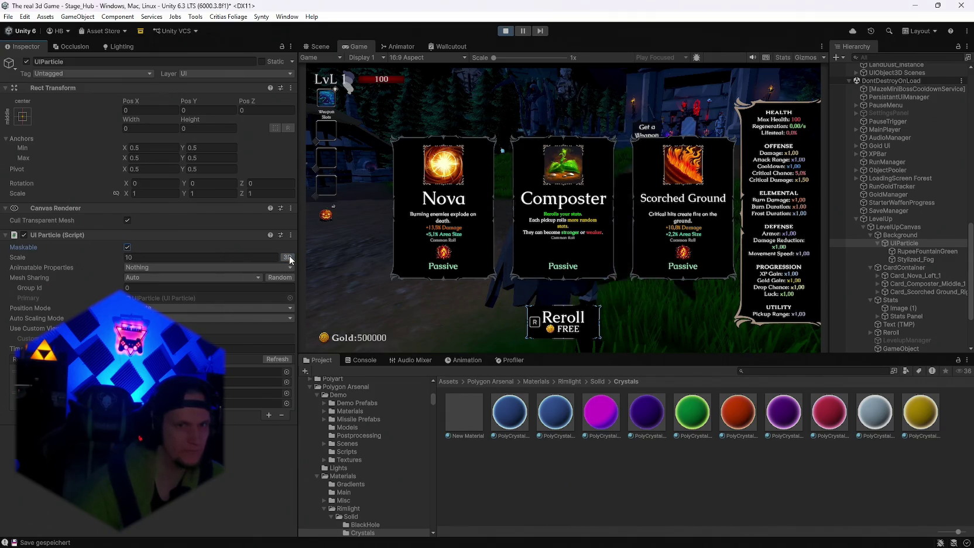
{"action": "left_click", "coordinate": [288, 258]}
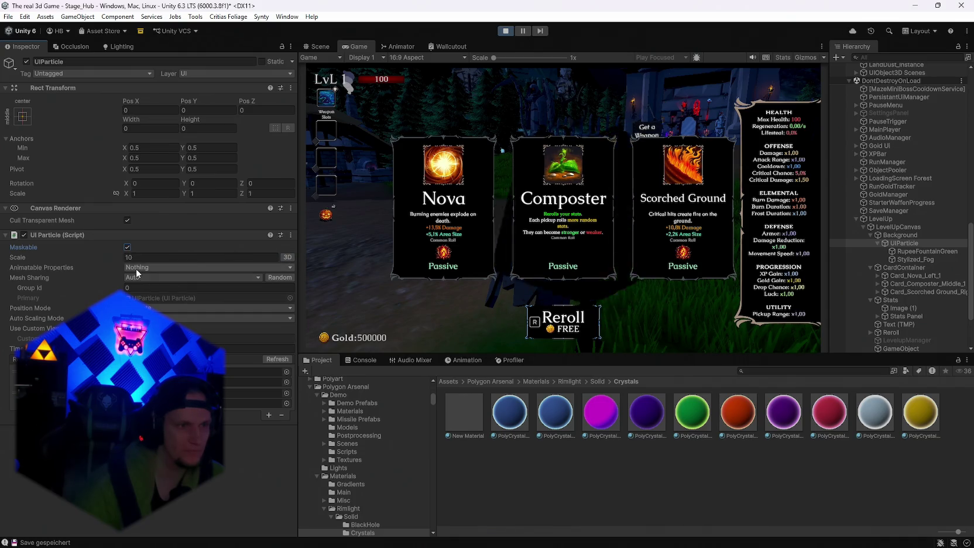
Step: Animate _DstBlend, _CullModeForward and _Color, then inspect the PolyCrystalGreen material
{"action": "left_click", "coordinate": [140, 268]}
{"action": "left_click", "coordinate": [165, 282]}
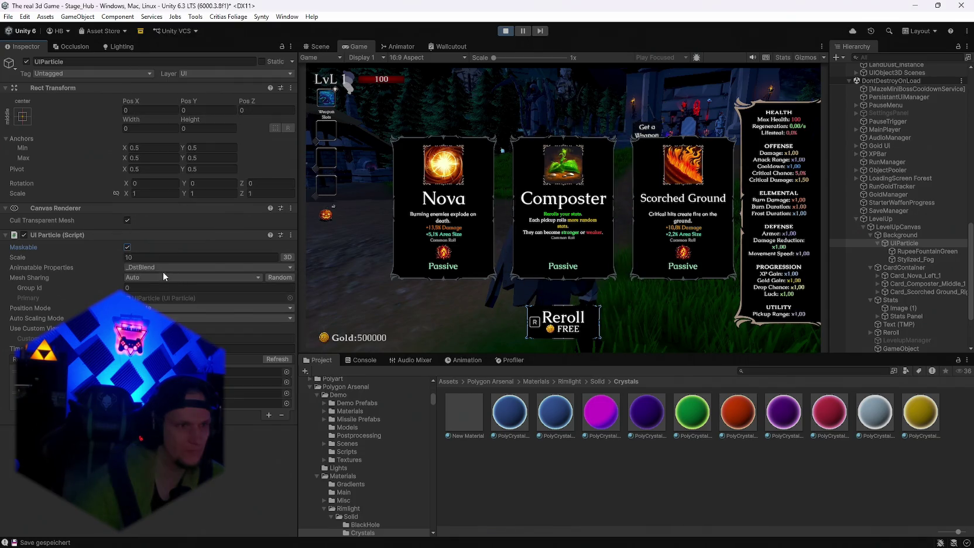
{"action": "left_click", "coordinate": [164, 269]}
{"action": "left_click", "coordinate": [210, 364]}
{"action": "left_click", "coordinate": [141, 269]}
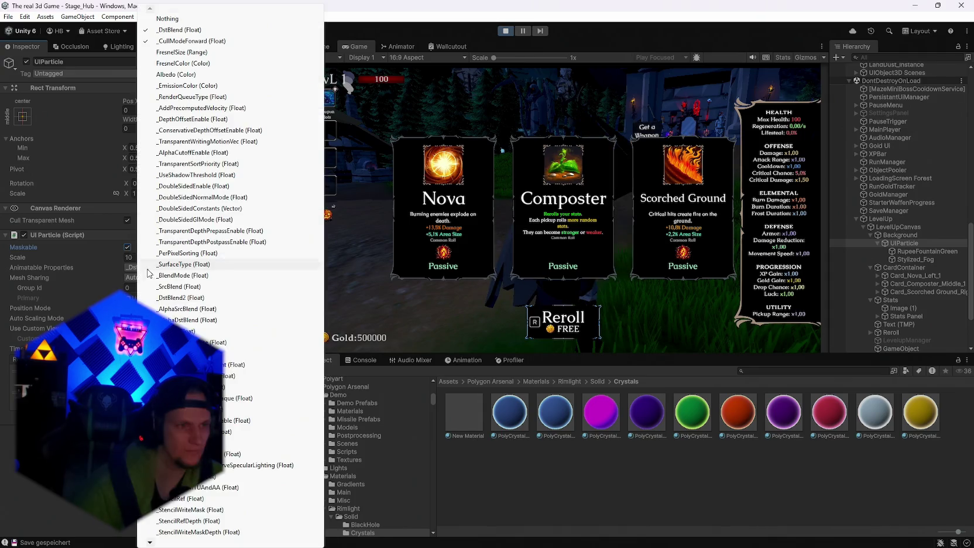
{"action": "mouse_move", "coordinate": [151, 542]}
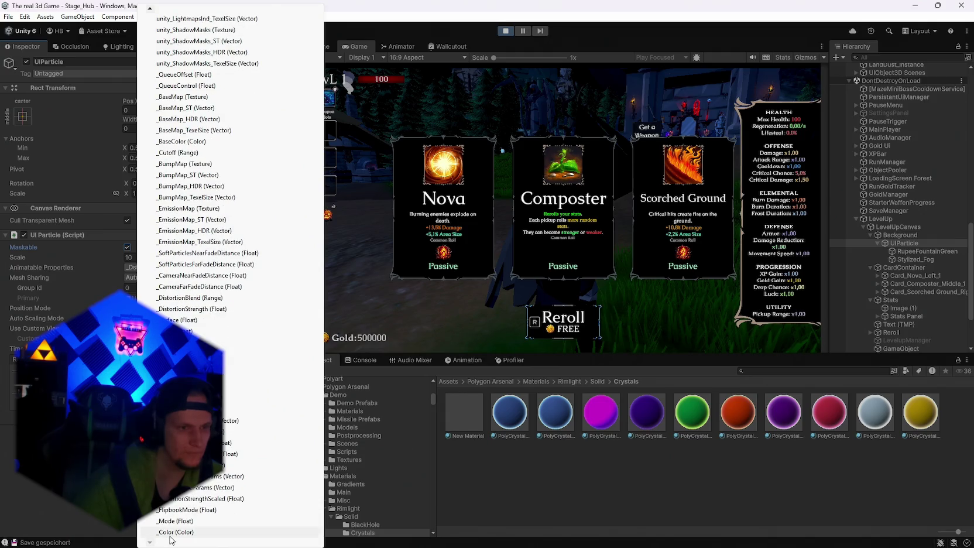
{"action": "left_click", "coordinate": [170, 534]}
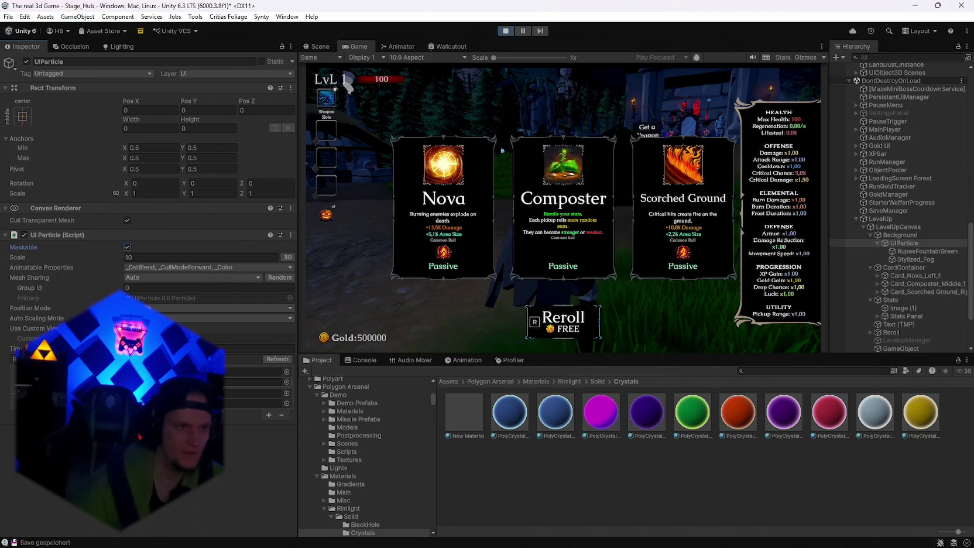
{"action": "left_click", "coordinate": [692, 412]}
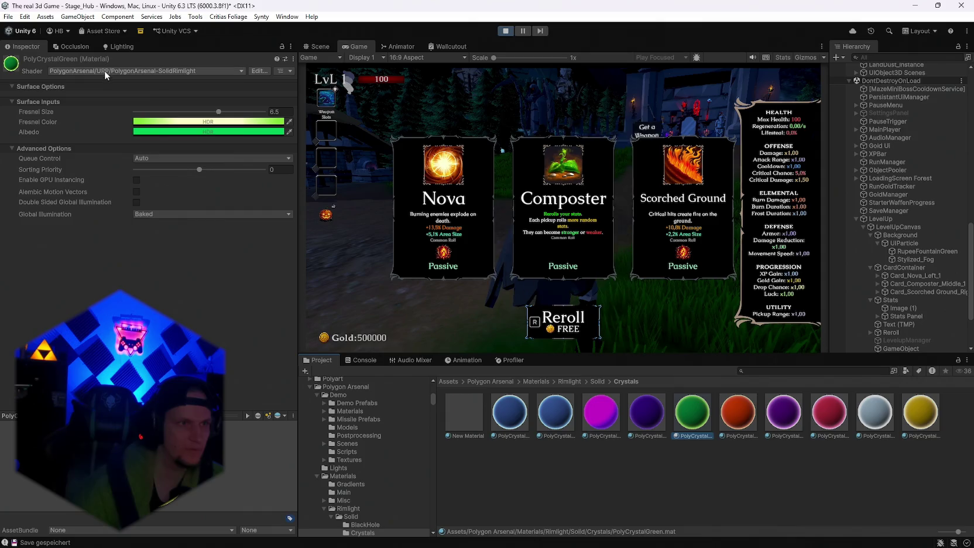
Step: Glance at the shader list, then inspect the RupeeFountainGreen and UIParticle objects
{"action": "left_click", "coordinate": [104, 69]}
{"action": "key", "text": "Escape"}
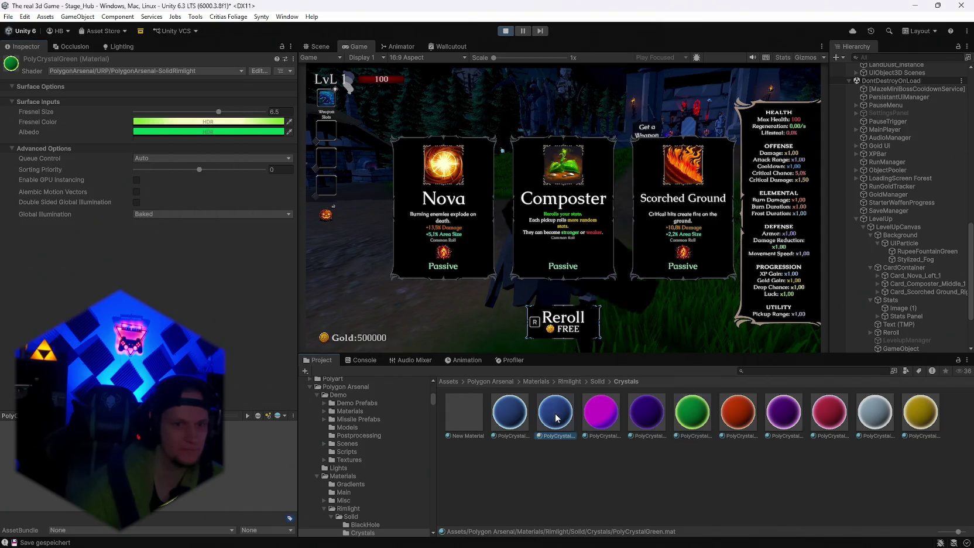
{"action": "left_click", "coordinate": [927, 251]}
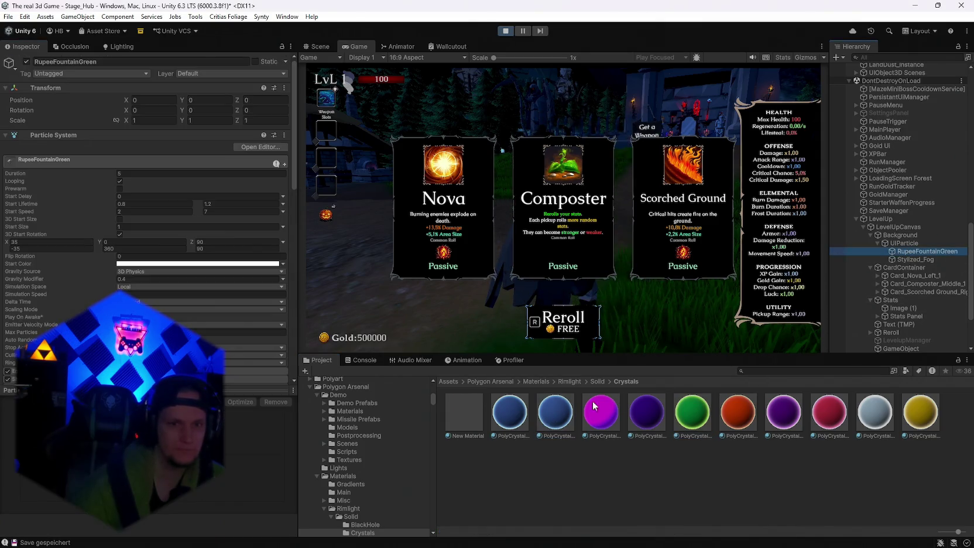
{"action": "scroll", "coordinate": [210, 322], "scroll_direction": "down", "scroll_amount": 3}
{"action": "left_click", "coordinate": [904, 243]}
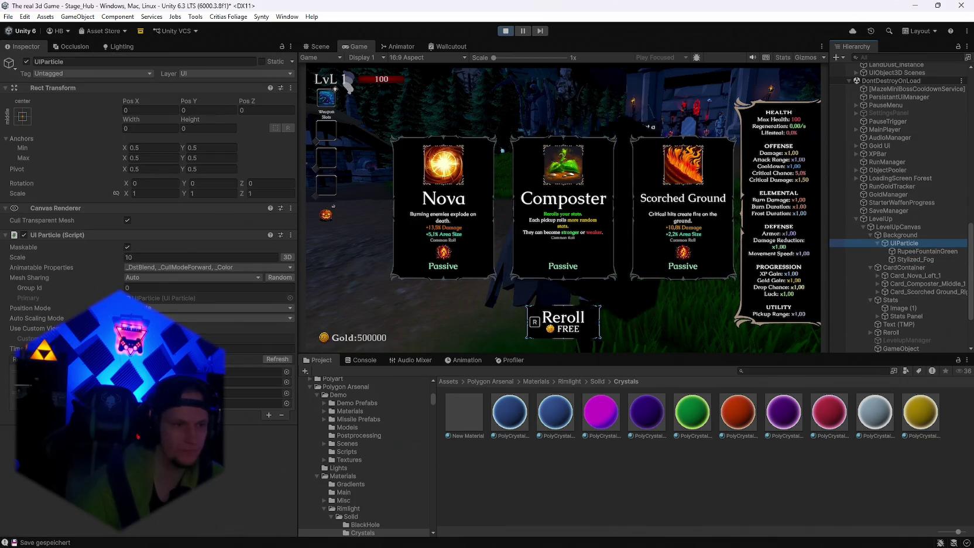
{"action": "left_click", "coordinate": [326, 408]}
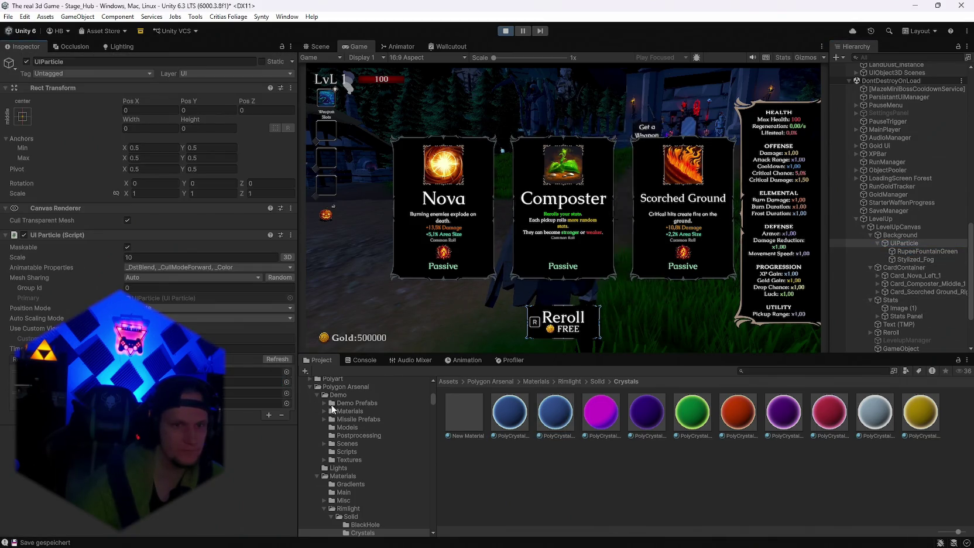
Step: Give PolyCrystalBlue 1 the UI/Unlit/Detail shader
{"action": "left_click", "coordinate": [554, 412]}
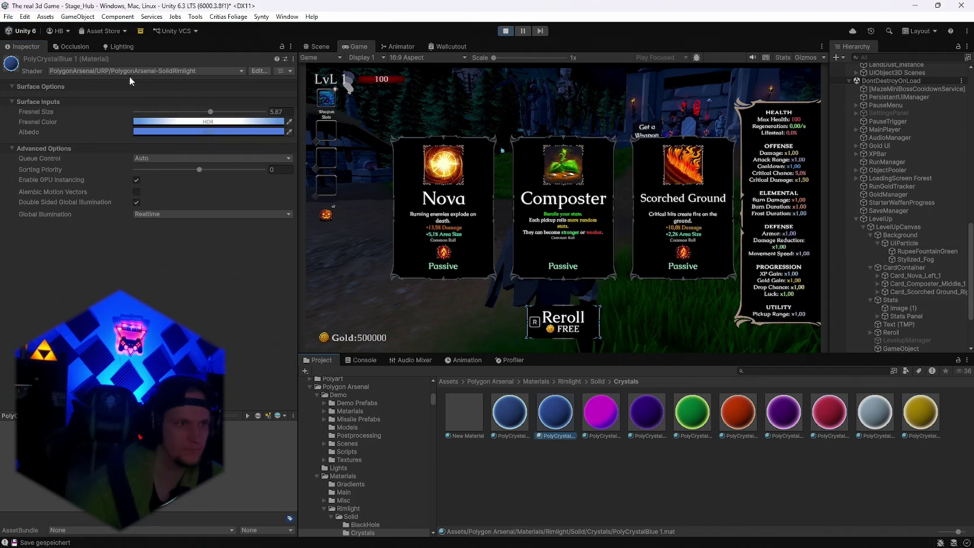
{"action": "left_click", "coordinate": [118, 72]}
{"action": "left_click", "coordinate": [70, 372]}
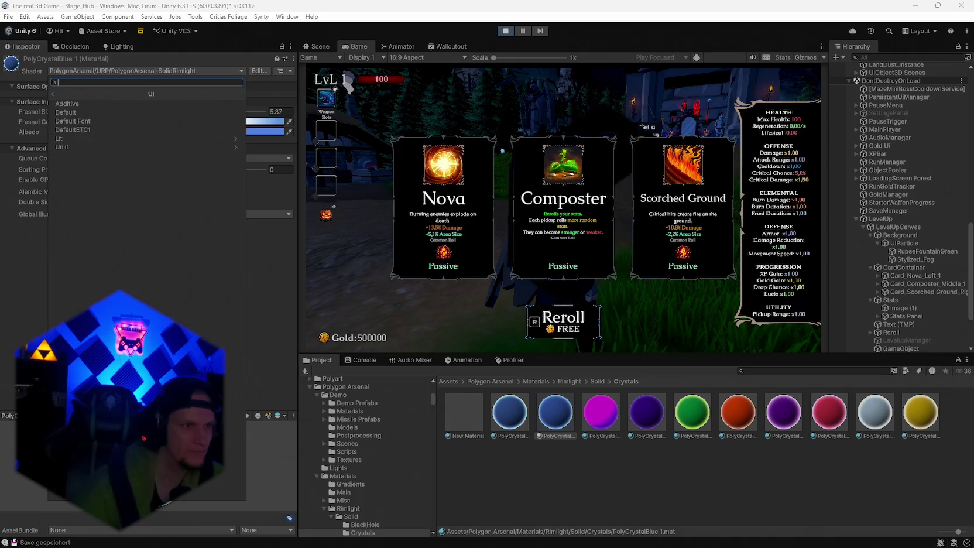
{"action": "left_click", "coordinate": [82, 147]}
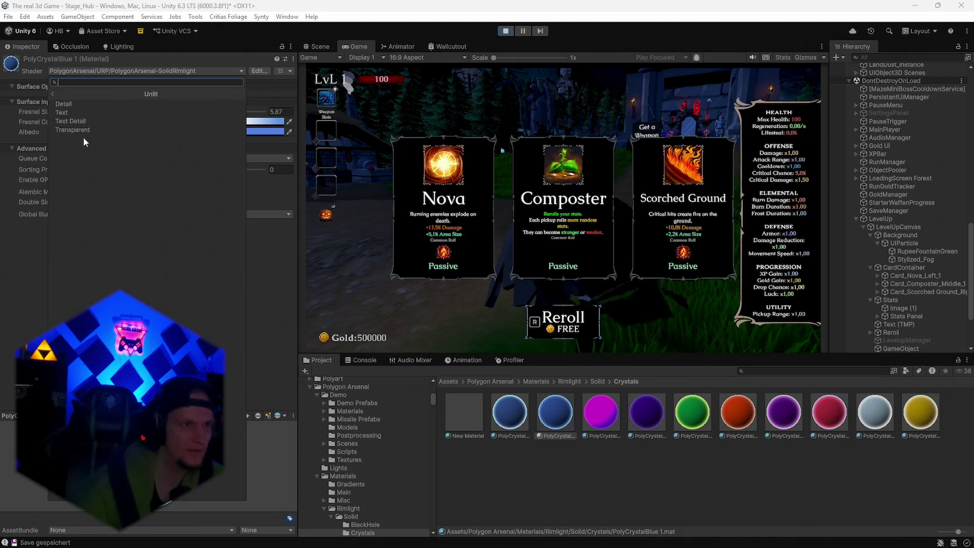
{"action": "left_click", "coordinate": [84, 105]}
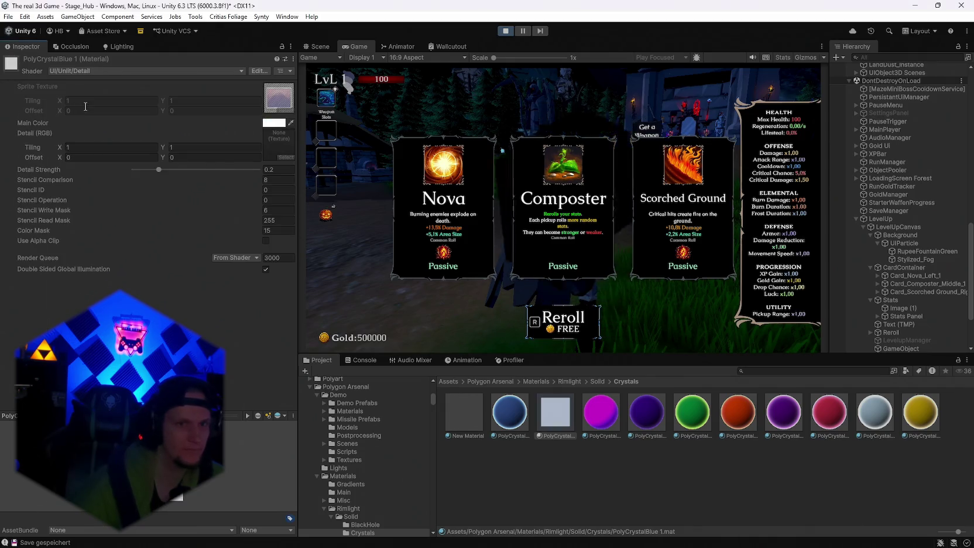
Step: Switch PolyCrystalBlue 1's shader to UI/Lit/Detail
{"action": "left_click", "coordinate": [70, 71]}
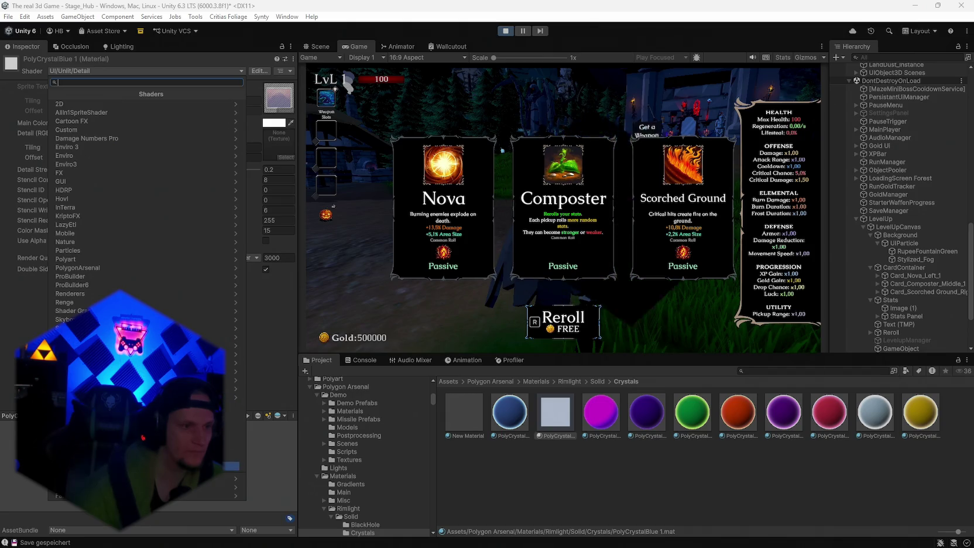
{"action": "left_click", "coordinate": [134, 466]}
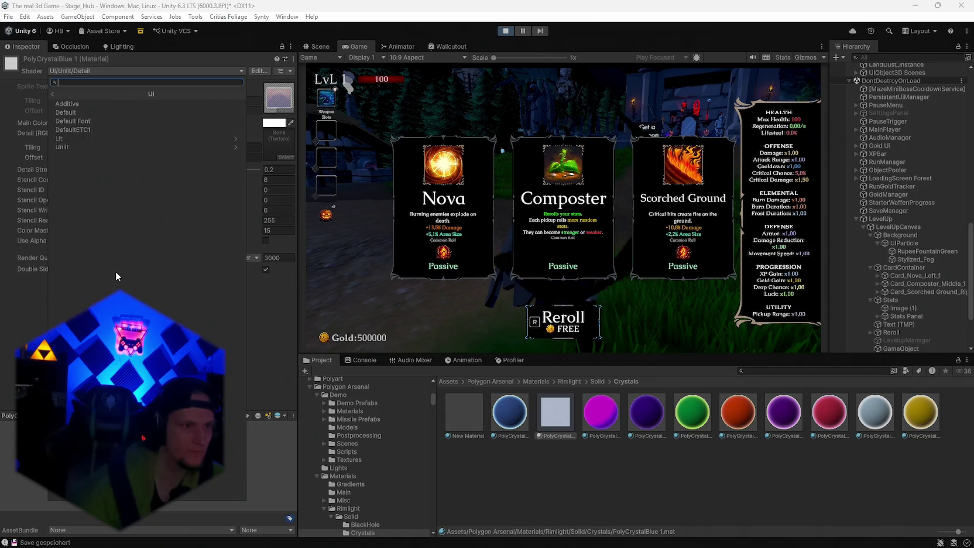
{"action": "left_click", "coordinate": [78, 134]}
{"action": "left_click", "coordinate": [94, 116]}
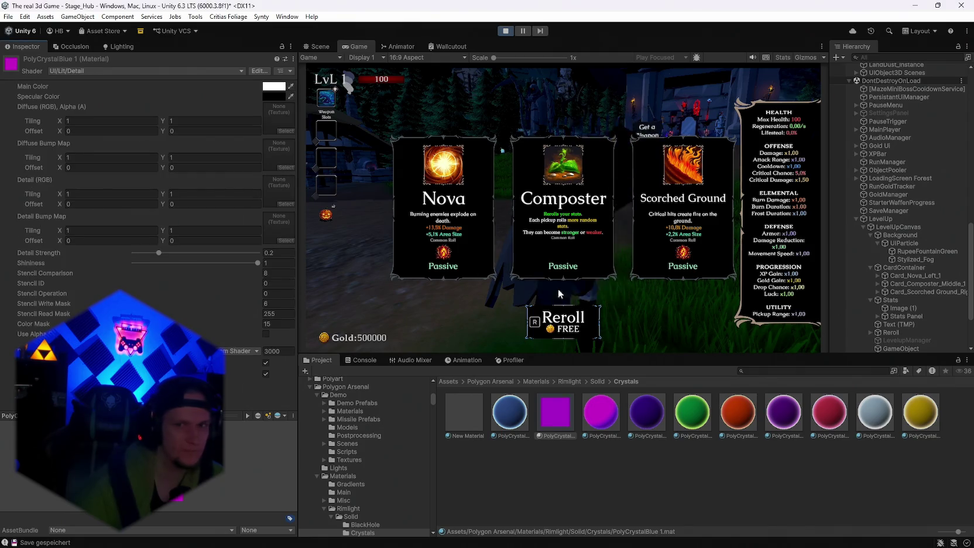
Step: Recheck the particle objects, then revert PolyCrystalBlue 1 to UI/Unlit/Detail
{"action": "left_click", "coordinate": [909, 252]}
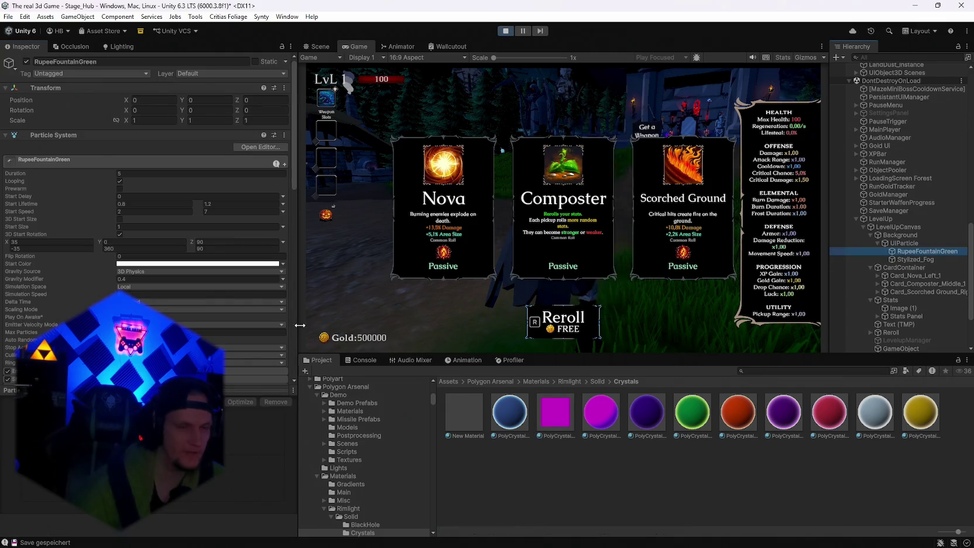
{"action": "left_click", "coordinate": [895, 236]}
{"action": "left_click", "coordinate": [895, 243]}
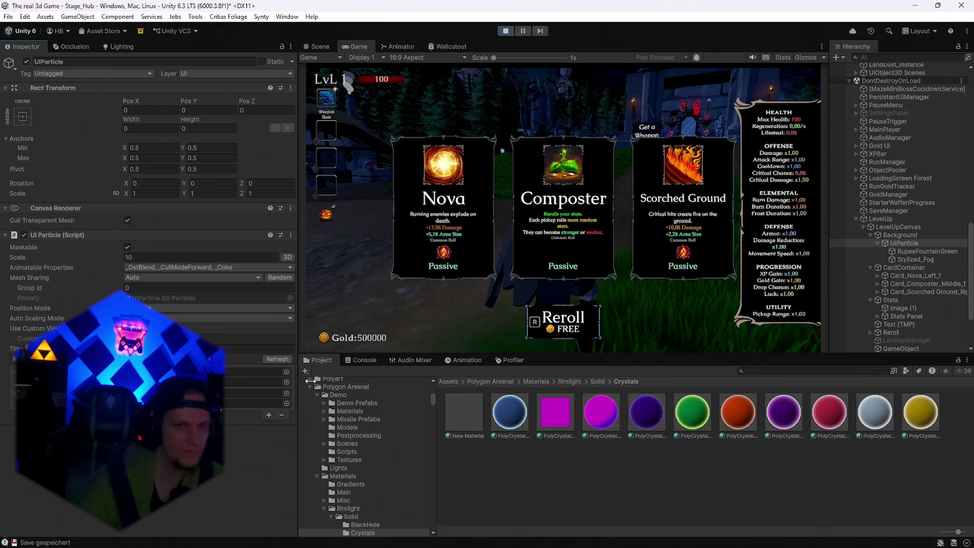
{"action": "left_click", "coordinate": [555, 411]}
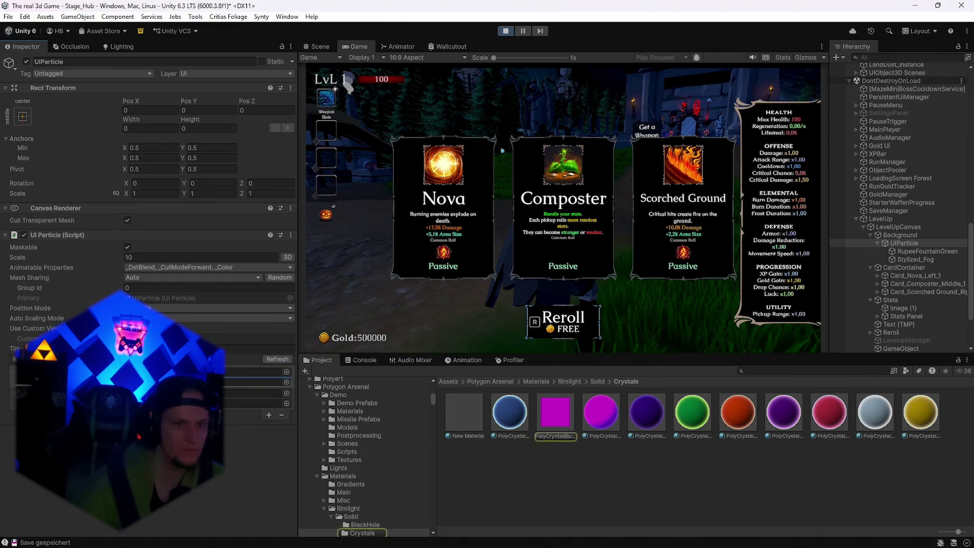
{"action": "left_click", "coordinate": [99, 70]}
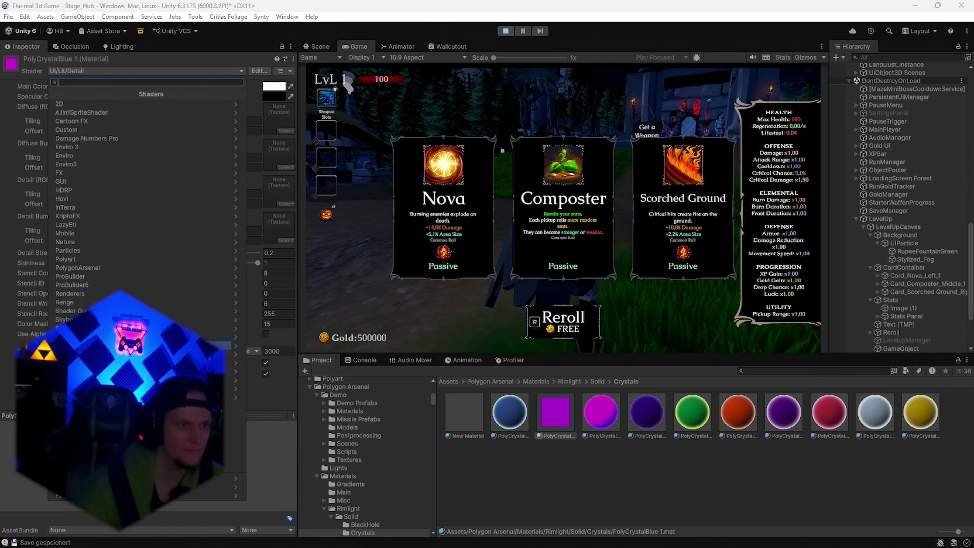
{"action": "left_click", "coordinate": [88, 380]}
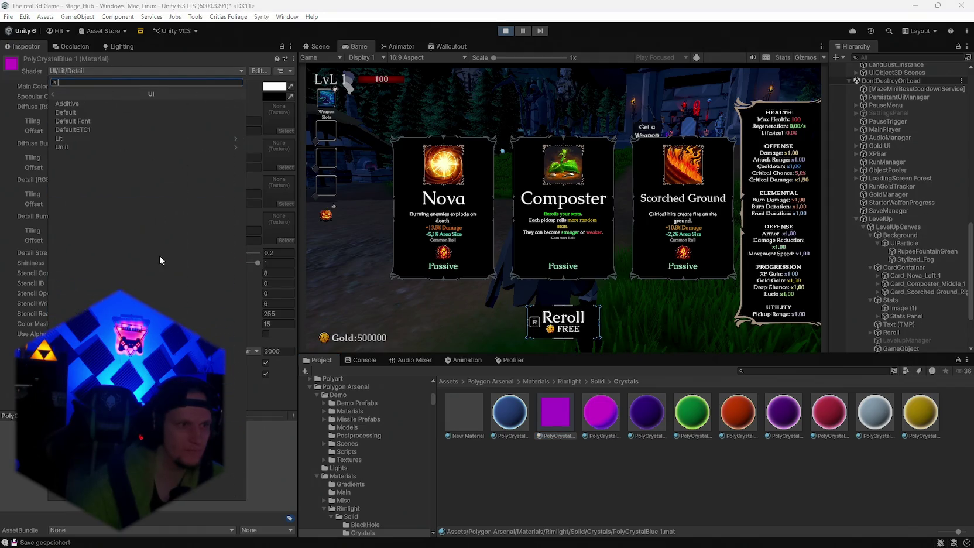
{"action": "left_click", "coordinate": [73, 140]}
{"action": "left_click", "coordinate": [64, 92]}
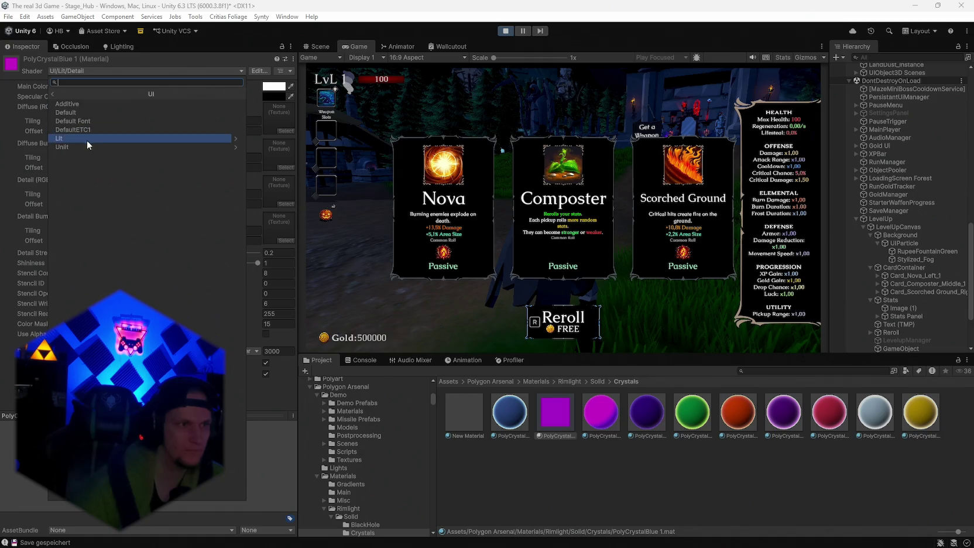
{"action": "left_click", "coordinate": [78, 147]}
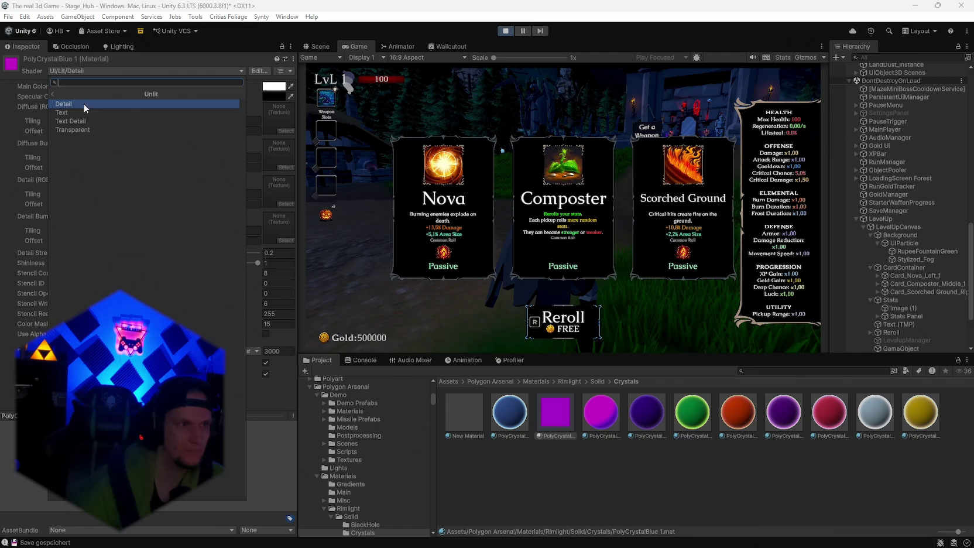
{"action": "left_click", "coordinate": [84, 104]}
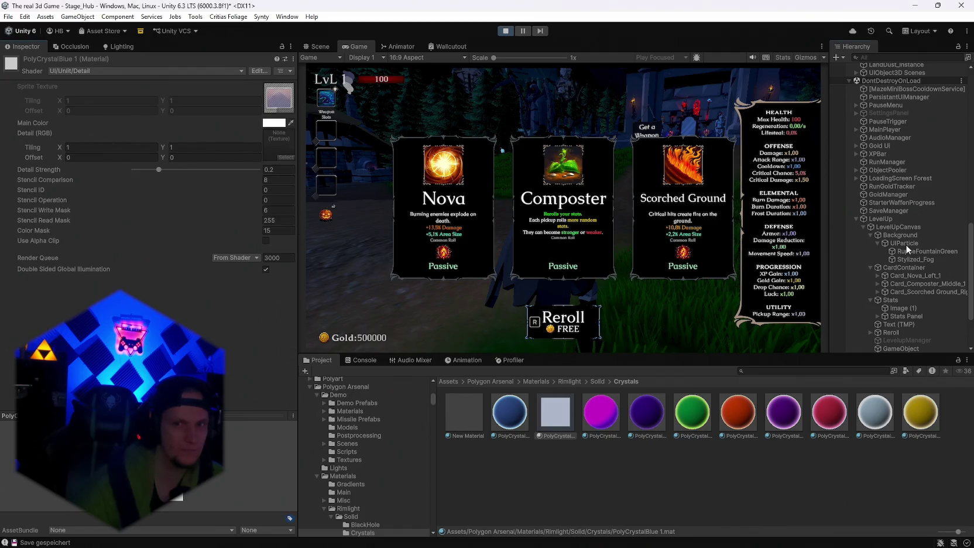
Step: Set PolyCrystalBlue 1's shader to UI/Default and reselect the UIParticle object
{"action": "left_click", "coordinate": [906, 245]}
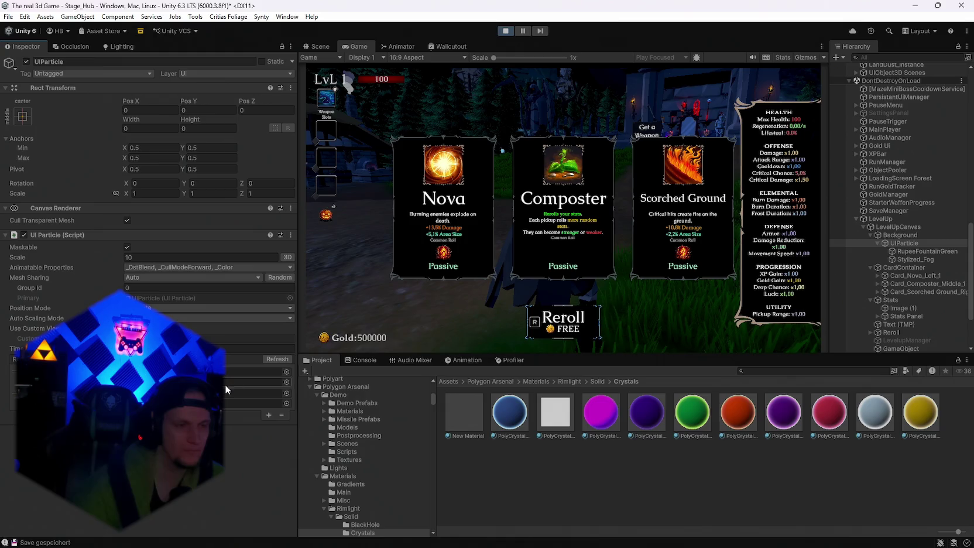
{"action": "scroll", "coordinate": [375, 445], "scroll_direction": "up", "scroll_amount": 1}
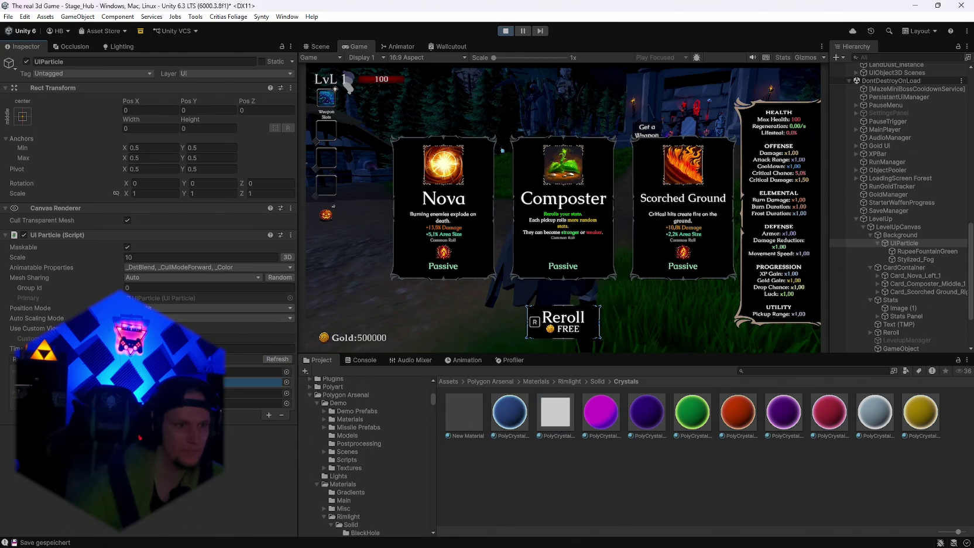
{"action": "left_click", "coordinate": [542, 415]}
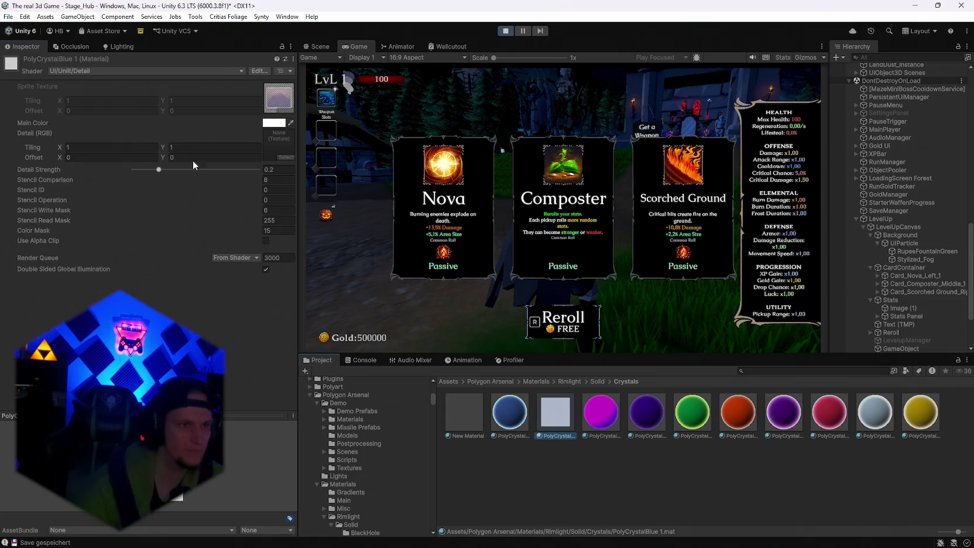
{"action": "left_click", "coordinate": [144, 71]}
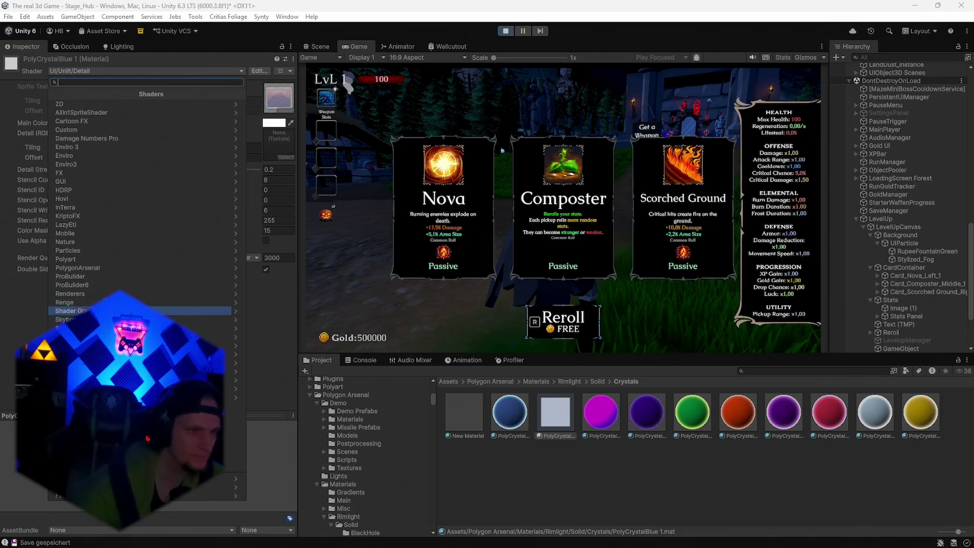
{"action": "left_click", "coordinate": [146, 354]}
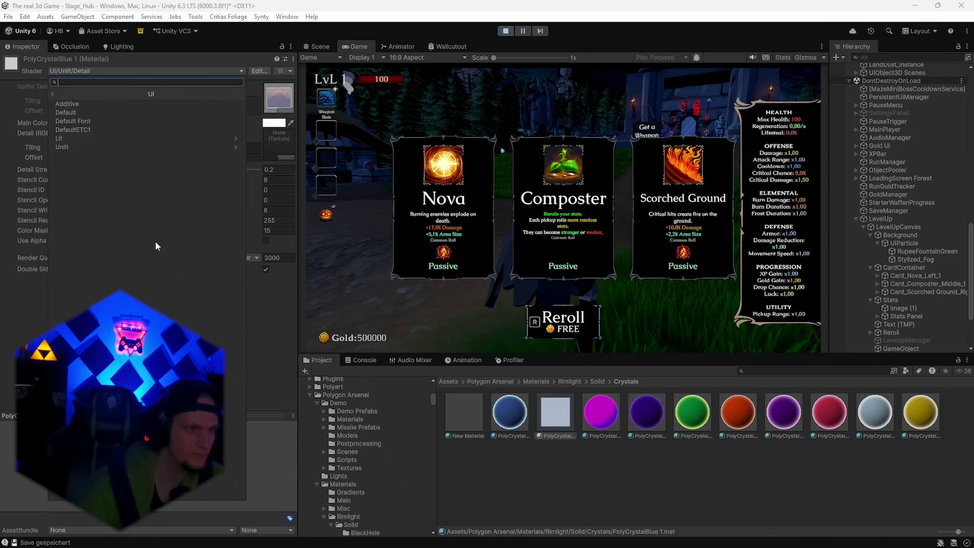
{"action": "left_click", "coordinate": [89, 112]}
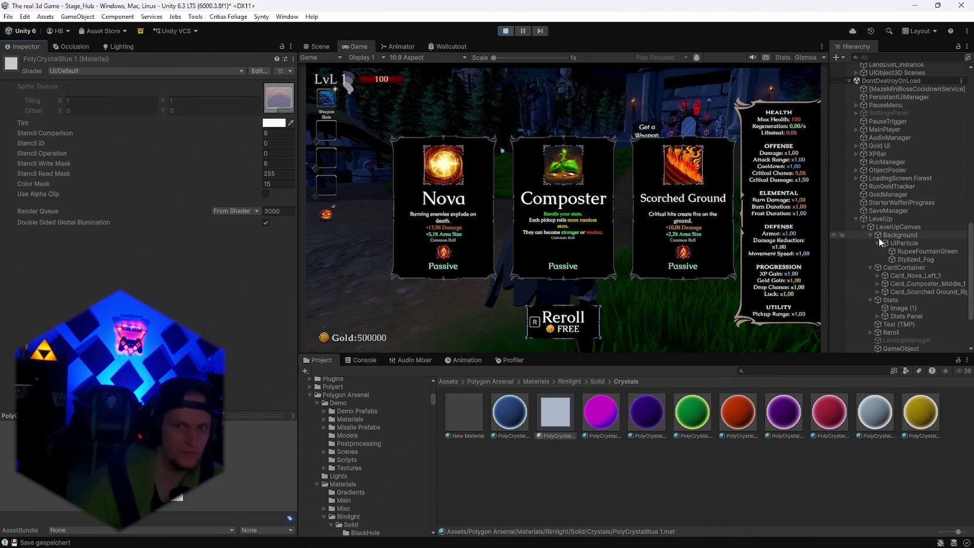
{"action": "left_click", "coordinate": [908, 251]}
{"action": "left_click", "coordinate": [904, 243]}
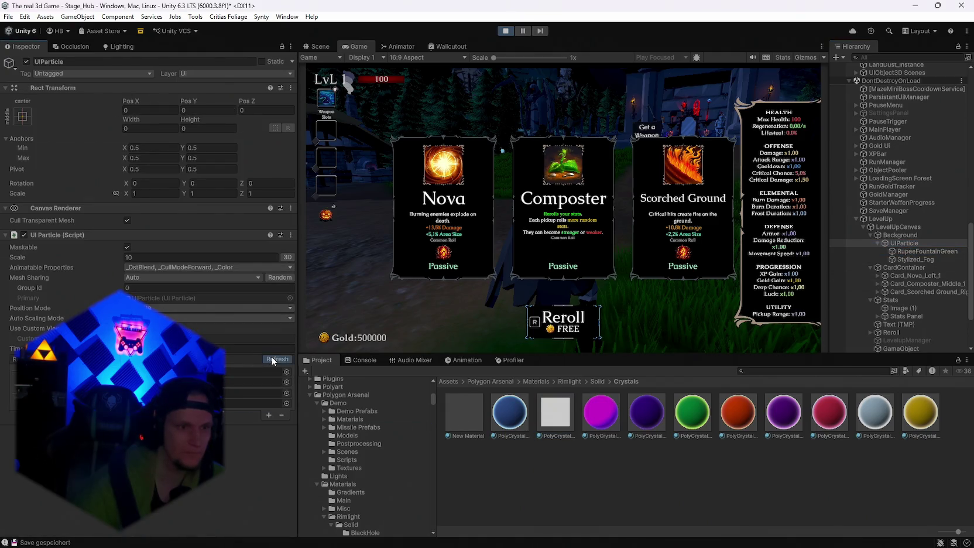
Step: Set UIParticle's Mesh Sharing to None and try dragging New Material onto it
{"action": "left_click", "coordinate": [560, 413]}
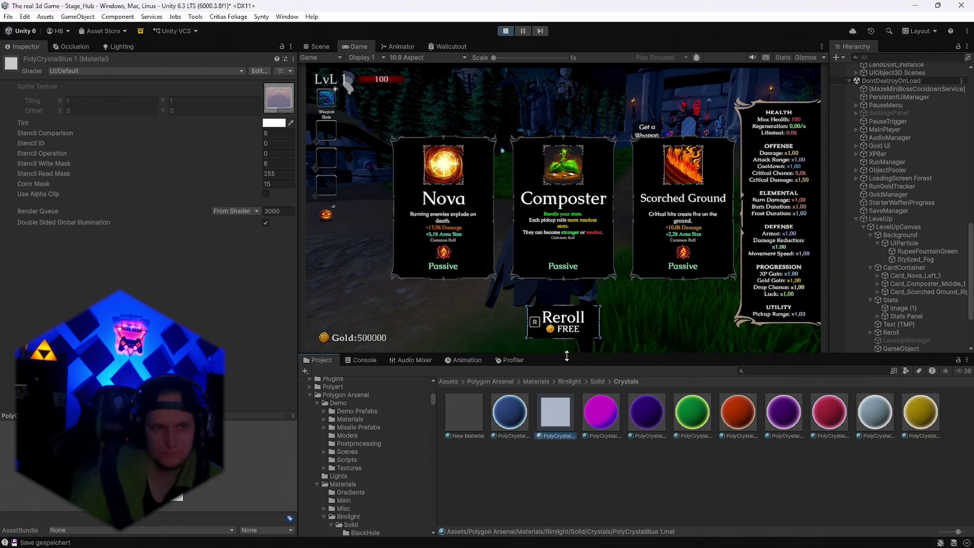
{"action": "left_click", "coordinate": [907, 243]}
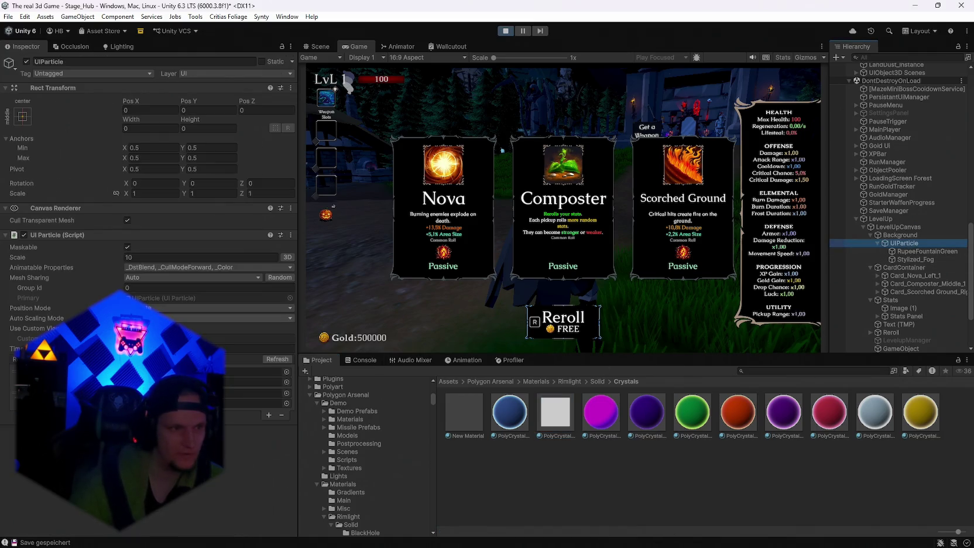
{"action": "left_click", "coordinate": [146, 279]}
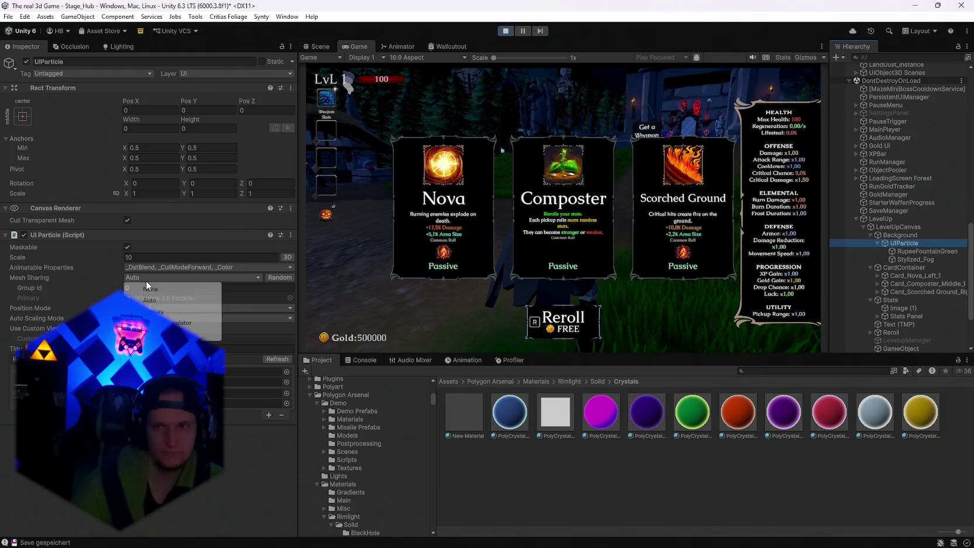
{"action": "left_click", "coordinate": [156, 290]}
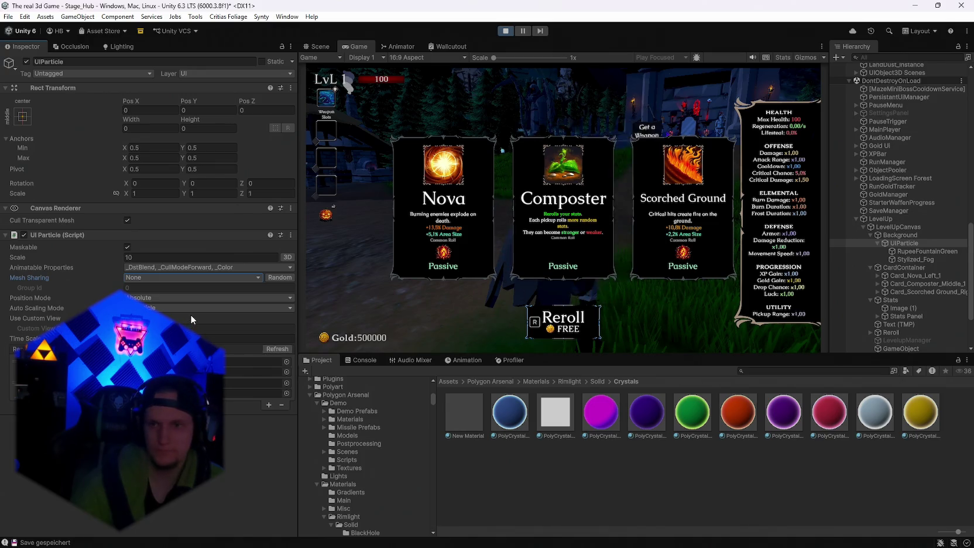
{"action": "left_click_drag", "start_coordinate": [472, 417], "coordinate": [256, 404]}
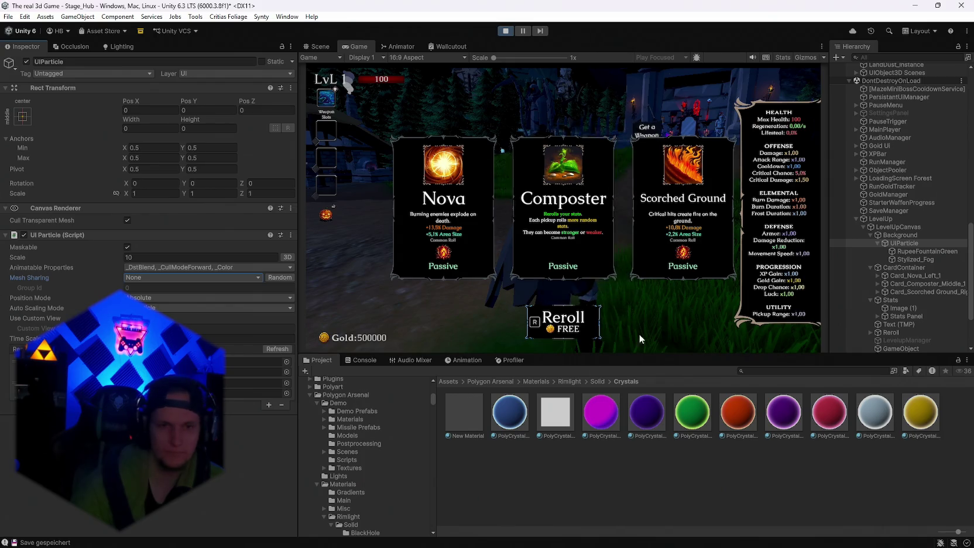
Step: Open PolyCrystalBlue 1's sprite texture asset, then navigate back to the material
{"action": "left_click", "coordinate": [547, 415]}
{"action": "left_click", "coordinate": [92, 69]}
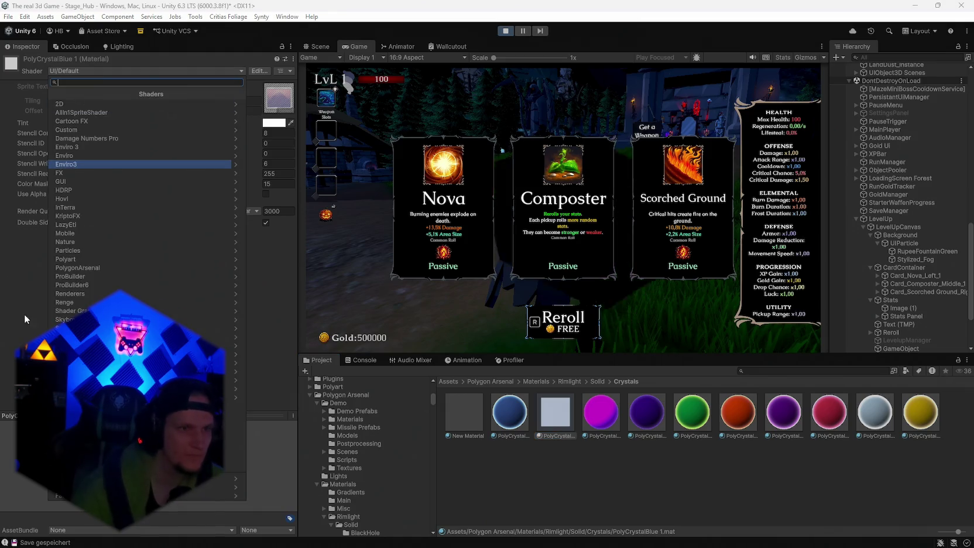
{"action": "left_click", "coordinate": [284, 100]}
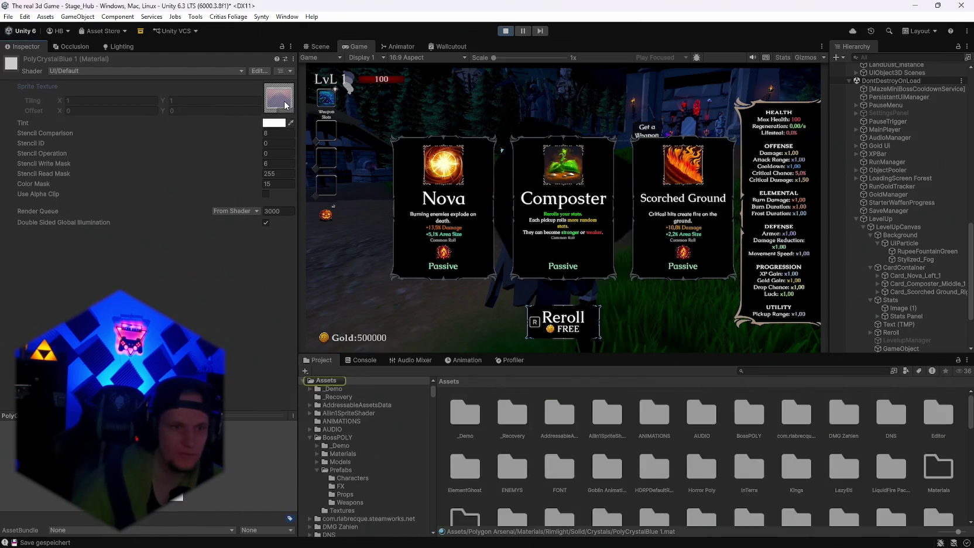
{"action": "double_click", "coordinate": [284, 100]}
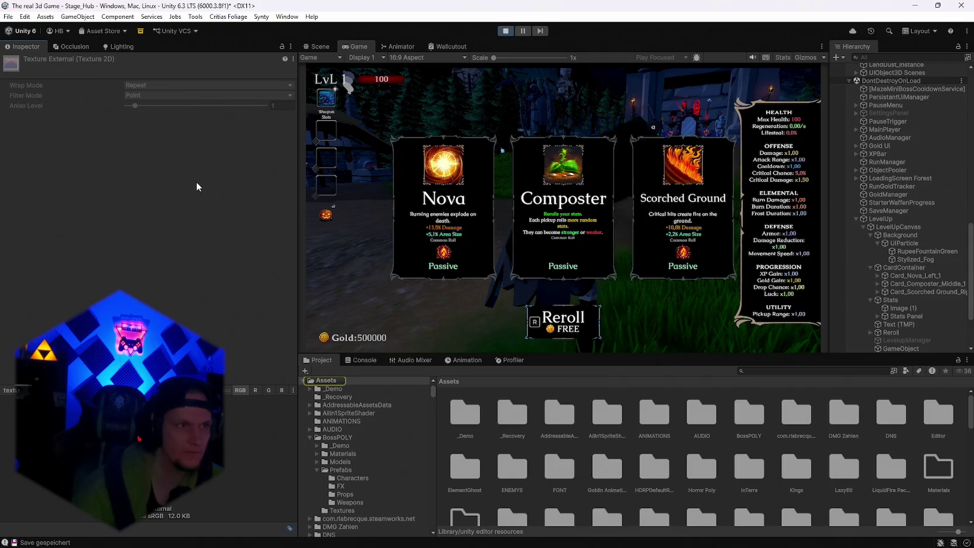
{"action": "key", "text": "alt+Left"}
{"action": "key", "text": "alt+Left"}
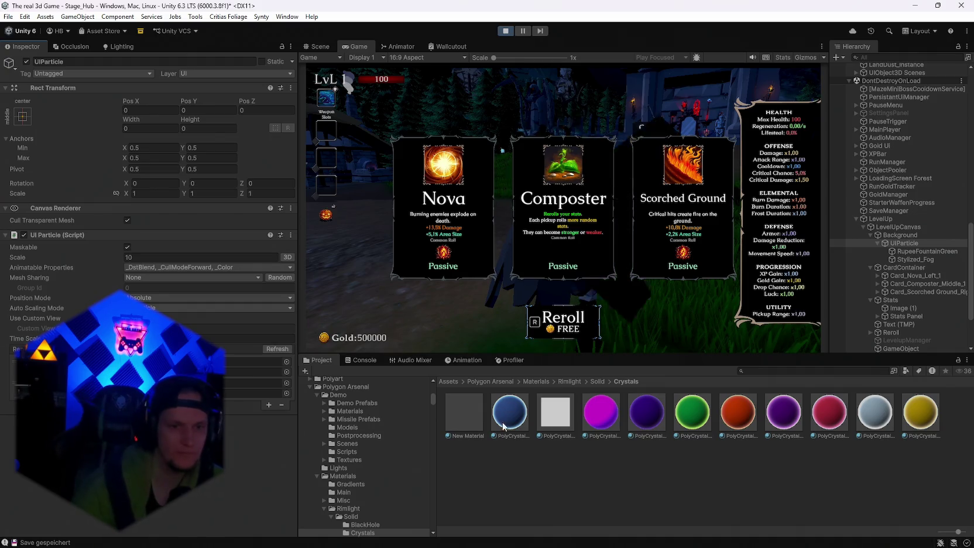
{"action": "key", "text": "alt+Right"}
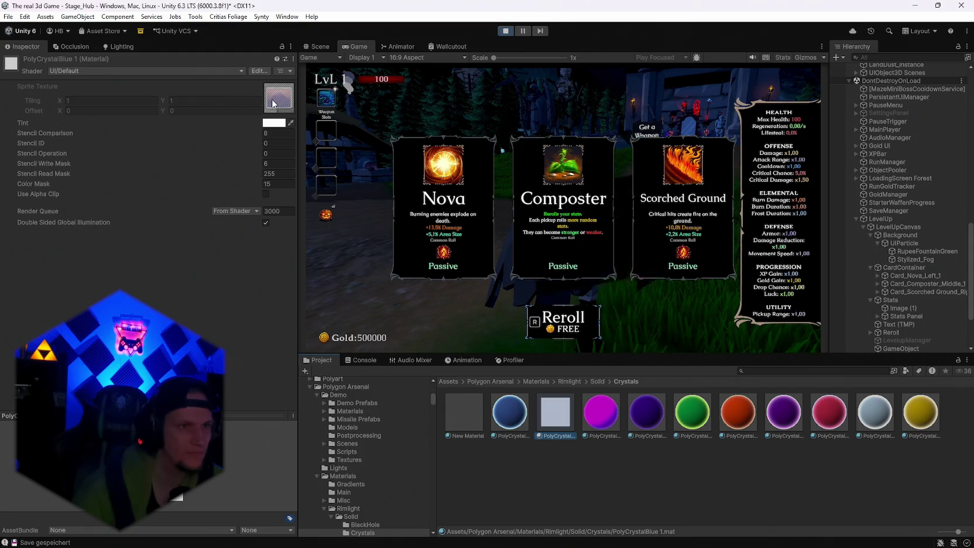
Step: Change PolyCrystalBlue 1's shader to UI/Default Font and reselect UIParticle
{"action": "left_click", "coordinate": [112, 71]}
{"action": "left_click", "coordinate": [146, 357]}
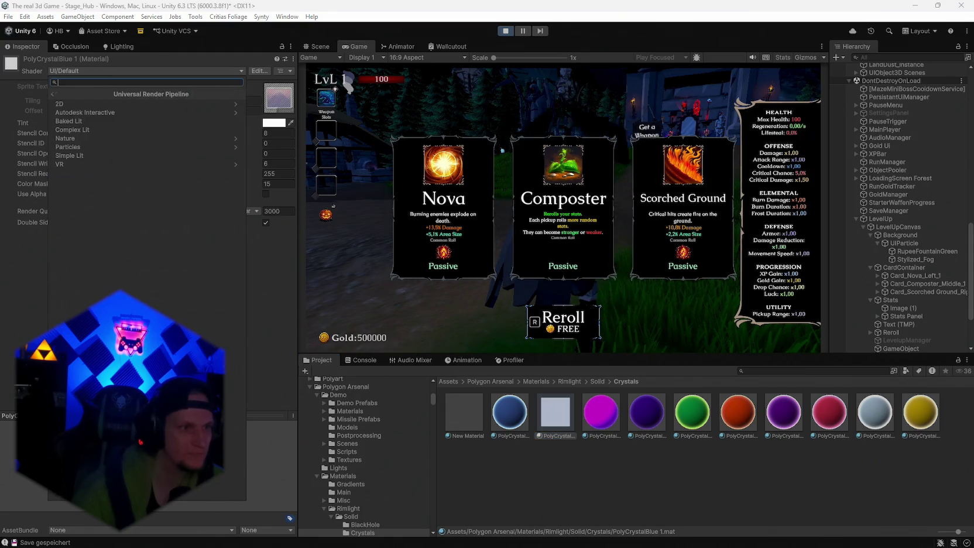
{"action": "left_click", "coordinate": [64, 93]}
{"action": "left_click", "coordinate": [146, 398]}
{"action": "left_click", "coordinate": [78, 93]}
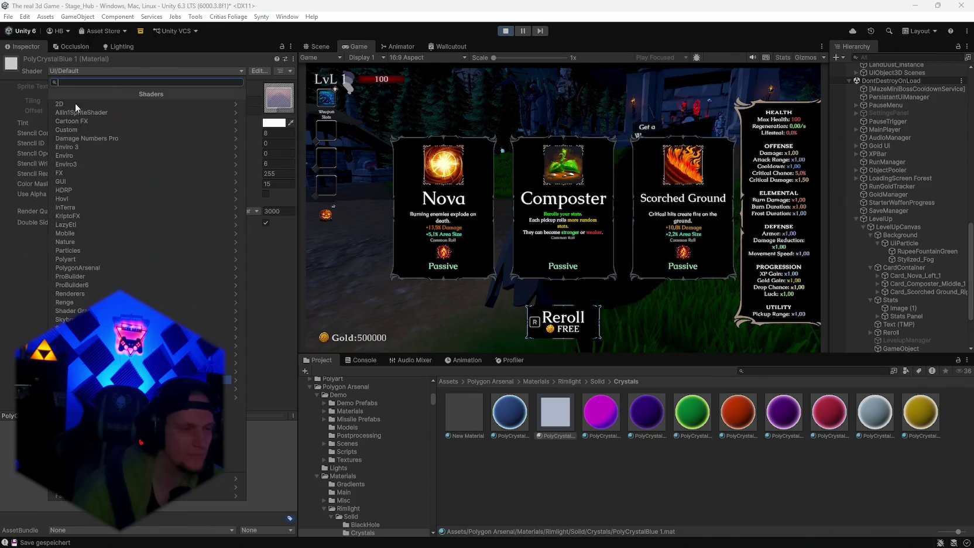
{"action": "left_click", "coordinate": [214, 348]}
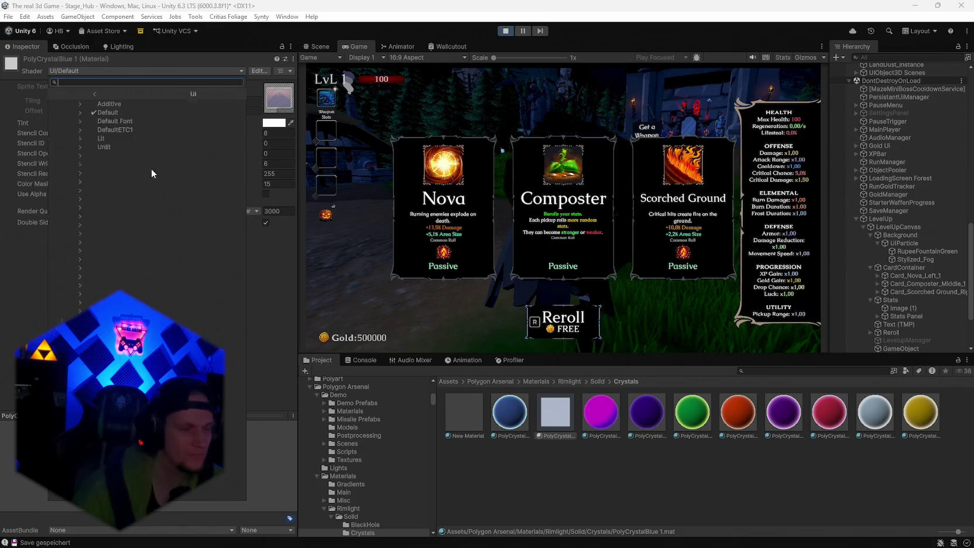
{"action": "left_click", "coordinate": [103, 122]}
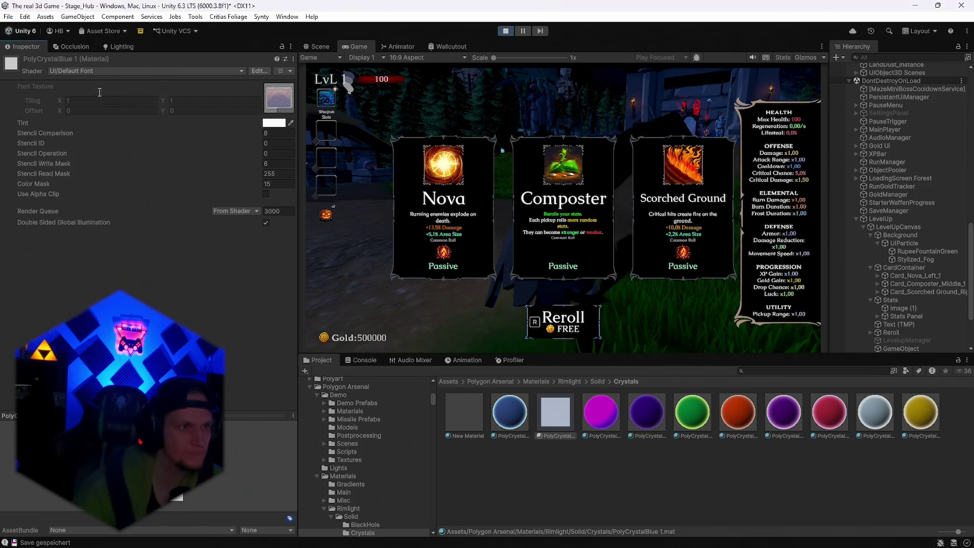
{"action": "left_click", "coordinate": [900, 243]}
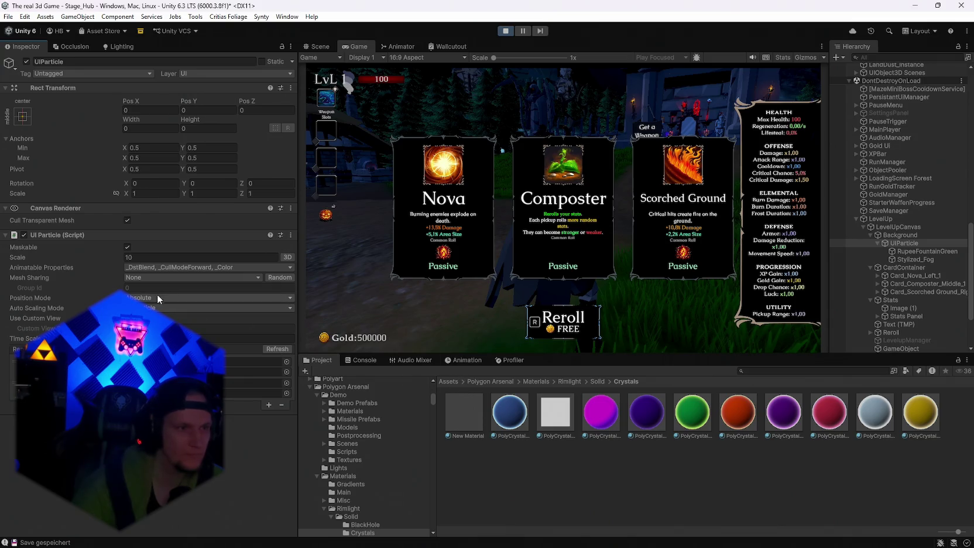
Step: Set UI Particle's Animatable Properties to Nothing and give PolyCrystalBlue 1 the UI/Additive shader
{"action": "left_click", "coordinate": [206, 267]}
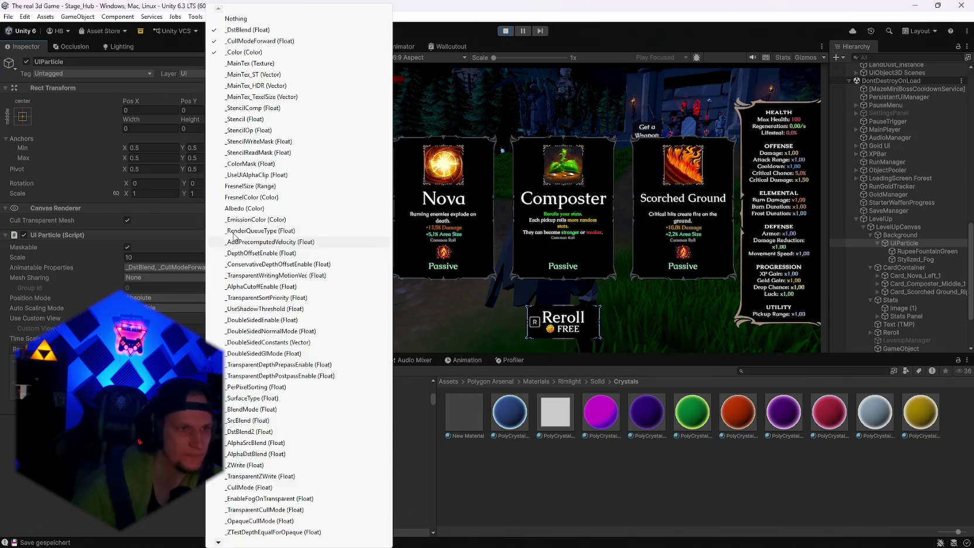
{"action": "left_click", "coordinate": [256, 19]}
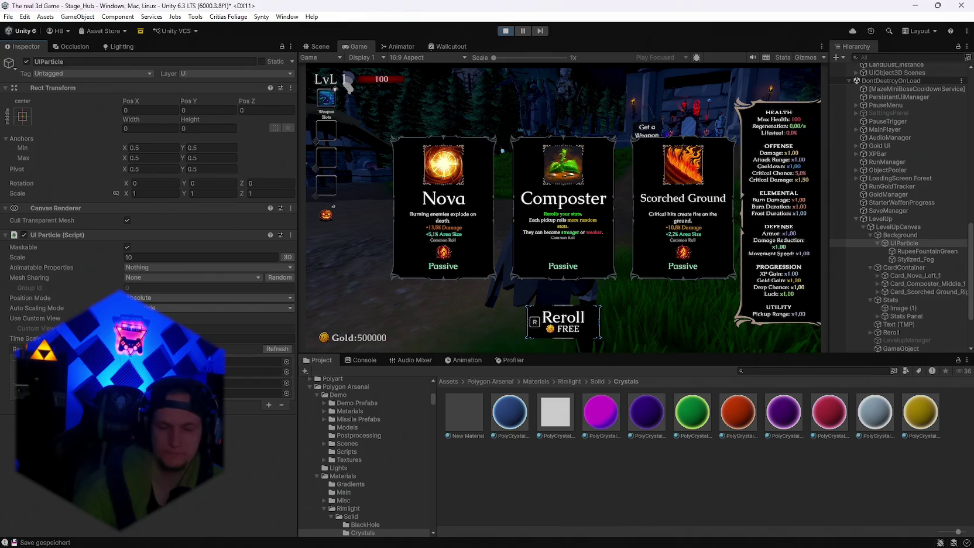
{"action": "left_click", "coordinate": [554, 413]}
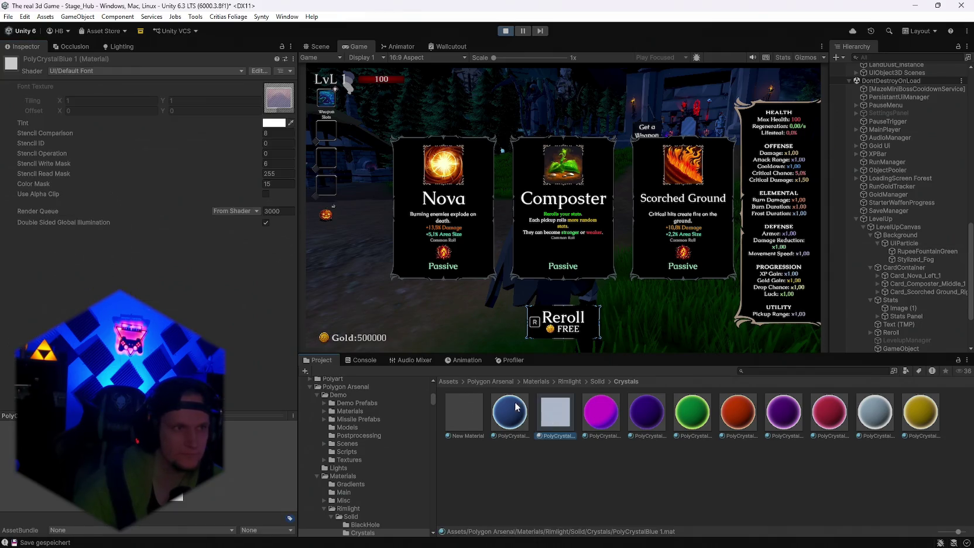
{"action": "left_click", "coordinate": [82, 70]}
{"action": "left_click", "coordinate": [117, 346]}
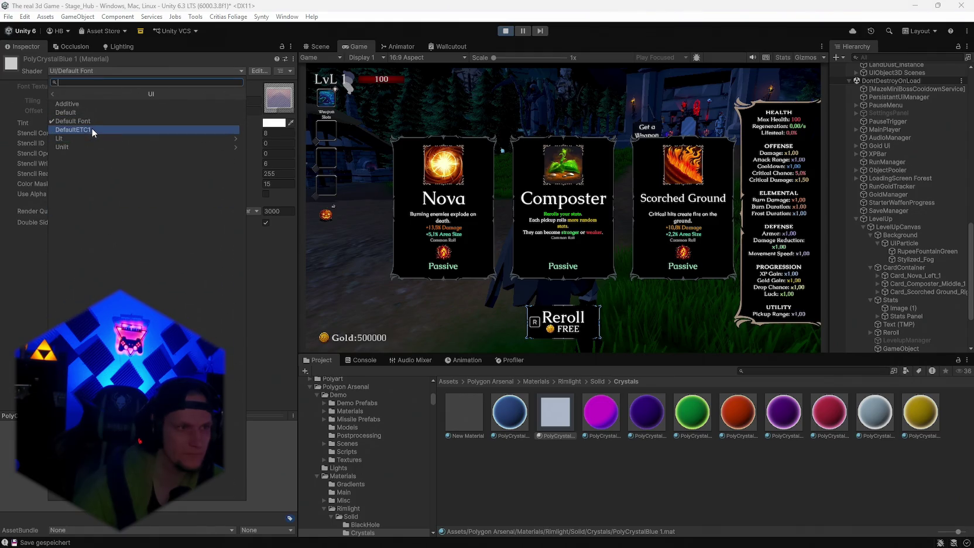
{"action": "left_click", "coordinate": [91, 103]}
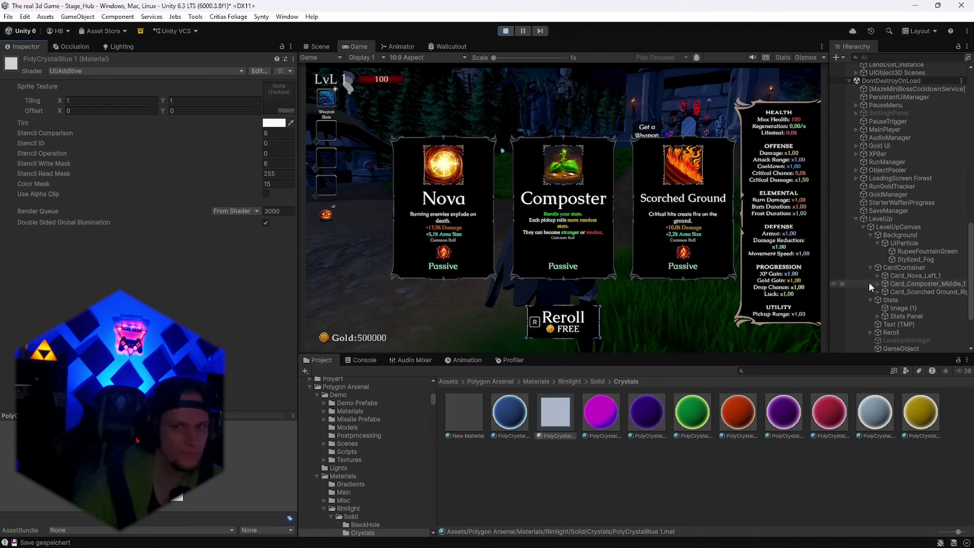
Step: Assign texture 1 as PolyCrystalBlue 1's Sprite Texture
{"action": "scroll", "coordinate": [884, 283], "scroll_direction": "down", "scroll_amount": 3}
{"action": "left_click", "coordinate": [492, 399]}
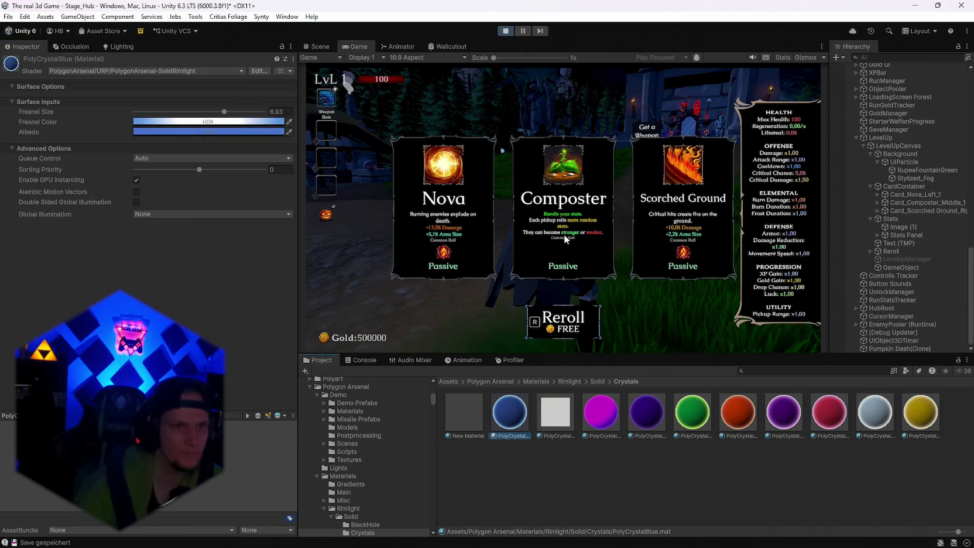
{"action": "left_click", "coordinate": [905, 163]}
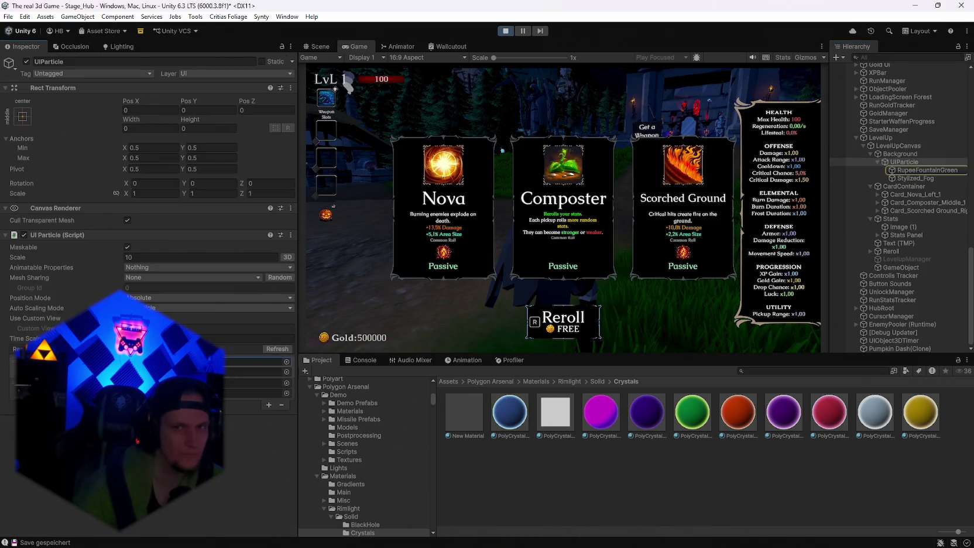
{"action": "left_click", "coordinate": [258, 362]}
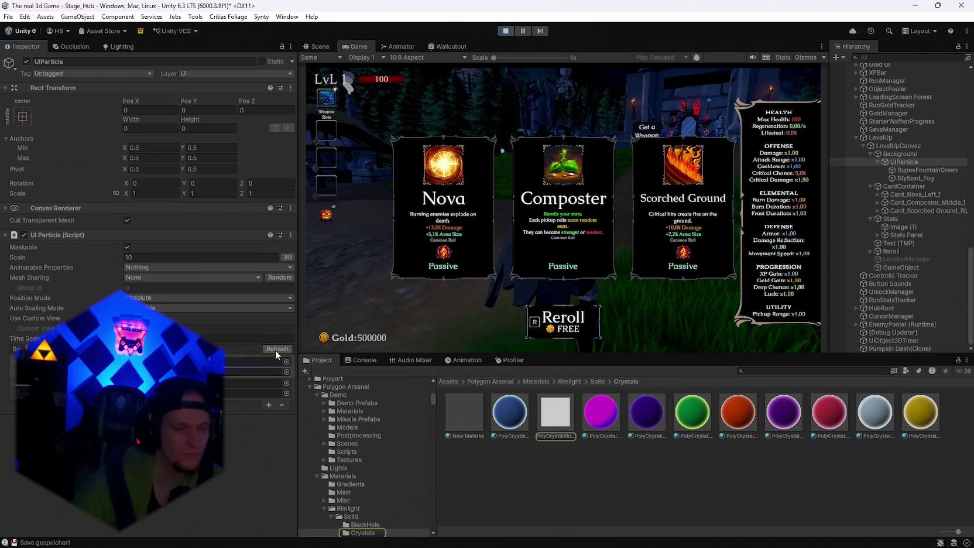
{"action": "left_click", "coordinate": [555, 412]}
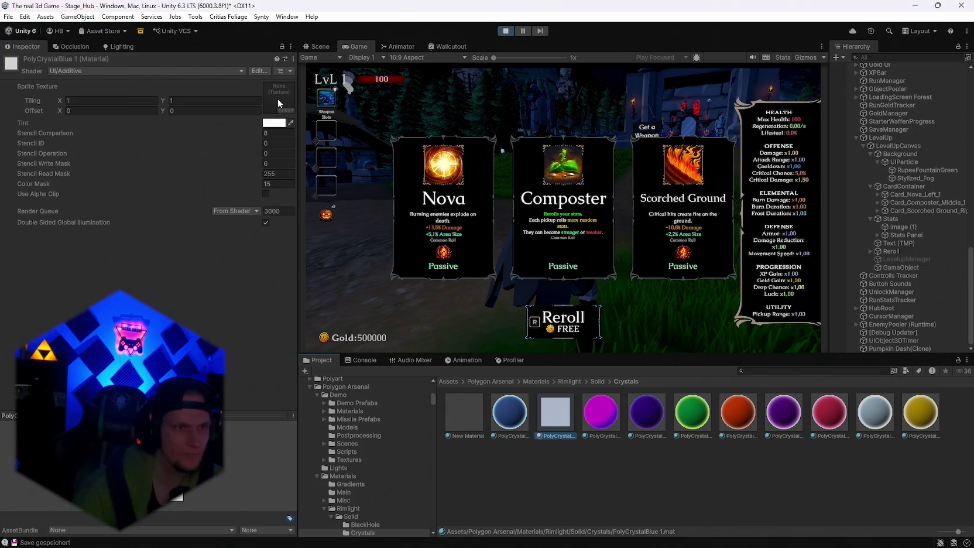
{"action": "left_click", "coordinate": [285, 110]}
{"action": "left_click", "coordinate": [370, 193]}
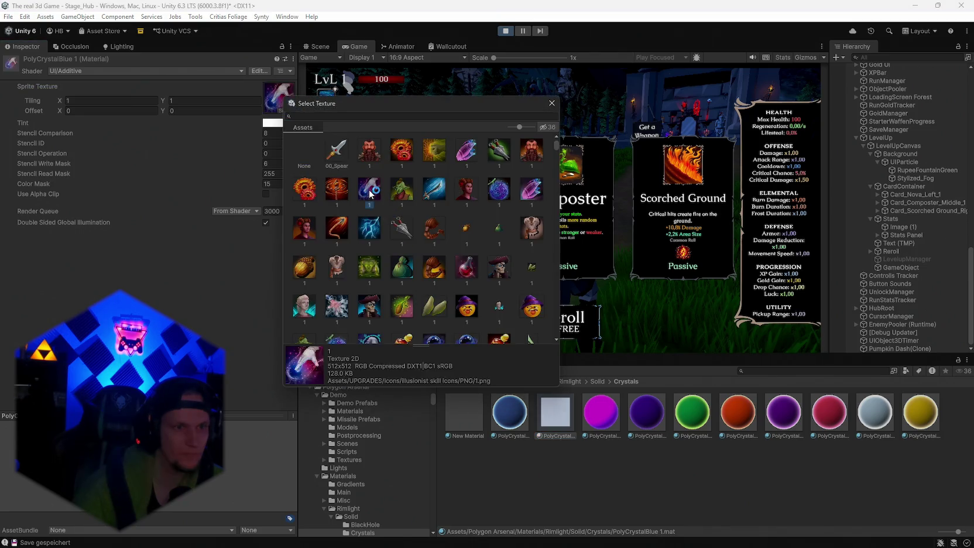
{"action": "double_click", "coordinate": [370, 193]}
Step: Drag Stylized_Fog into the UIParticle's empty object field
{"action": "left_click", "coordinate": [901, 162]}
{"action": "mouse_move", "coordinate": [896, 181]}
{"action": "left_mouse_down"}
{"action": "mouse_move", "coordinate": [274, 355]}
{"action": "mouse_move", "coordinate": [277, 348]}
{"action": "mouse_move", "coordinate": [258, 393]}
{"action": "left_mouse_up"}
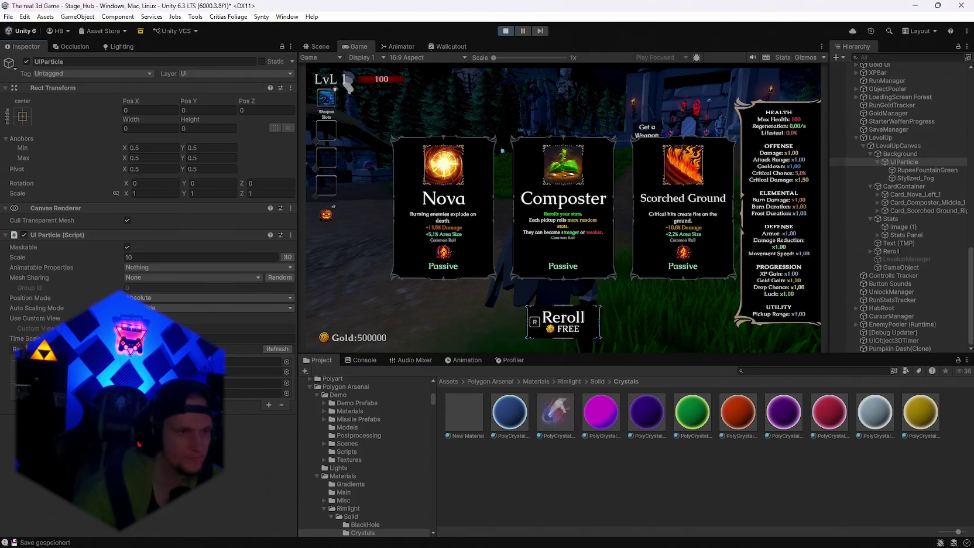
{"action": "left_click", "coordinate": [143, 277]}
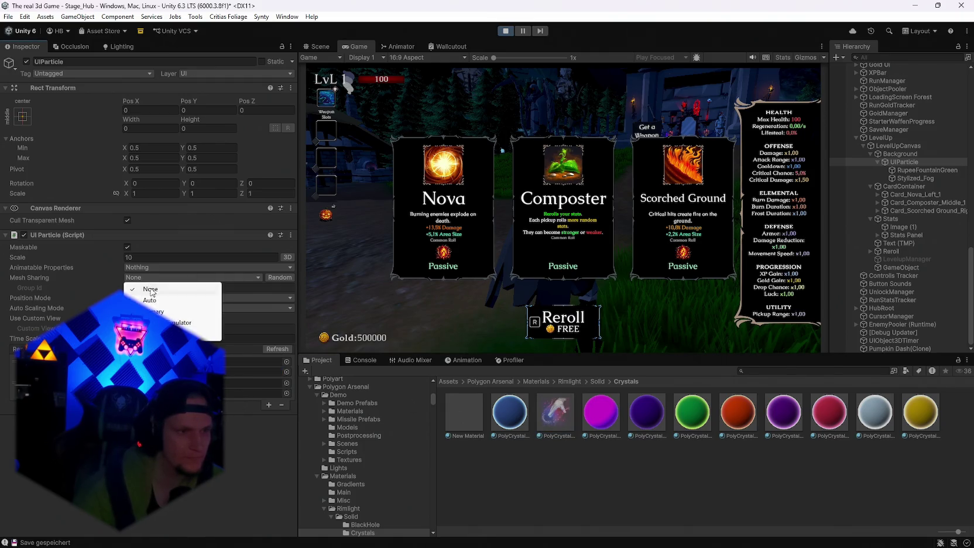
Step: Toggle Mesh Sharing to Auto and back to None, refresh, and exit play mode
{"action": "left_click", "coordinate": [155, 299]}
{"action": "left_click", "coordinate": [140, 277]}
{"action": "left_click", "coordinate": [144, 286]}
{"action": "left_click", "coordinate": [273, 352]}
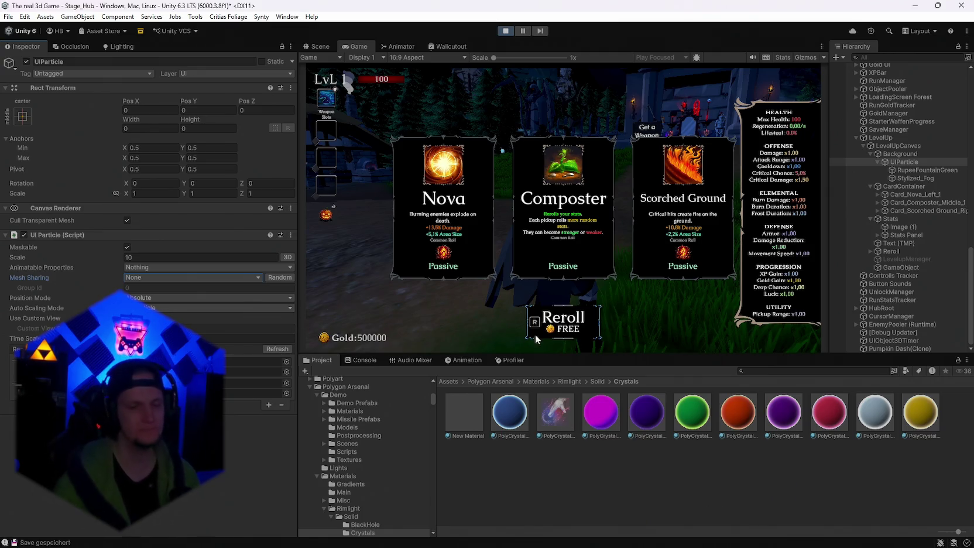
{"action": "left_click", "coordinate": [508, 31]}
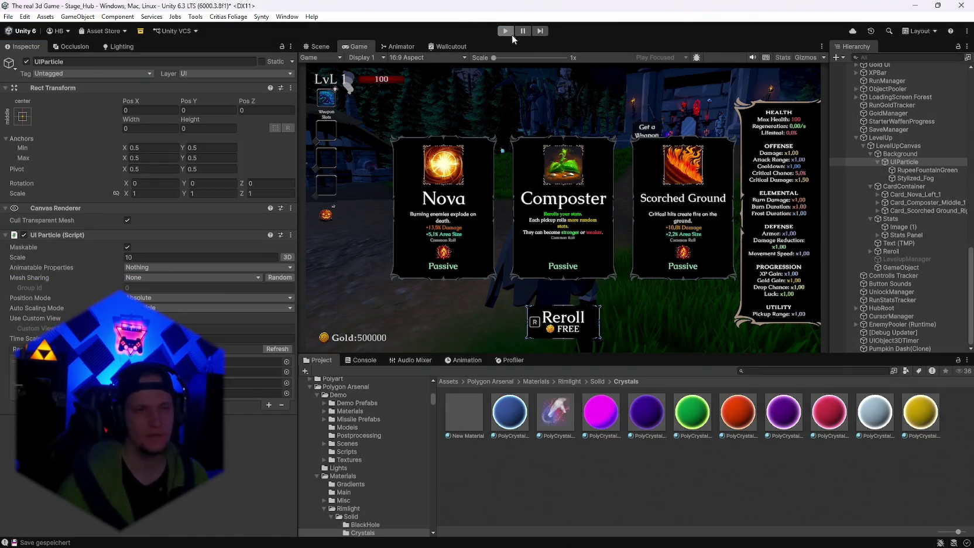
Step: Add 'Hintergrund Level up' under DEMO in the Notepad to-do file and save
{"action": "mouse_move", "coordinate": [769, 536]}
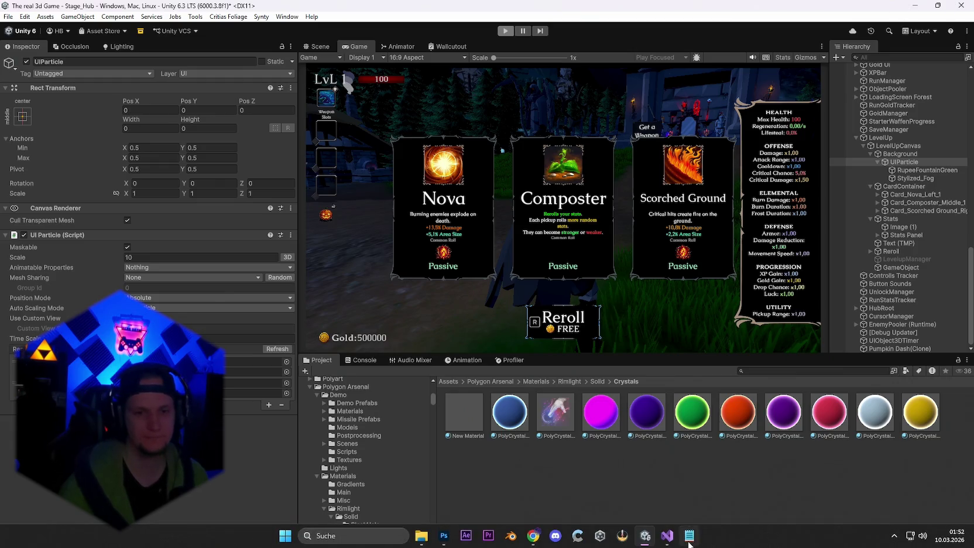
{"action": "left_click", "coordinate": [689, 535]}
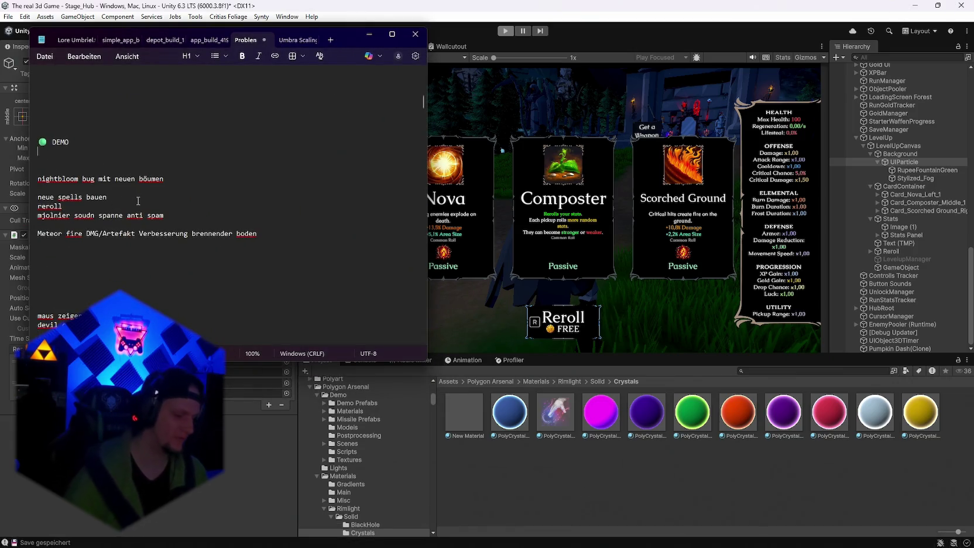
{"action": "type", "text": "hintergrund Level u"}
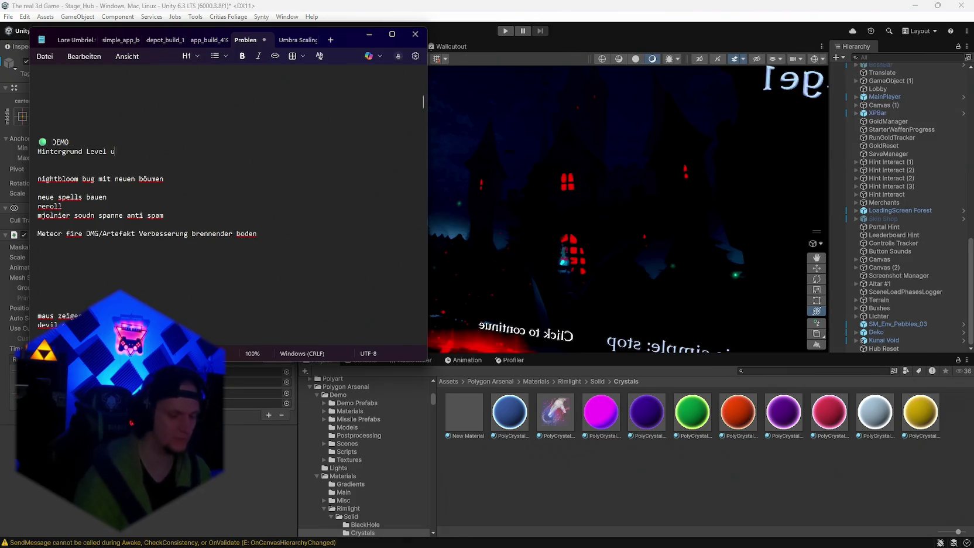
{"action": "type", "text": "p"}
{"action": "key", "text": "ctrl+s"}
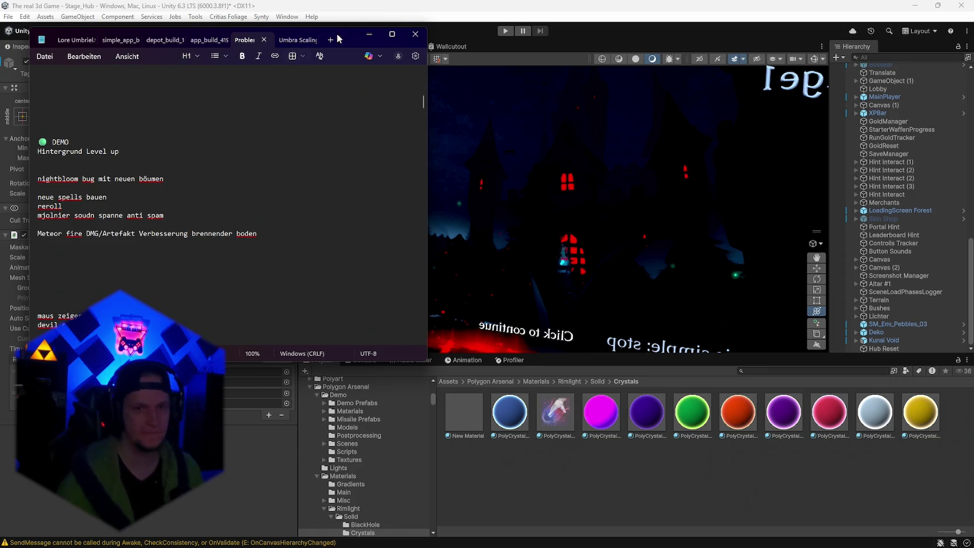
Step: Close Notepad, minimize Unity, and bring Photoshop to the front
{"action": "left_click", "coordinate": [368, 34]}
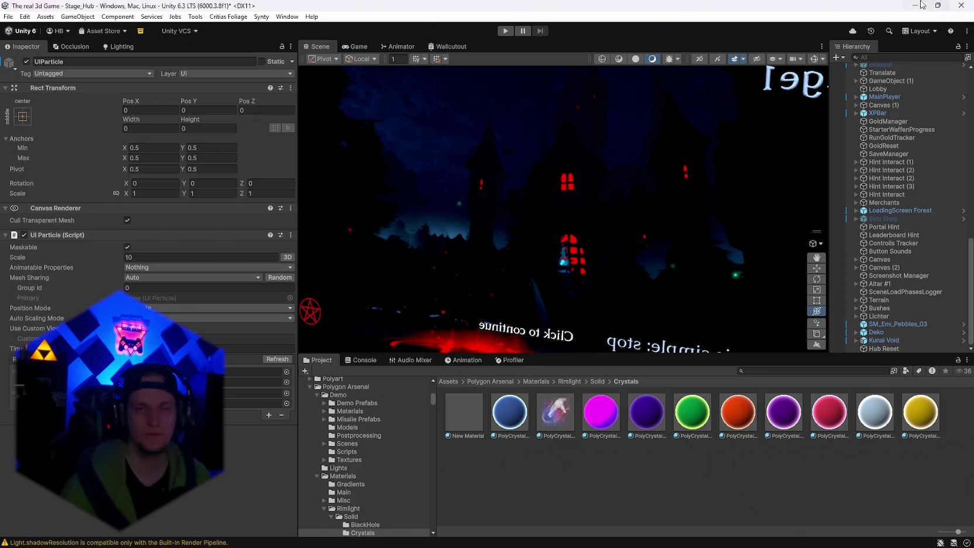
{"action": "left_click", "coordinate": [923, 4]}
{"action": "left_click", "coordinate": [439, 536]}
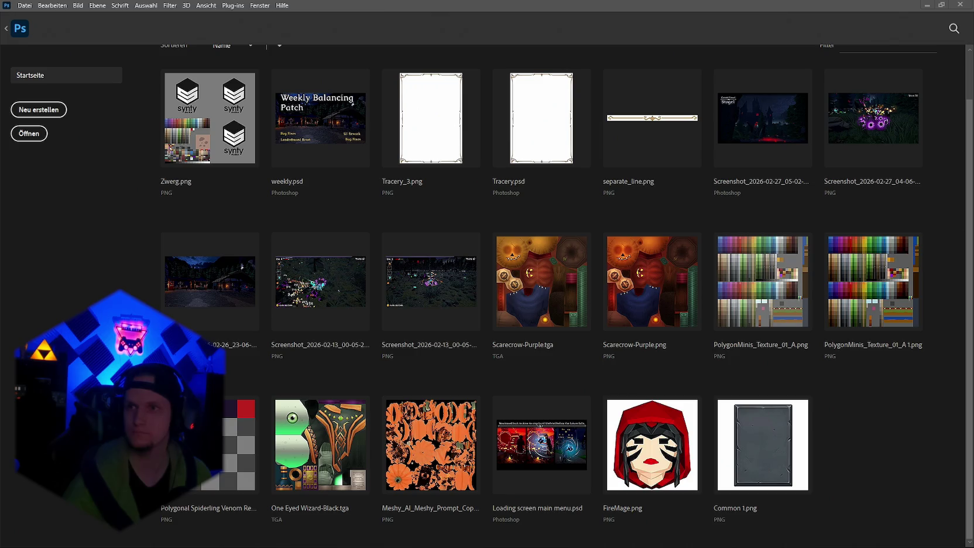
Step: Sort recent files by Zuletzt verwendet, open Tracery.psd, and fill behind the frame black
{"action": "key", "text": "Escape"}
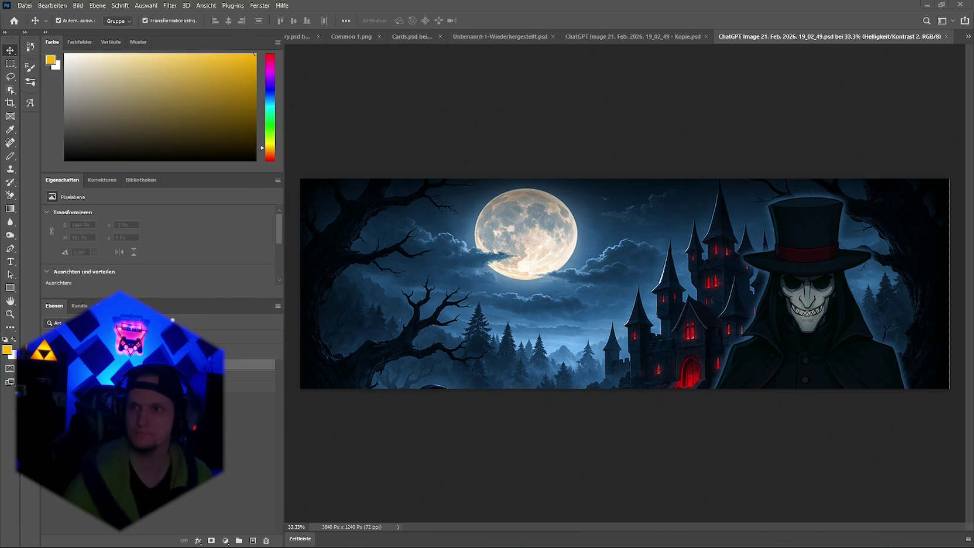
{"action": "left_click", "coordinate": [13, 22]}
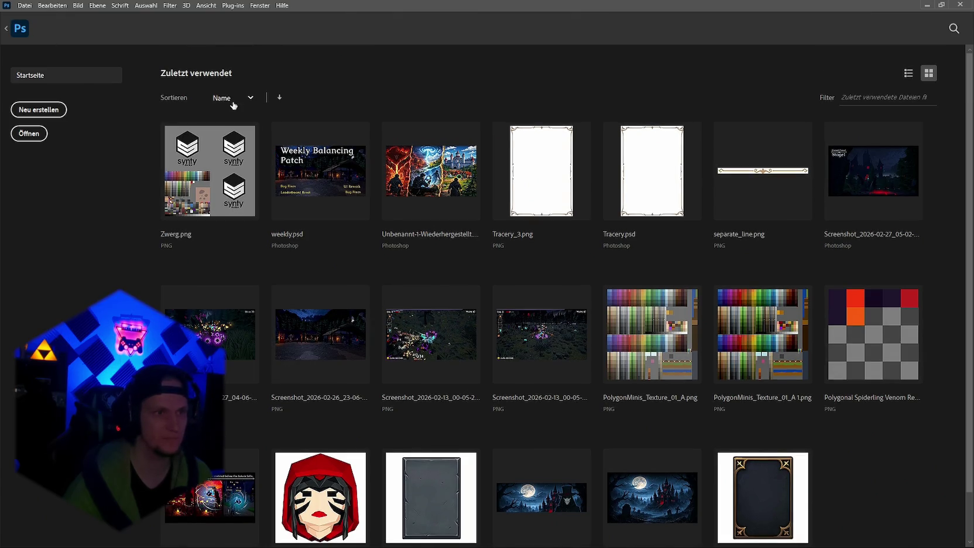
{"action": "left_click", "coordinate": [251, 99]}
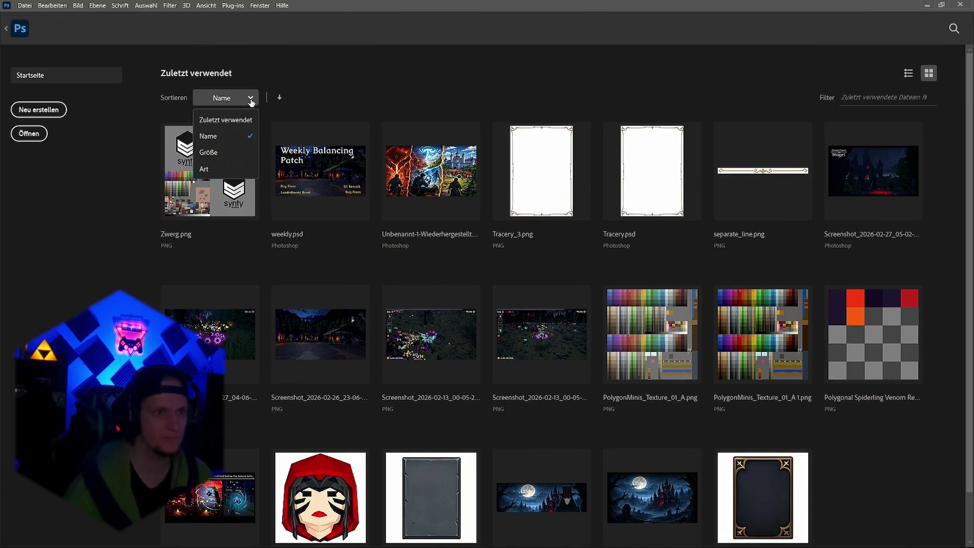
{"action": "left_click", "coordinate": [234, 122]}
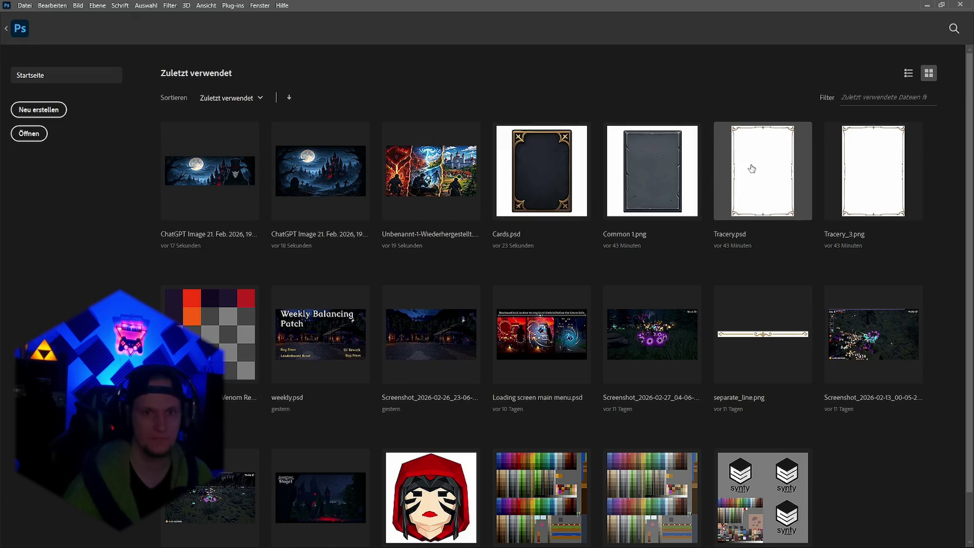
{"action": "scroll", "coordinate": [768, 175], "scroll_direction": "down", "scroll_amount": 1}
{"action": "scroll", "coordinate": [768, 175], "scroll_direction": "up", "scroll_amount": 1}
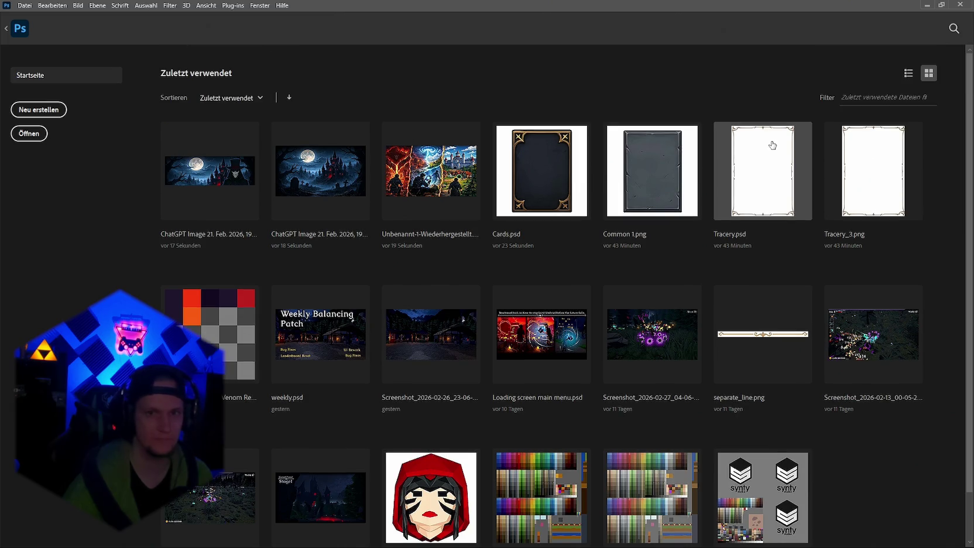
{"action": "left_click", "coordinate": [741, 148]}
{"action": "key", "text": "ctrl+comma"}
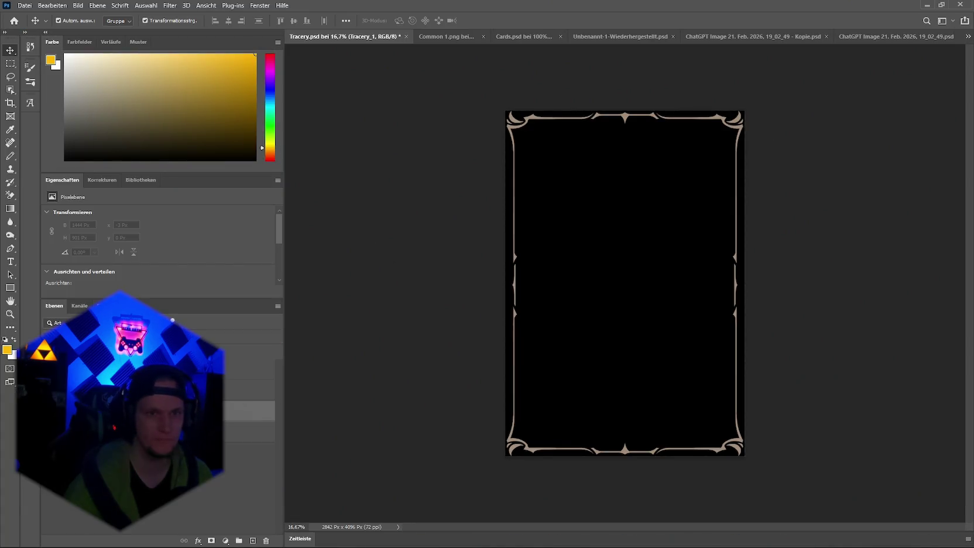
Step: Undo the black fill and look through the Cards.psd and Common 1.png tabs
{"action": "key", "text": "ctrl+comma"}
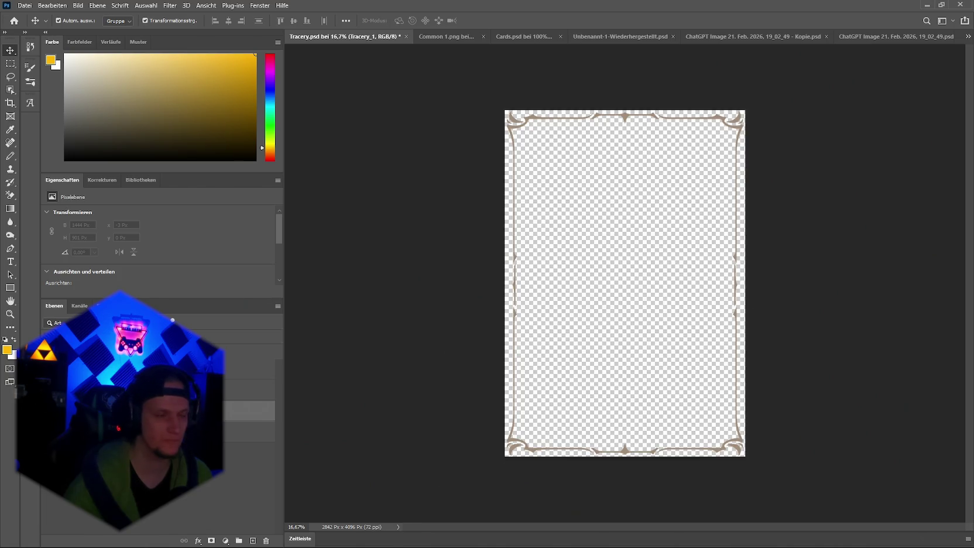
{"action": "key", "text": "ctrl+comma"}
{"action": "key", "text": "ctrl+comma"}
{"action": "left_click", "coordinate": [440, 37]}
{"action": "left_click", "coordinate": [513, 35]}
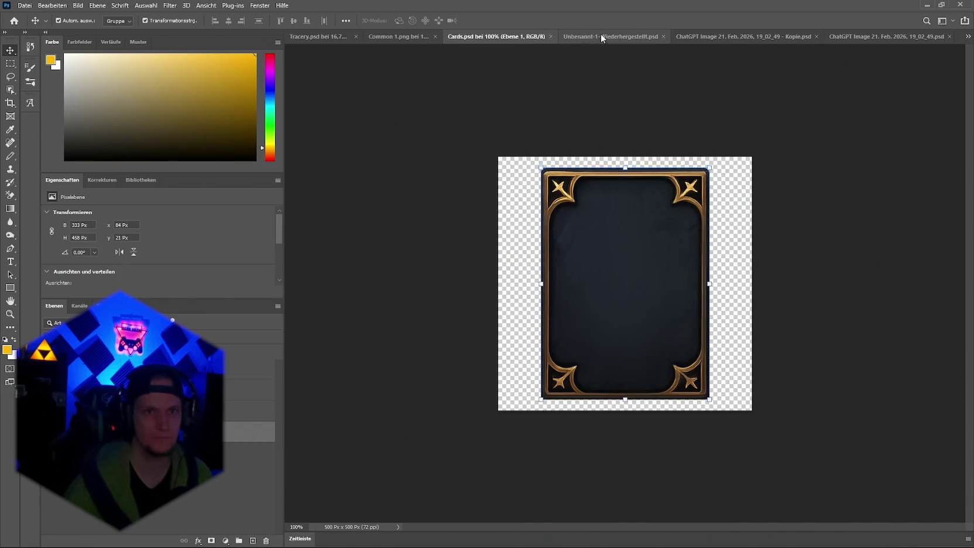
{"action": "left_click", "coordinate": [601, 36]}
{"action": "left_click", "coordinate": [666, 38]}
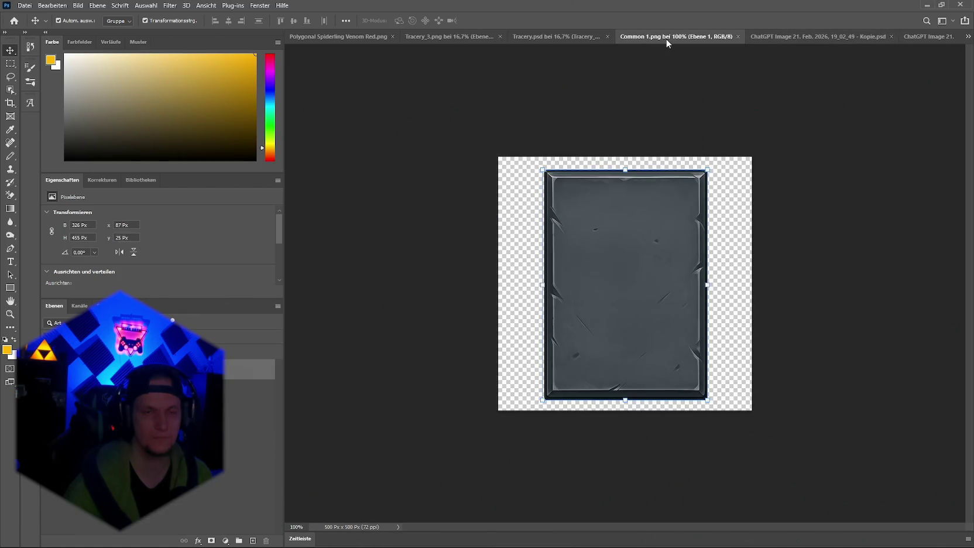
Step: Close Common 1.png, Kopie.psd, the castle image, Tracery_3.png and Polygonal Spiderling without saving
{"action": "left_click", "coordinate": [735, 36]}
{"action": "left_click", "coordinate": [822, 37]}
{"action": "left_click", "coordinate": [815, 35]}
{"action": "left_click", "coordinate": [946, 37]}
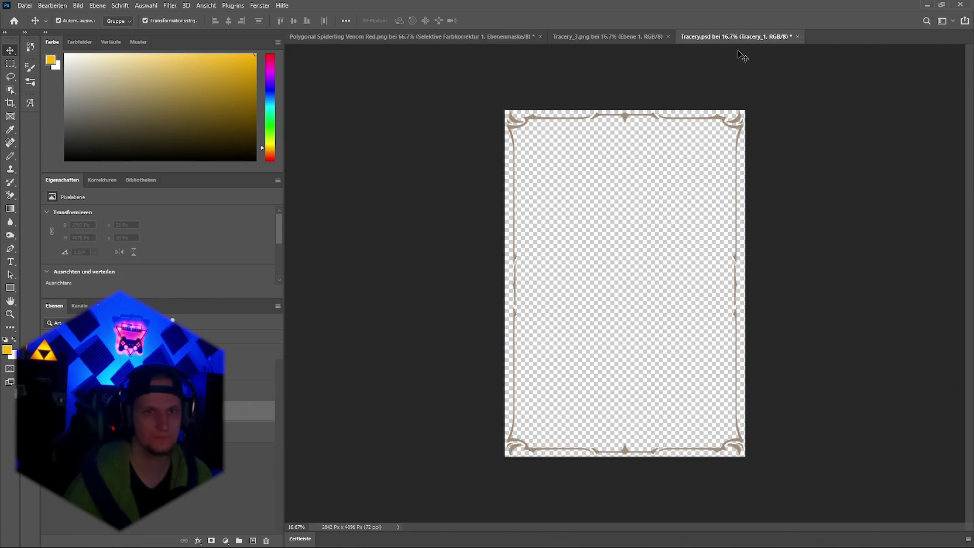
{"action": "left_click", "coordinate": [667, 36]}
{"action": "left_click", "coordinate": [508, 37]}
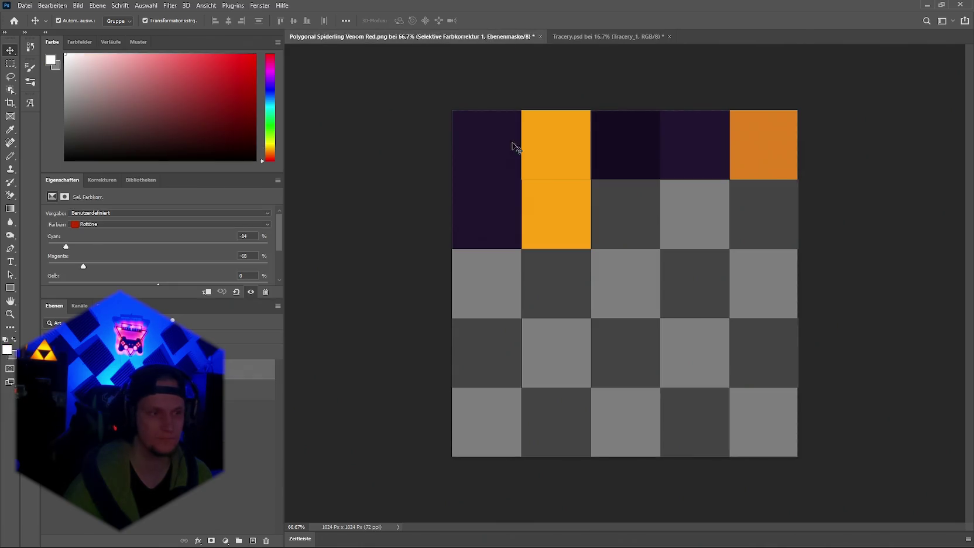
{"action": "left_click", "coordinate": [540, 37]}
{"action": "left_click", "coordinate": [515, 222]}
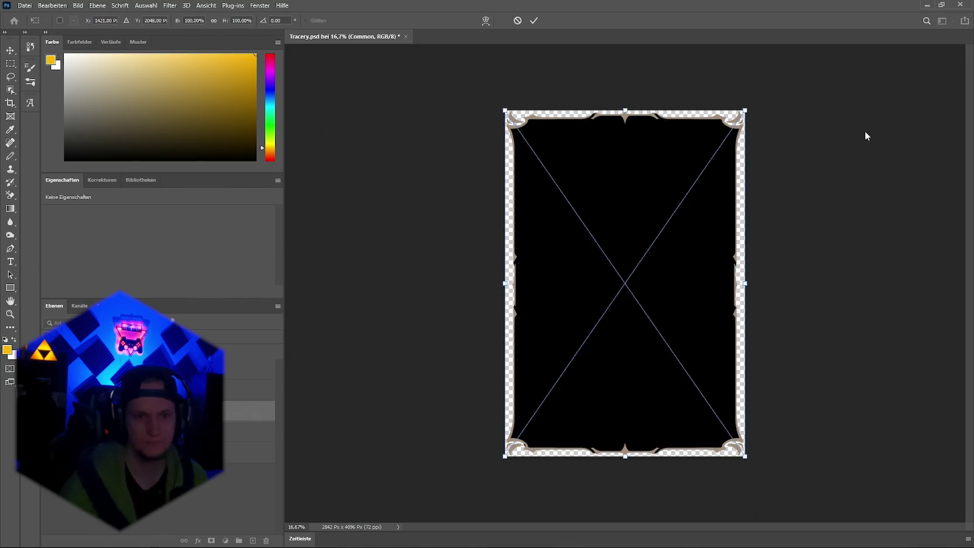
Step: Commit the placement of the black Common layer inside the frame
{"action": "key", "text": "Return"}
{"action": "scroll", "coordinate": [607, 220], "scroll_direction": "up", "scroll_amount": 1}
{"action": "scroll", "coordinate": [606, 219], "scroll_direction": "down", "scroll_amount": 2}
Step: Start a Schnell-Export als PNG to drive D:, cancel it, and switch to Unity
{"action": "left_click", "coordinate": [25, 6]}
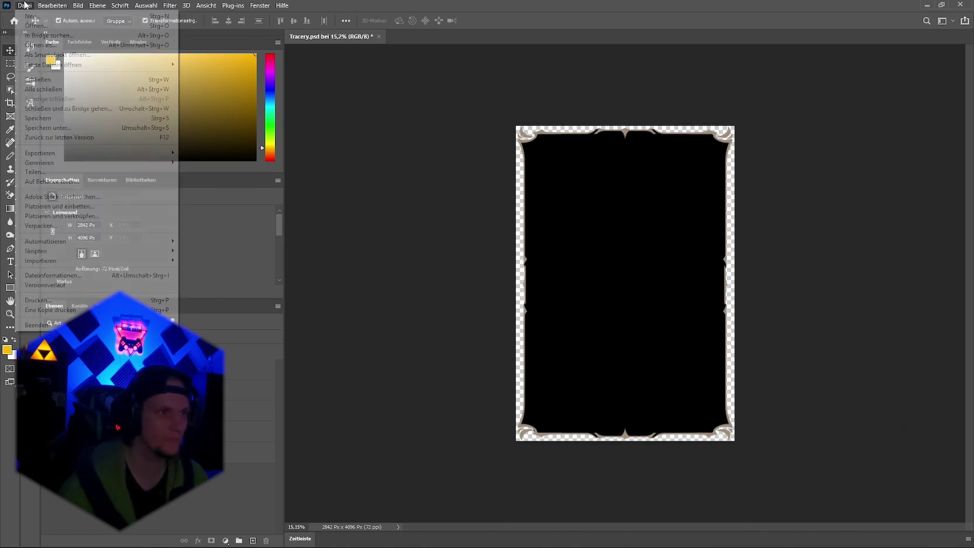
{"action": "mouse_move", "coordinate": [79, 154]}
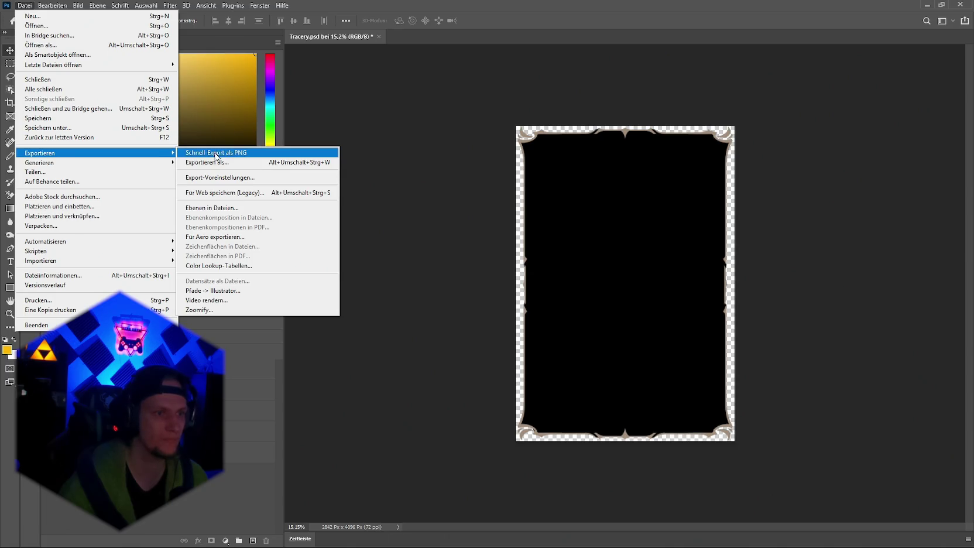
{"action": "left_click", "coordinate": [215, 152]}
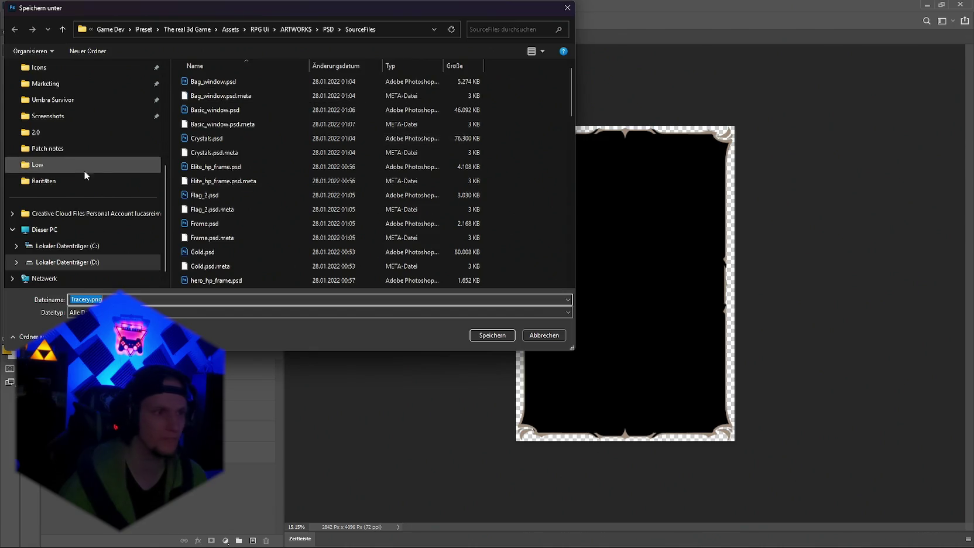
{"action": "left_click", "coordinate": [82, 262]}
{"action": "scroll", "coordinate": [263, 175], "scroll_direction": "down", "scroll_amount": 4}
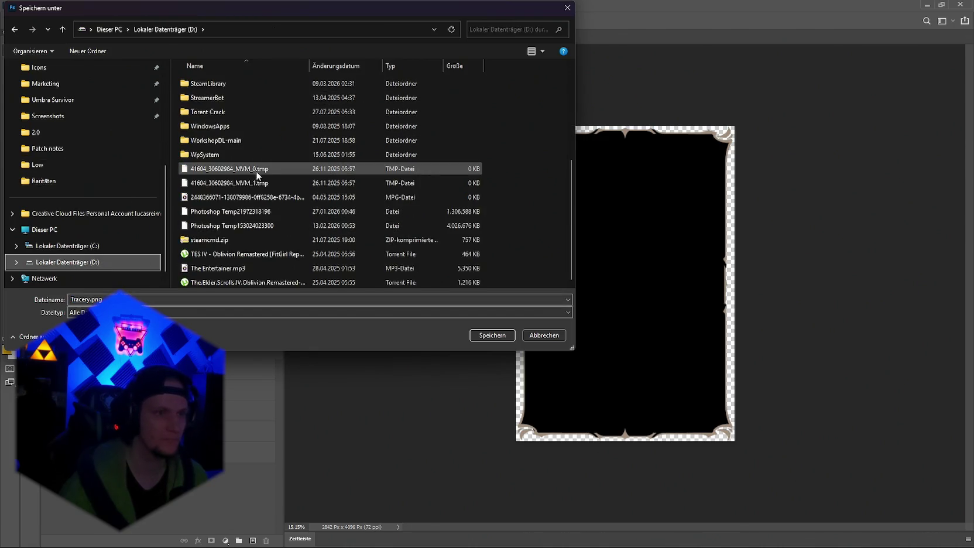
{"action": "scroll", "coordinate": [277, 184], "scroll_direction": "up", "scroll_amount": 4}
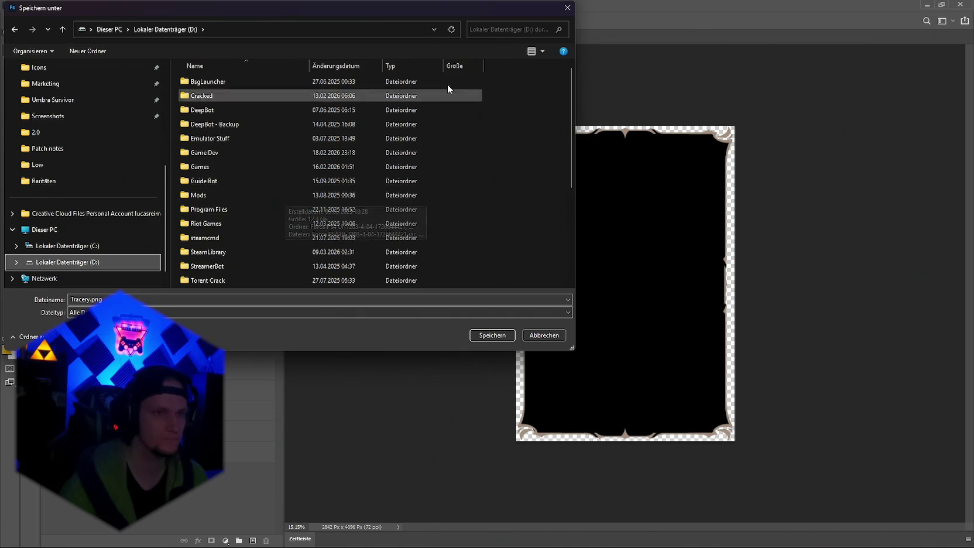
{"action": "left_click", "coordinate": [567, 8]}
{"action": "mouse_move", "coordinate": [532, 537]}
{"action": "left_click", "coordinate": [646, 537]}
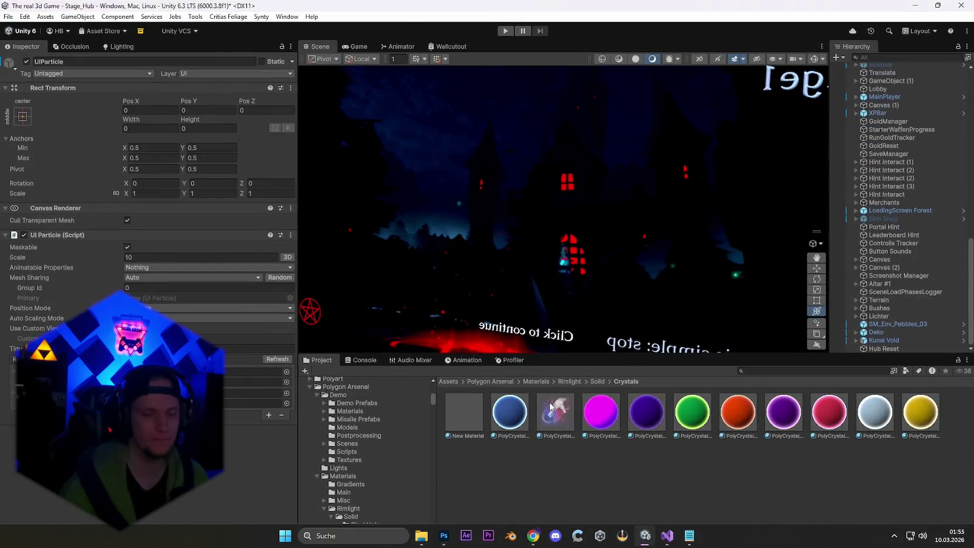
Step: Search the Project for '2.0' and open the Cards/Remastered/2.0 folder
{"action": "scroll", "coordinate": [389, 477], "scroll_direction": "up", "scroll_amount": 3}
{"action": "scroll", "coordinate": [389, 477], "scroll_direction": "up", "scroll_amount": 5}
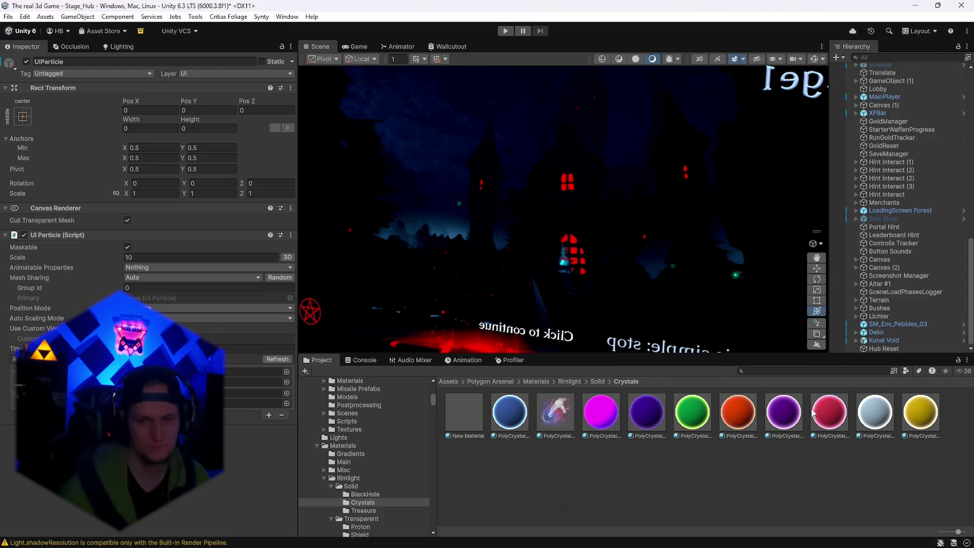
{"action": "scroll", "coordinate": [404, 474], "scroll_direction": "down", "scroll_amount": 4}
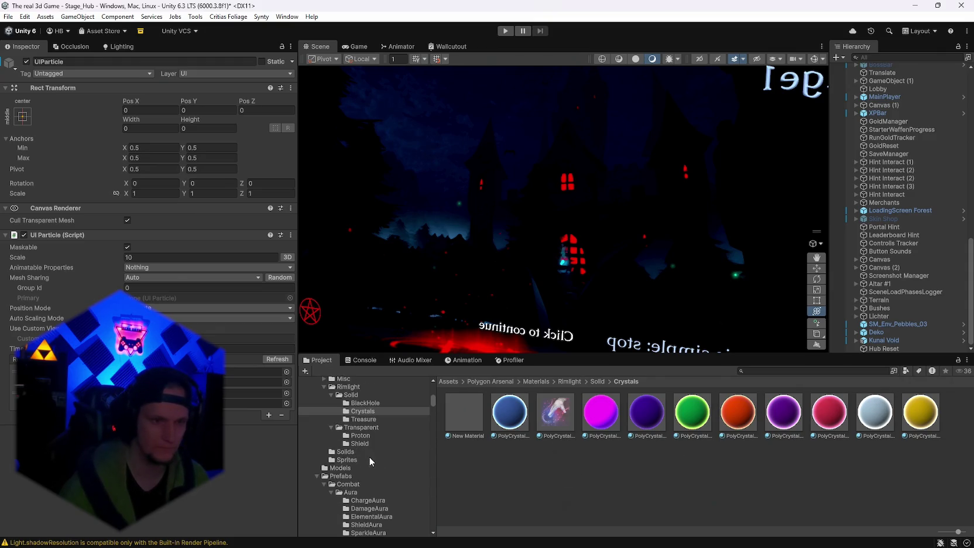
{"action": "scroll", "coordinate": [368, 456], "scroll_direction": "up", "scroll_amount": 4}
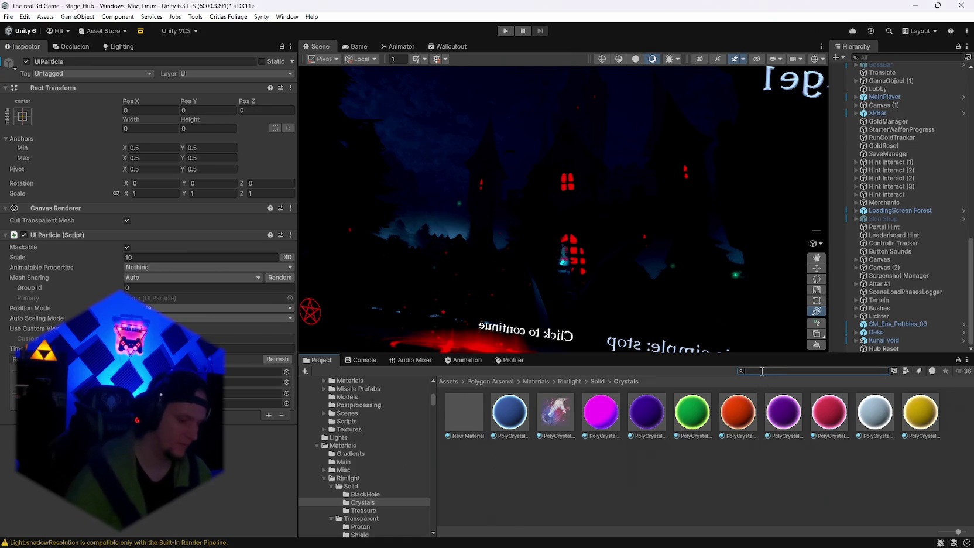
{"action": "type", "text": "2.0"}
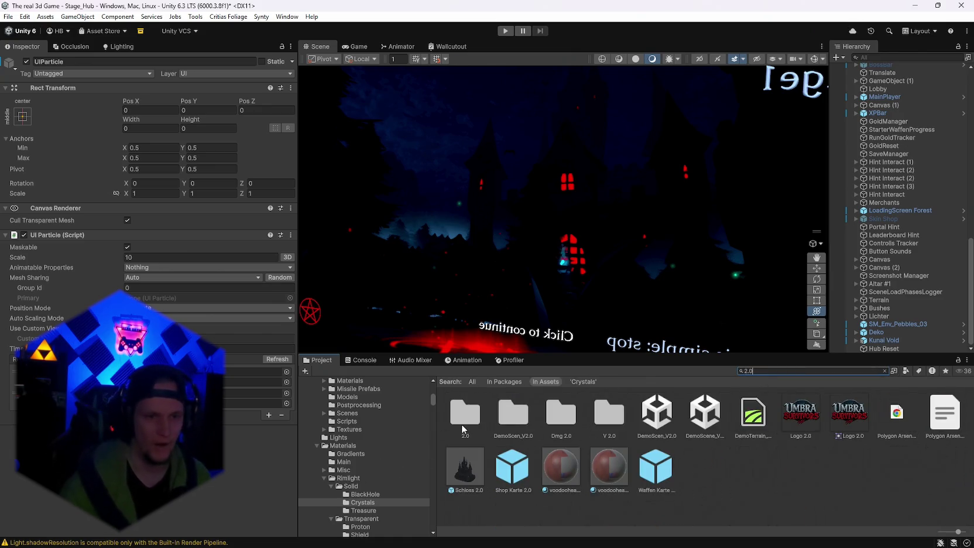
{"action": "double_click", "coordinate": [461, 429]}
Step: Open the Common card texture for editing in Photoshop
{"action": "right_click", "coordinate": [456, 413]}
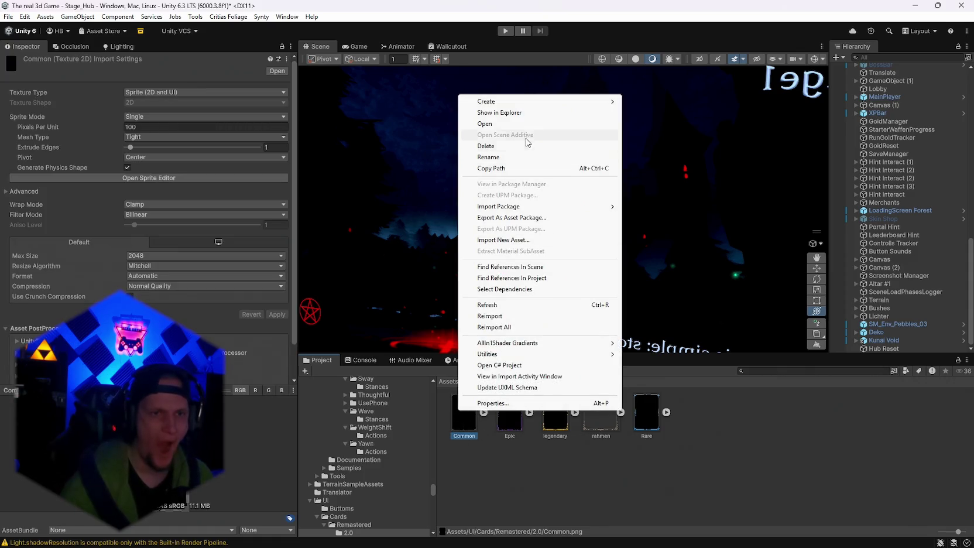
{"action": "left_click", "coordinate": [511, 155]}
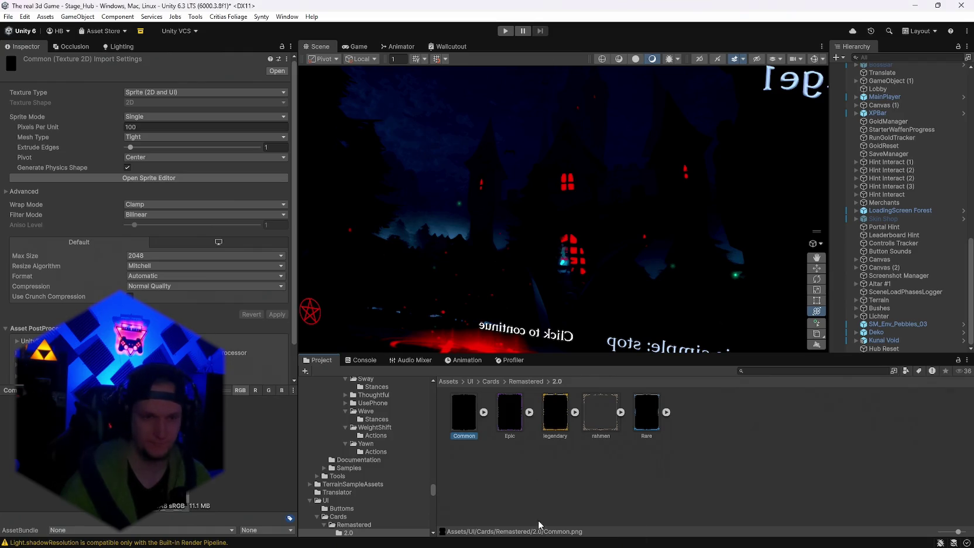
{"action": "left_click", "coordinate": [445, 539]}
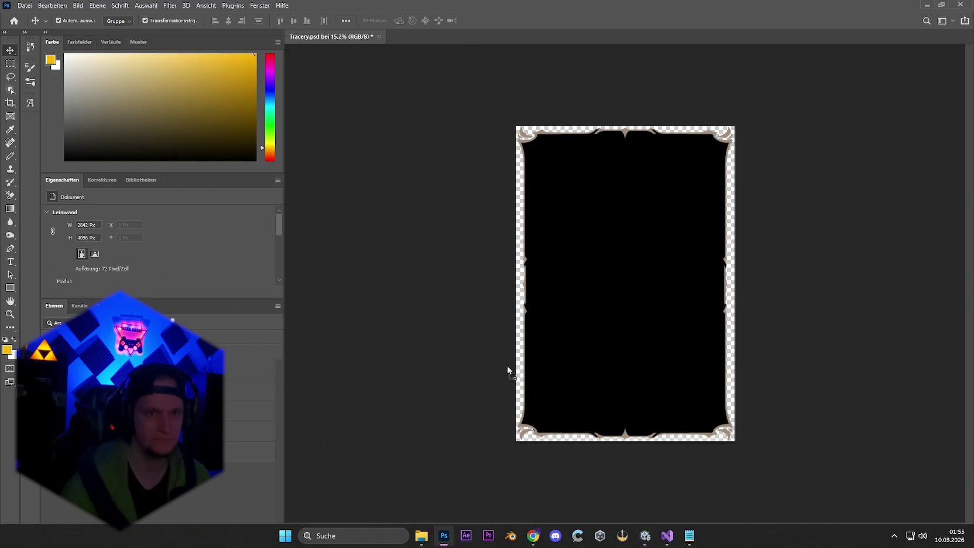
Step: Copy the black Common layer and Tracery frame layer from Tracery.psd into Common.png
{"action": "left_click", "coordinate": [331, 36]}
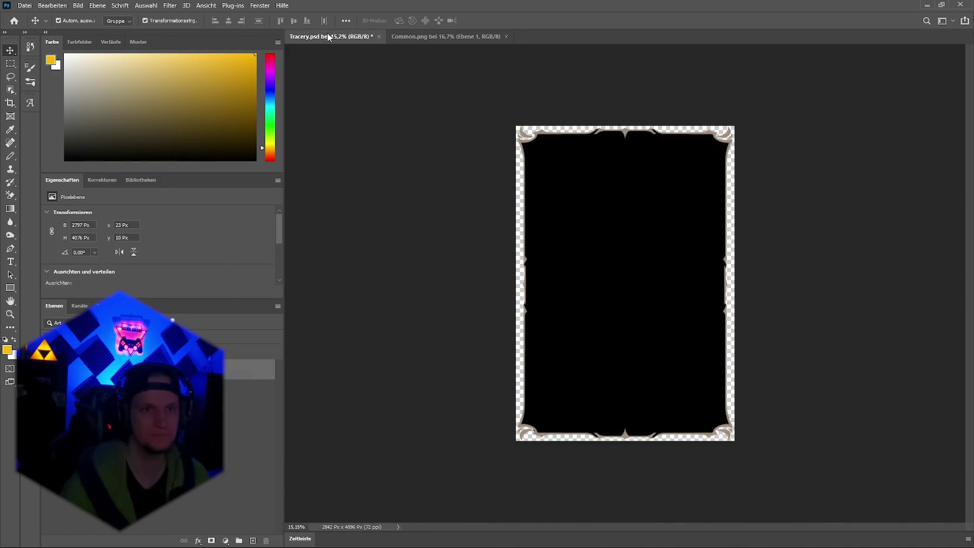
{"action": "left_click", "coordinate": [249, 410]}
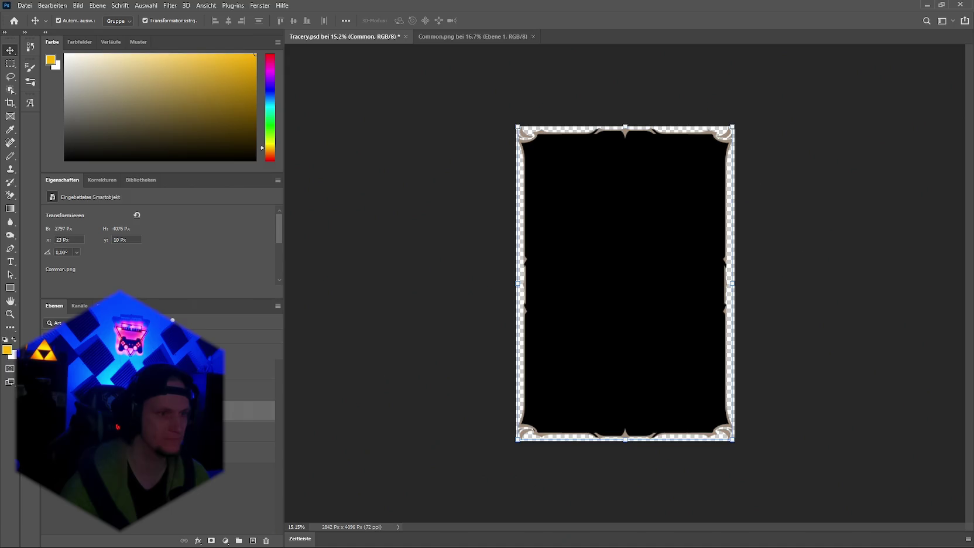
{"action": "left_click", "coordinate": [249, 370], "text": "ctrl"}
{"action": "mouse_move", "coordinate": [249, 369]}
{"action": "left_mouse_down"}
{"action": "mouse_move", "coordinate": [404, 48]}
{"action": "mouse_move", "coordinate": [487, 93]}
{"action": "mouse_move", "coordinate": [496, 157]}
{"action": "left_mouse_up"}
Step: Quick-export Common.png as PNG, overwriting the existing file, and return to Unity
{"action": "left_click", "coordinate": [25, 5]}
{"action": "mouse_move", "coordinate": [80, 161]}
{"action": "left_click", "coordinate": [193, 153]}
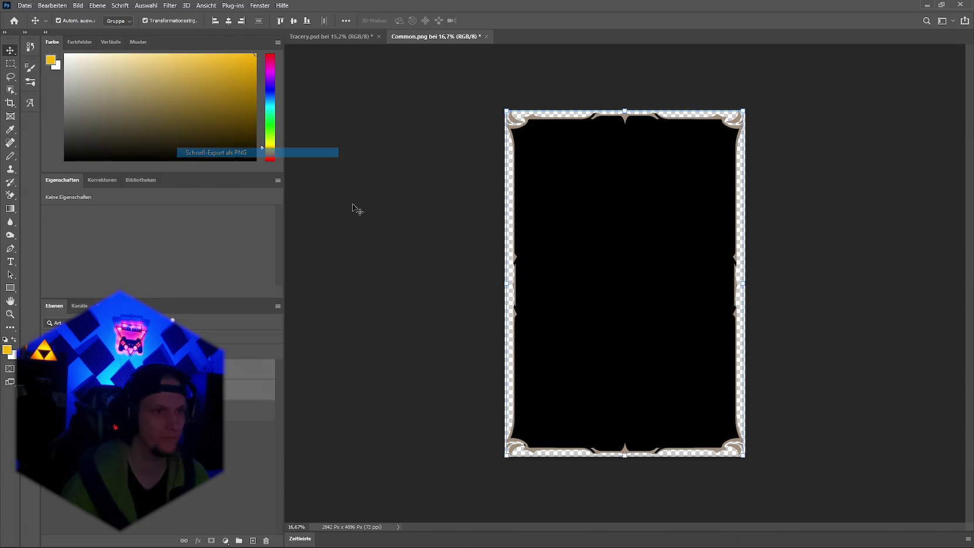
{"action": "left_click", "coordinate": [483, 337]}
{"action": "left_click", "coordinate": [512, 280]}
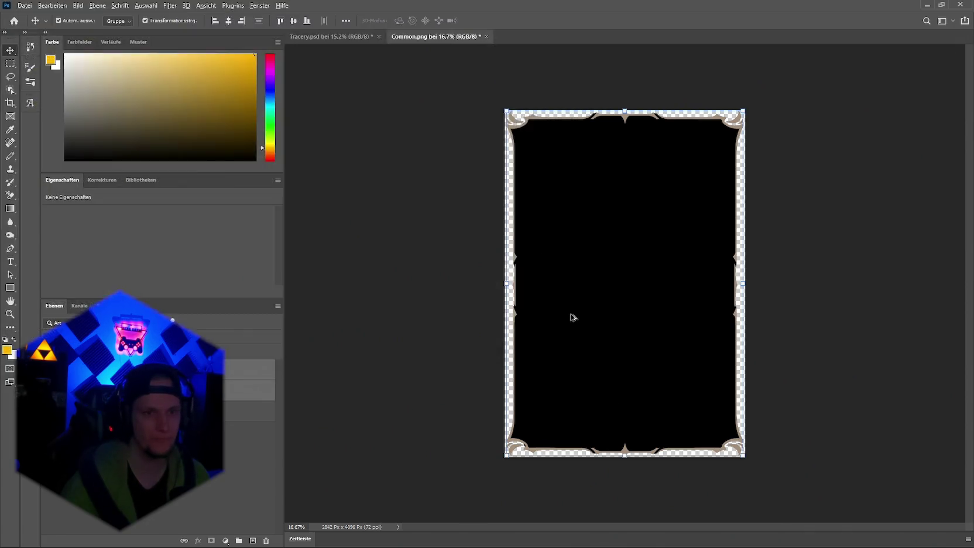
{"action": "key", "text": "alt+Tab"}
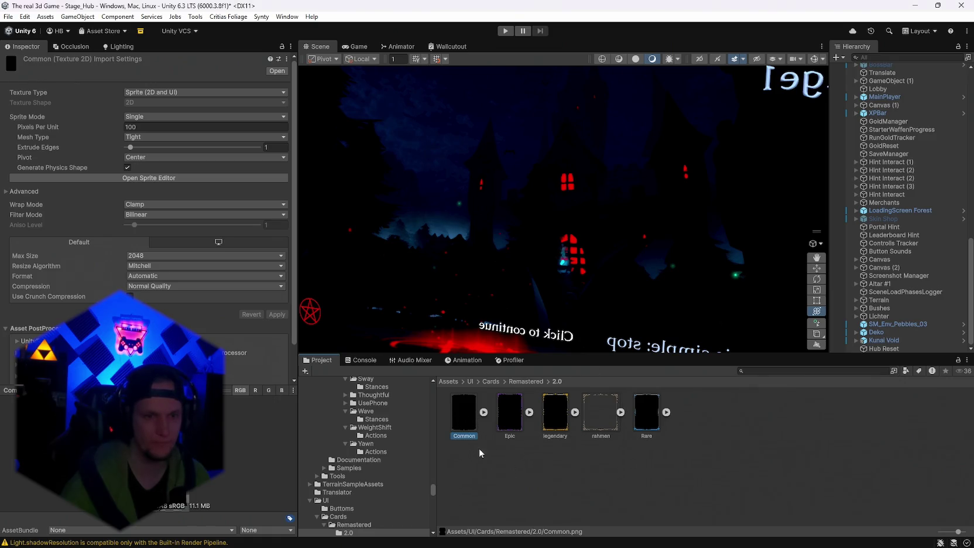
Step: Refresh the 2.0 folder to import the new Common.png
{"action": "left_click", "coordinate": [500, 458]}
{"action": "right_click", "coordinate": [492, 469]}
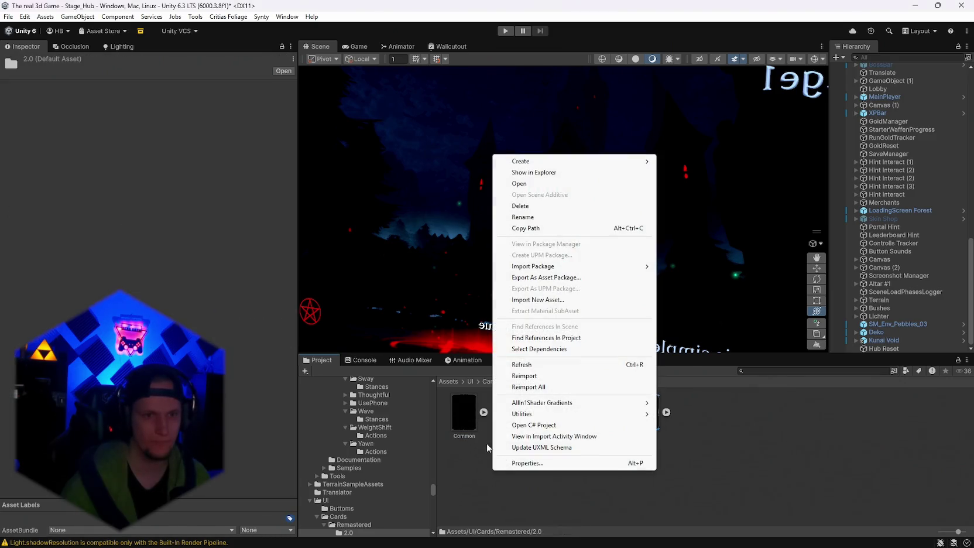
{"action": "left_click", "coordinate": [490, 501]}
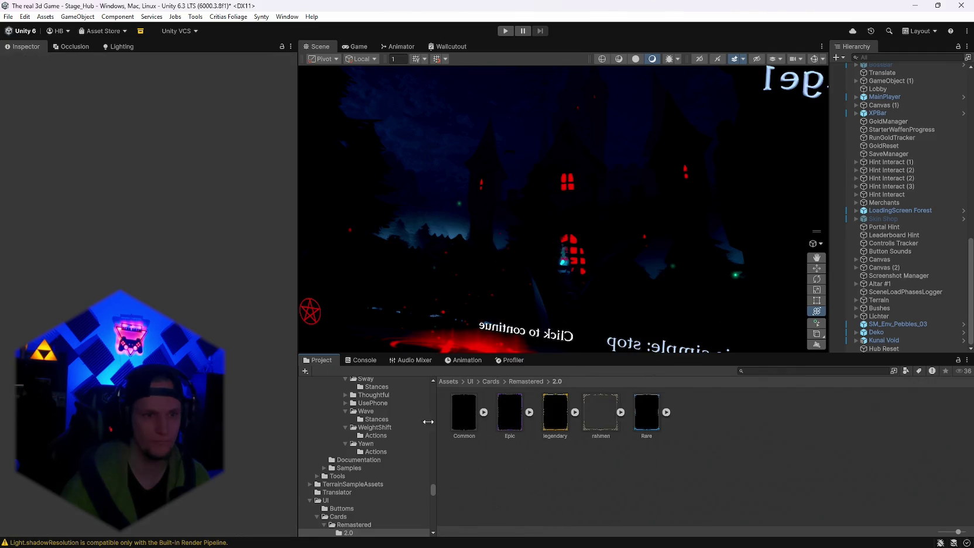
Step: Check the updated Common texture and its sprite, then start play mode
{"action": "left_click", "coordinate": [354, 524]}
{"action": "left_click", "coordinate": [349, 532]}
{"action": "left_click", "coordinate": [468, 412]}
{"action": "left_click", "coordinate": [485, 413]}
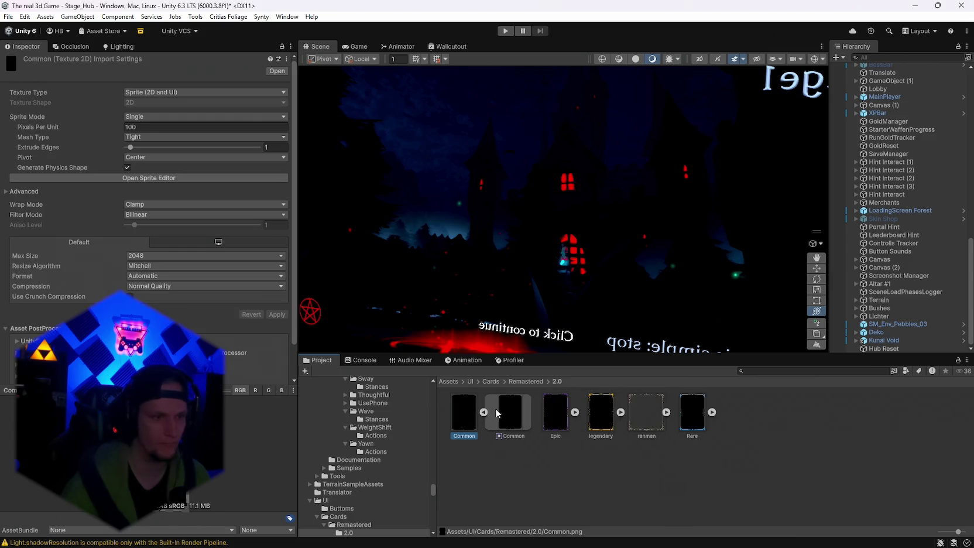
{"action": "double_click", "coordinate": [510, 412]}
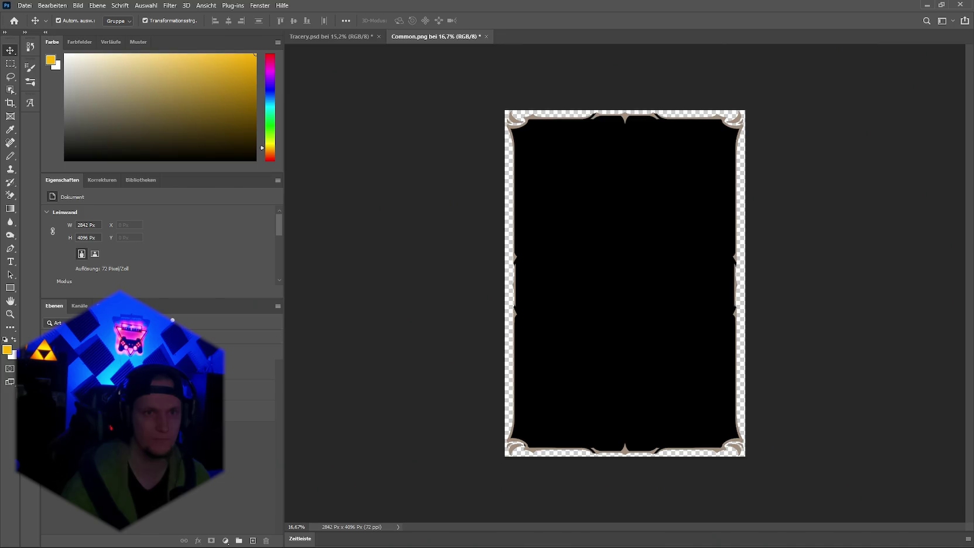
{"action": "key", "text": "alt+Tab"}
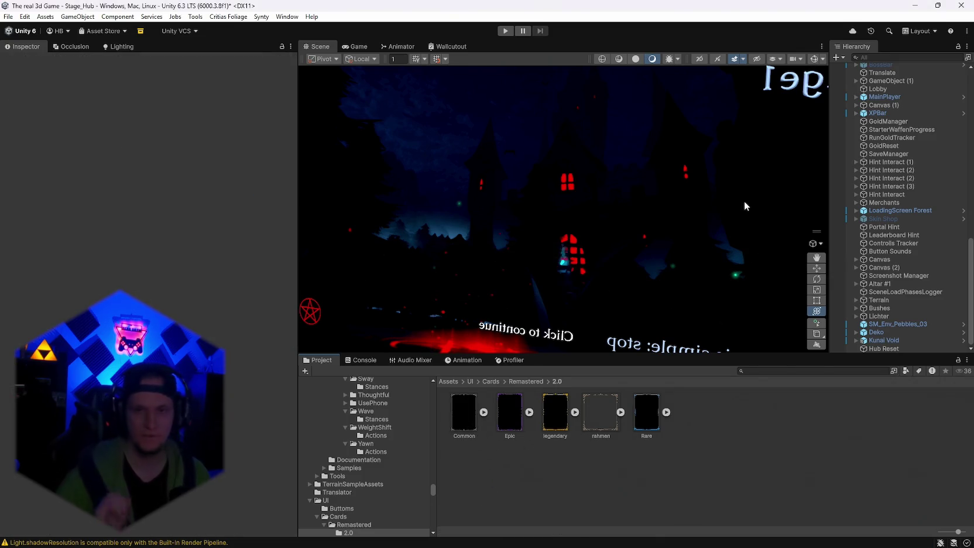
{"action": "left_click", "coordinate": [505, 31]}
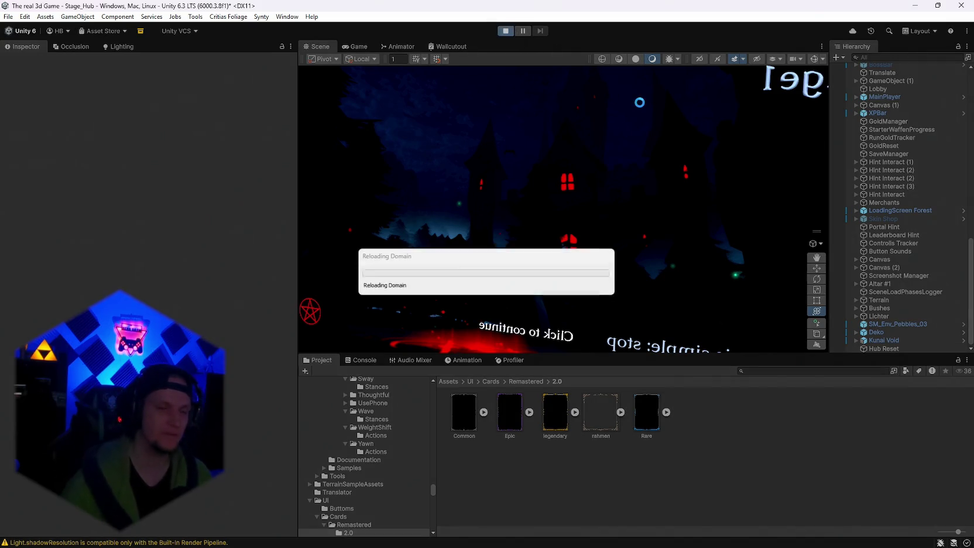
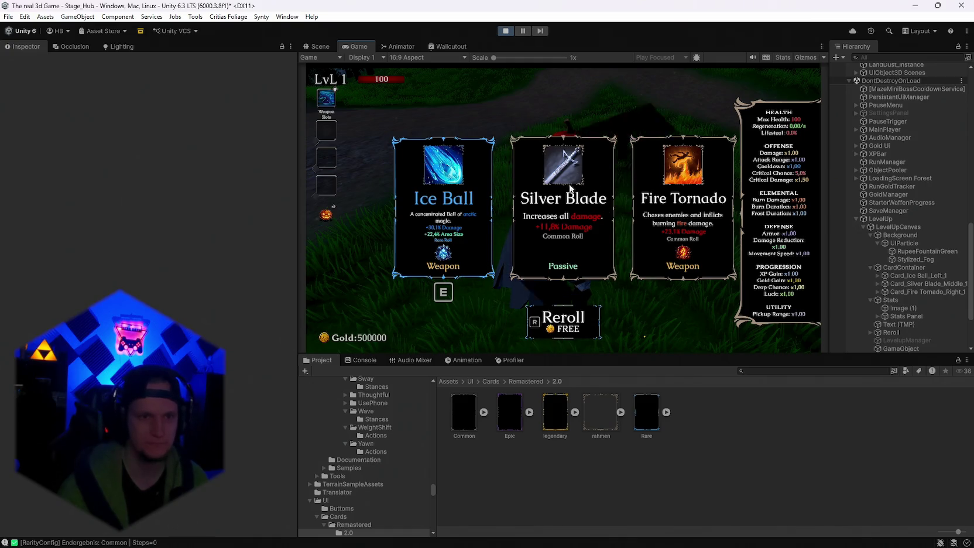
Step: Stop Unity's play mode and switch to the Common.png card frame in Photoshop
{"action": "left_click", "coordinate": [506, 31]}
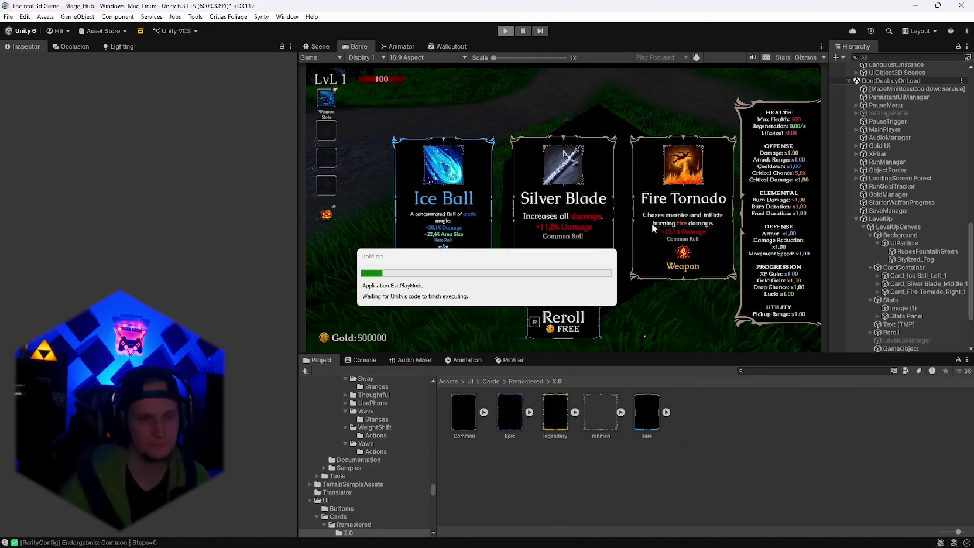
{"action": "key", "text": "alt+Tab"}
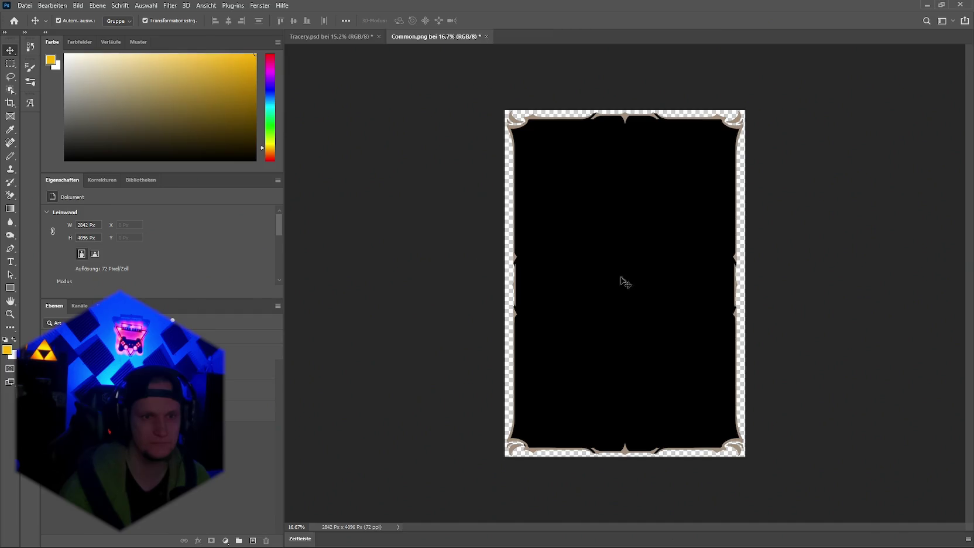
Step: On the Common.png layer, enable a Pattern Overlay in Blending Options and fade it to 0% opacity
{"action": "mouse_move", "coordinate": [544, 535]}
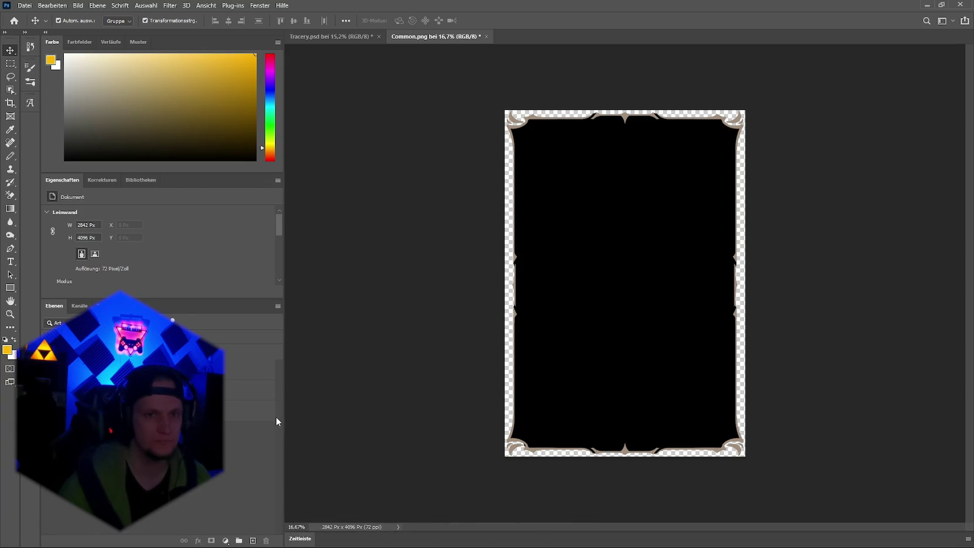
{"action": "left_click", "coordinate": [249, 390]}
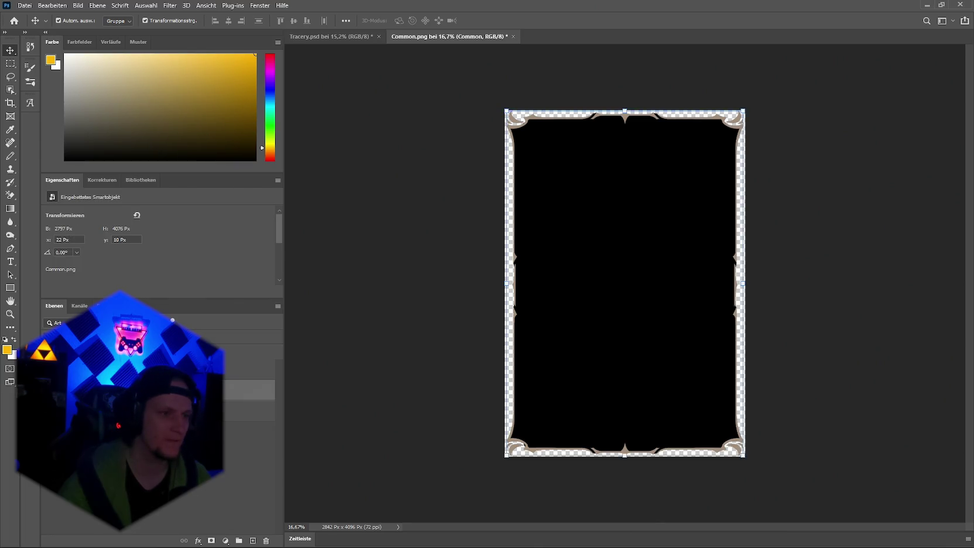
{"action": "left_click", "coordinate": [198, 539]}
{"action": "left_click", "coordinate": [258, 440]}
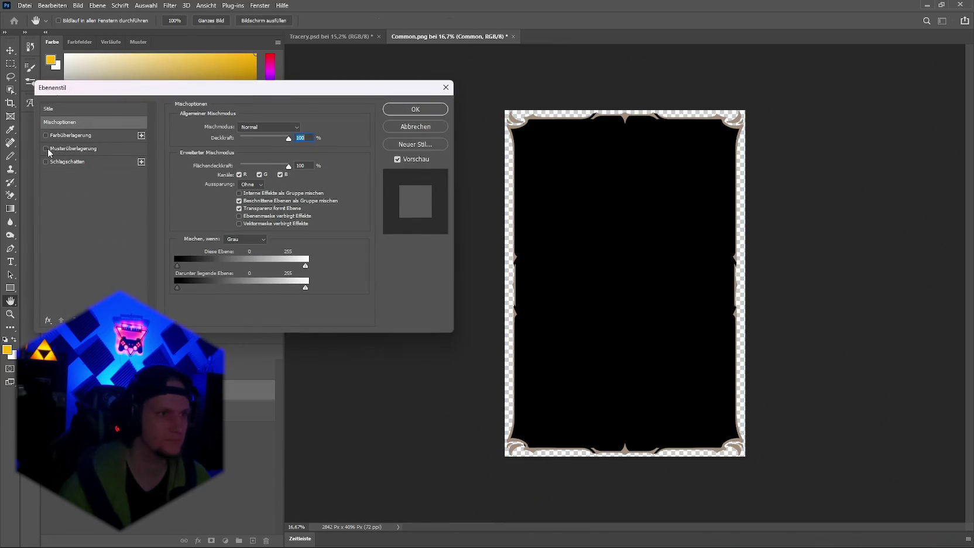
{"action": "left_click", "coordinate": [50, 149]}
{"action": "left_click_drag", "start_coordinate": [262, 138], "coordinate": [213, 138]}
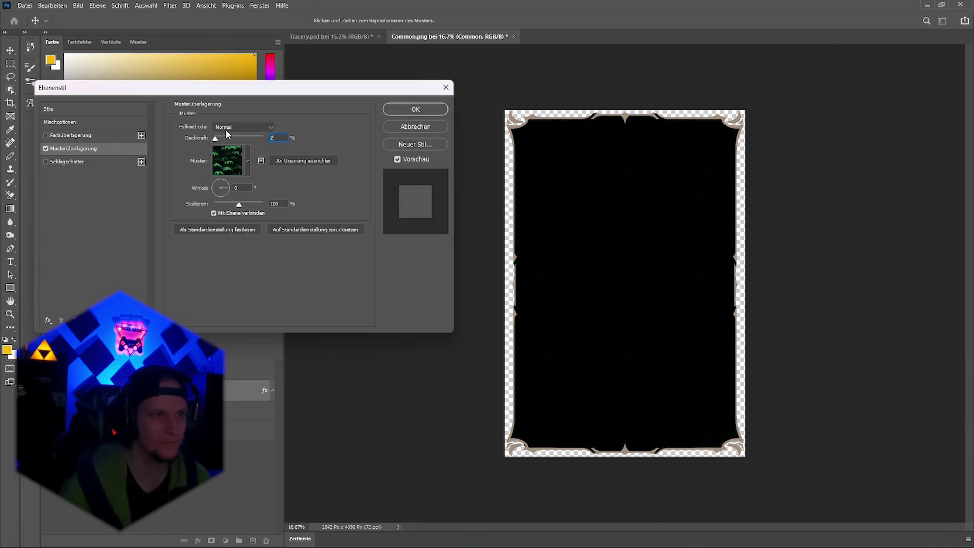
Step: Try the yellow-green leaf pattern and then the green Gras pattern for the overlay
{"action": "left_click", "coordinate": [219, 173]}
{"action": "left_click", "coordinate": [197, 235]}
{"action": "left_click", "coordinate": [179, 236]}
{"action": "left_click", "coordinate": [176, 206]}
{"action": "left_click", "coordinate": [204, 220]}
{"action": "left_click", "coordinate": [220, 220]}
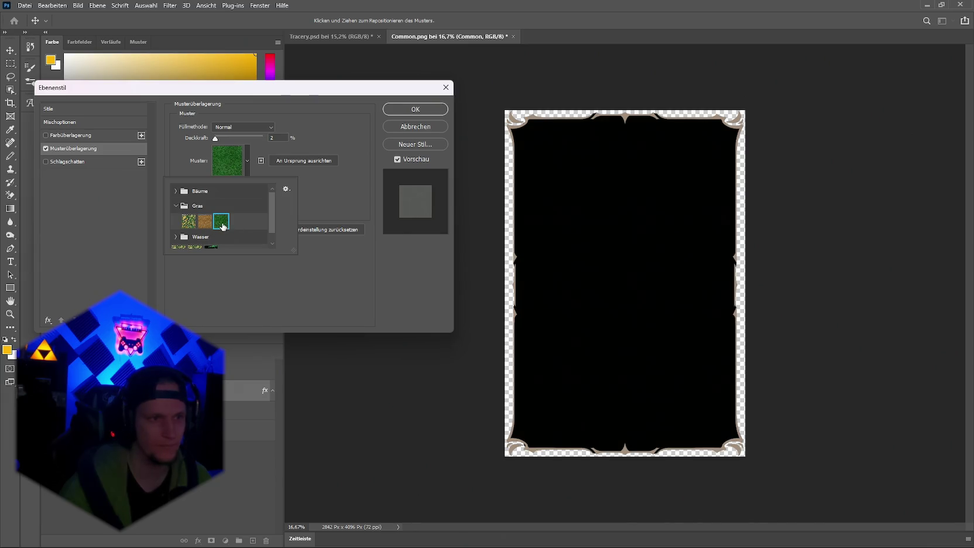
{"action": "left_click", "coordinate": [281, 146]}
Step: Raise the overlay opacity to about 11% and switch to the first Bäume tree pattern
{"action": "left_click_drag", "start_coordinate": [216, 143], "coordinate": [222, 144]}
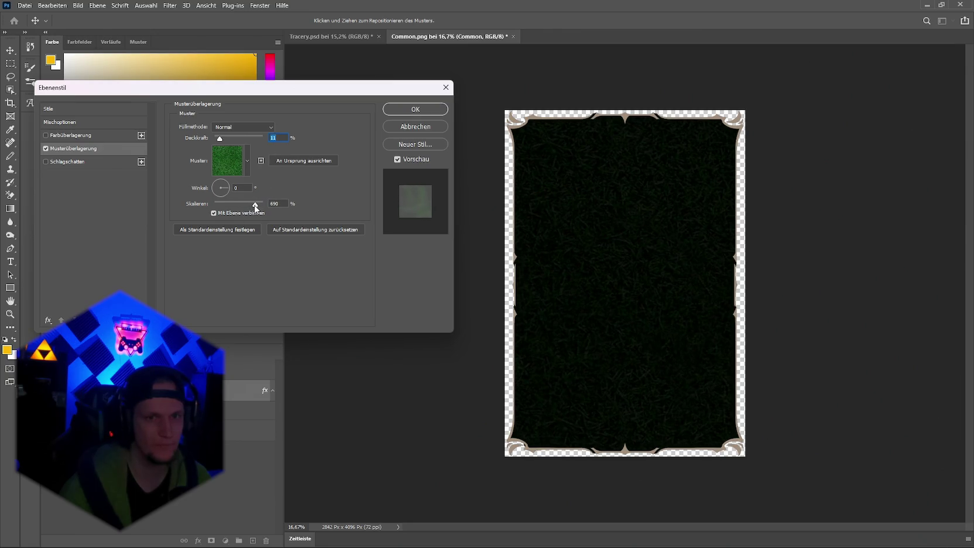
{"action": "left_click", "coordinate": [243, 160]}
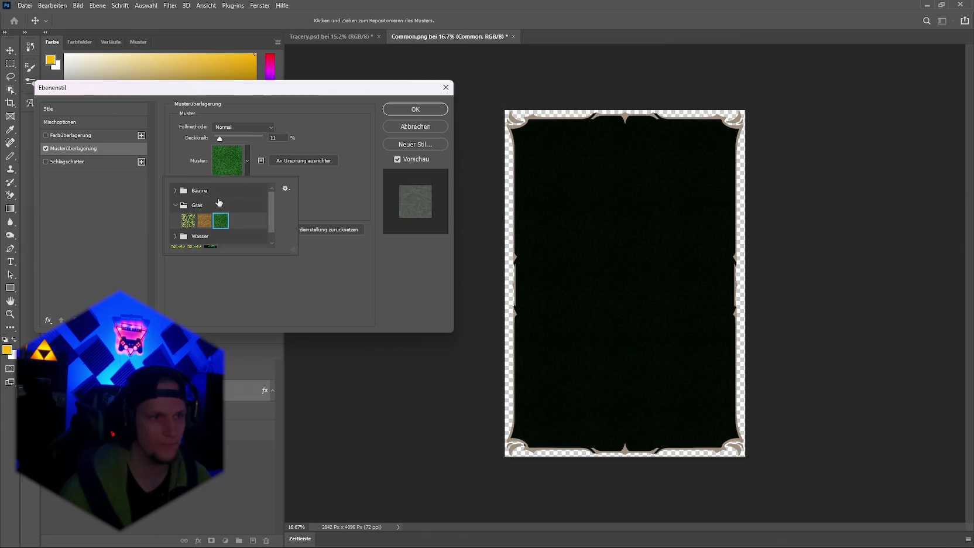
{"action": "left_click", "coordinate": [182, 193]}
{"action": "left_click", "coordinate": [188, 208]}
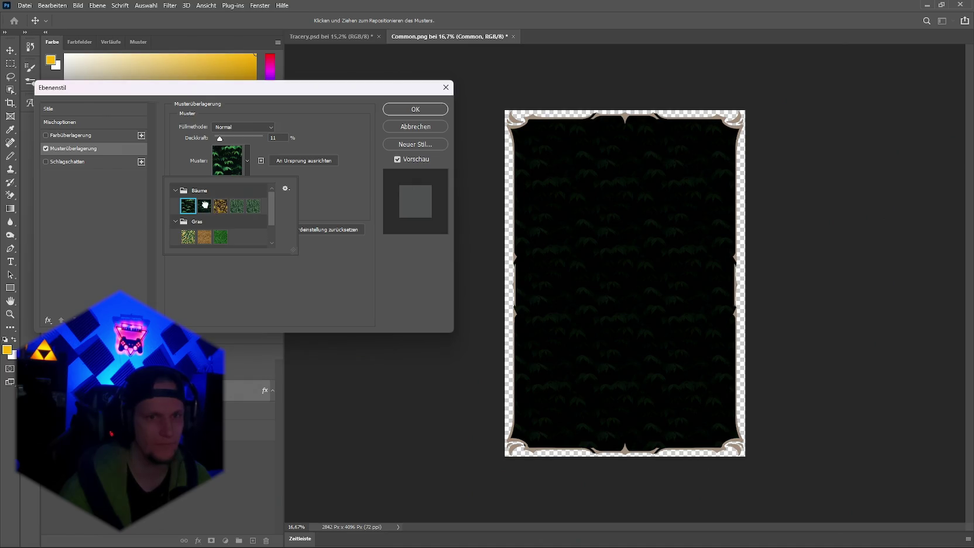
Step: Choose the fifth Bäume tree pattern and lower the overlay opacity to about 10%
{"action": "left_click", "coordinate": [222, 206]}
{"action": "left_click", "coordinate": [243, 209]}
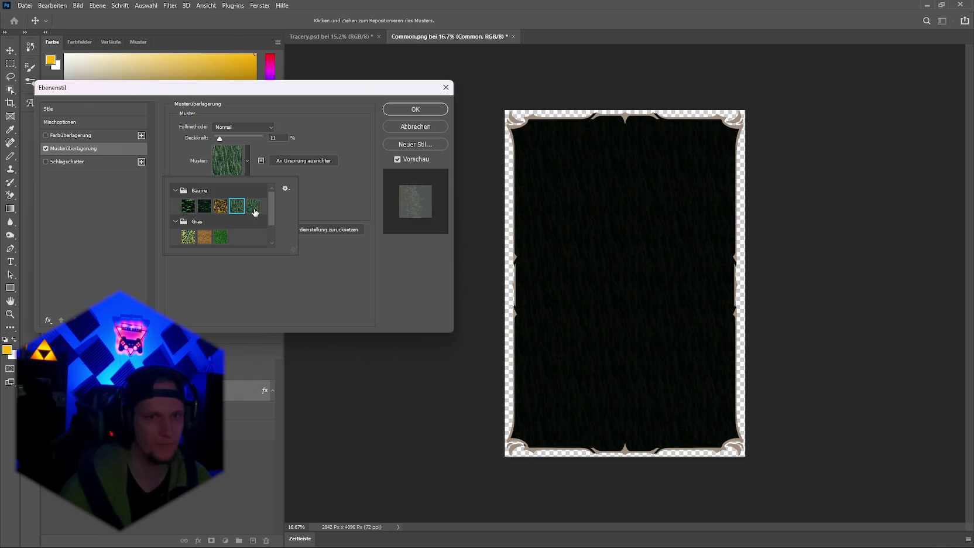
{"action": "left_click", "coordinate": [254, 209]}
{"action": "left_click", "coordinate": [255, 137]}
{"action": "left_click_drag", "start_coordinate": [249, 137], "coordinate": [222, 138]}
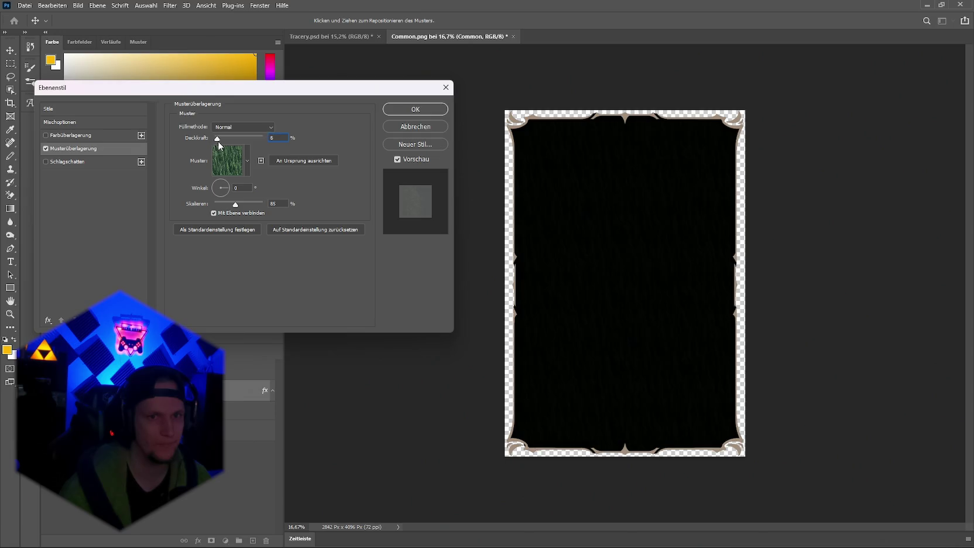
Step: After trying Sprenkeln and Abdunkeln, set blend mode Hartes Licht, opacity 56%, pattern scale 53%
{"action": "left_click", "coordinate": [237, 127]}
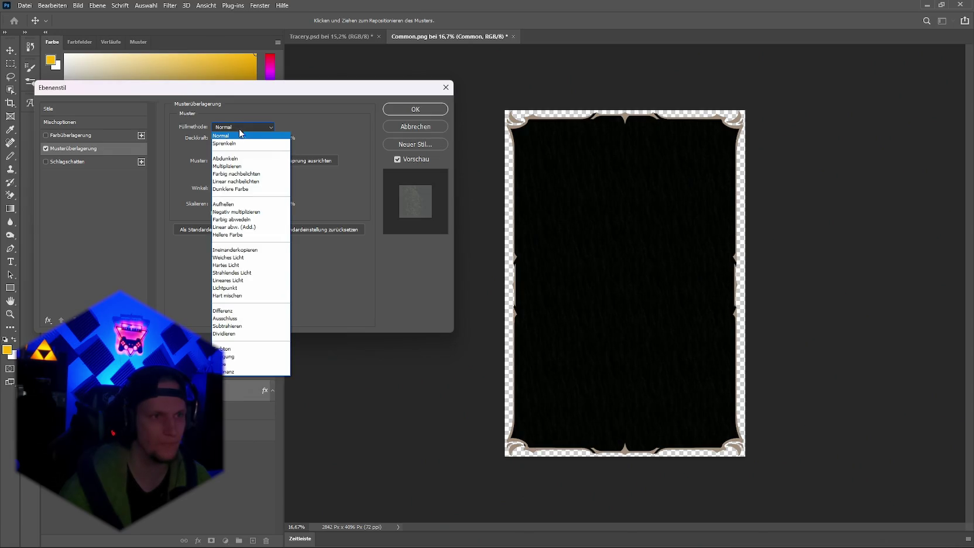
{"action": "left_click", "coordinate": [233, 143]}
{"action": "left_click", "coordinate": [232, 127]}
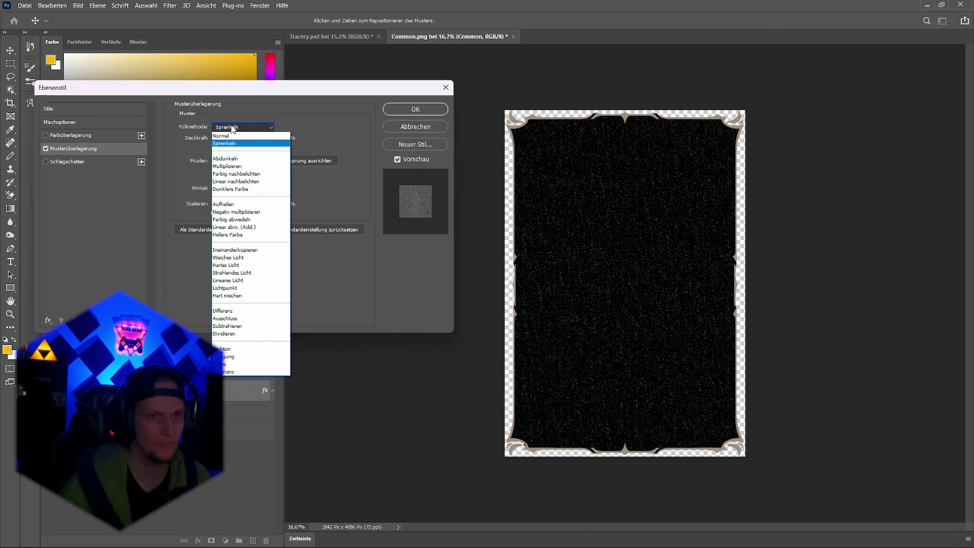
{"action": "left_click", "coordinate": [233, 146]}
{"action": "left_click_drag", "start_coordinate": [217, 138], "coordinate": [278, 140]}
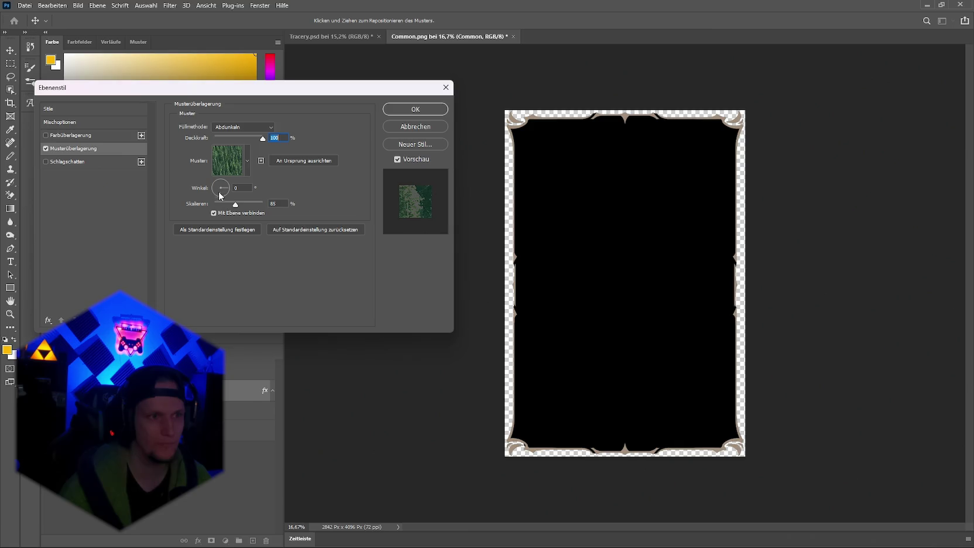
{"action": "mouse_move", "coordinate": [237, 208]}
{"action": "left_mouse_down"}
{"action": "mouse_move", "coordinate": [255, 208]}
{"action": "mouse_move", "coordinate": [228, 209]}
{"action": "left_mouse_up"}
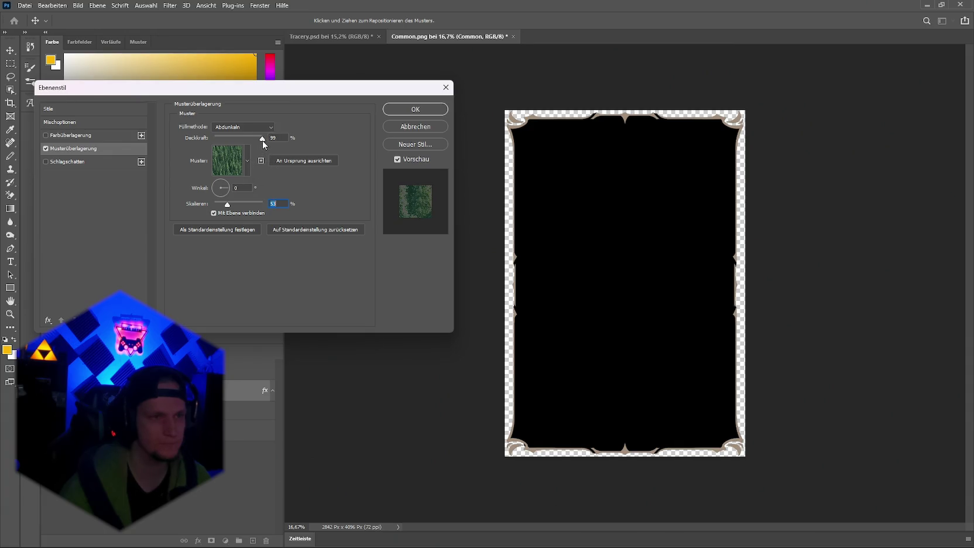
{"action": "left_click", "coordinate": [237, 127]}
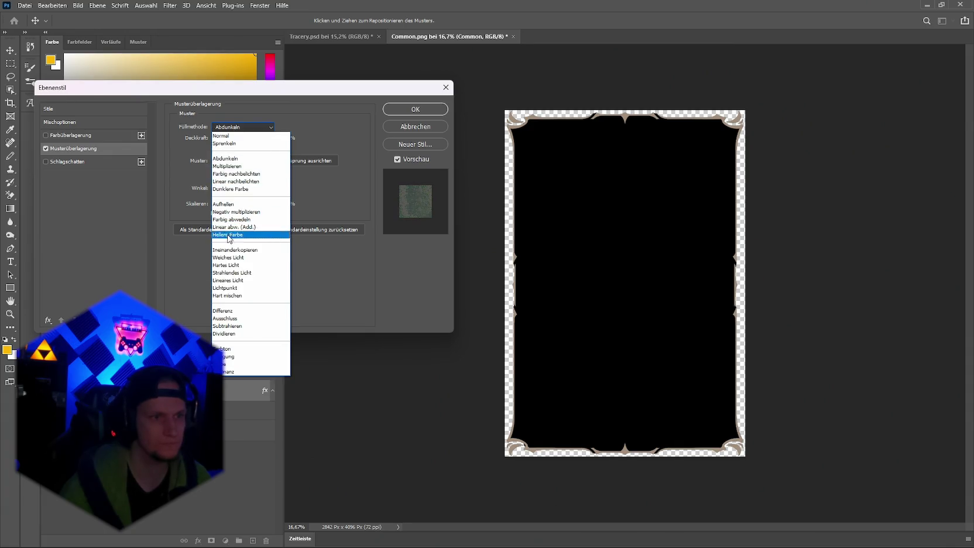
{"action": "left_click", "coordinate": [240, 265]}
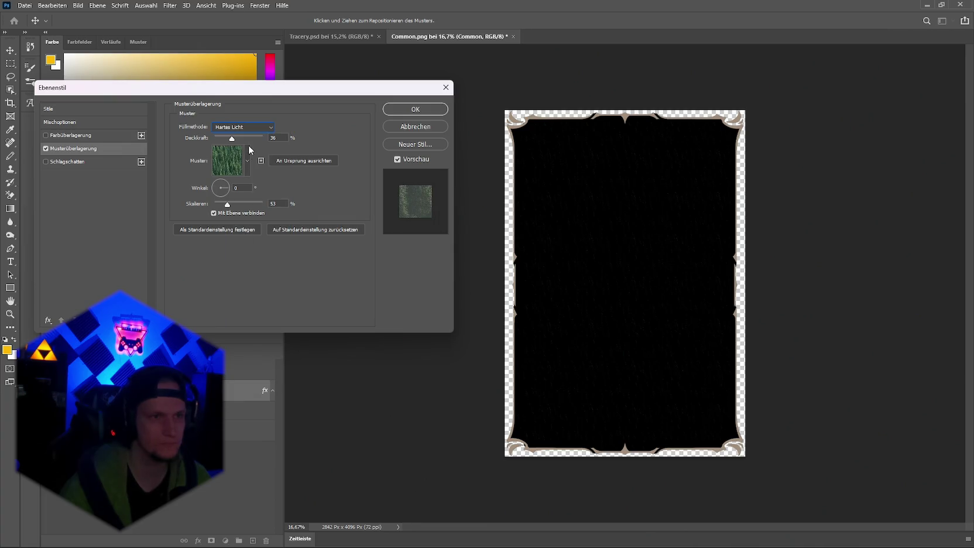
{"action": "mouse_move", "coordinate": [243, 137]}
{"action": "left_mouse_down"}
{"action": "mouse_move", "coordinate": [261, 139]}
{"action": "mouse_move", "coordinate": [241, 139]}
{"action": "left_mouse_up"}
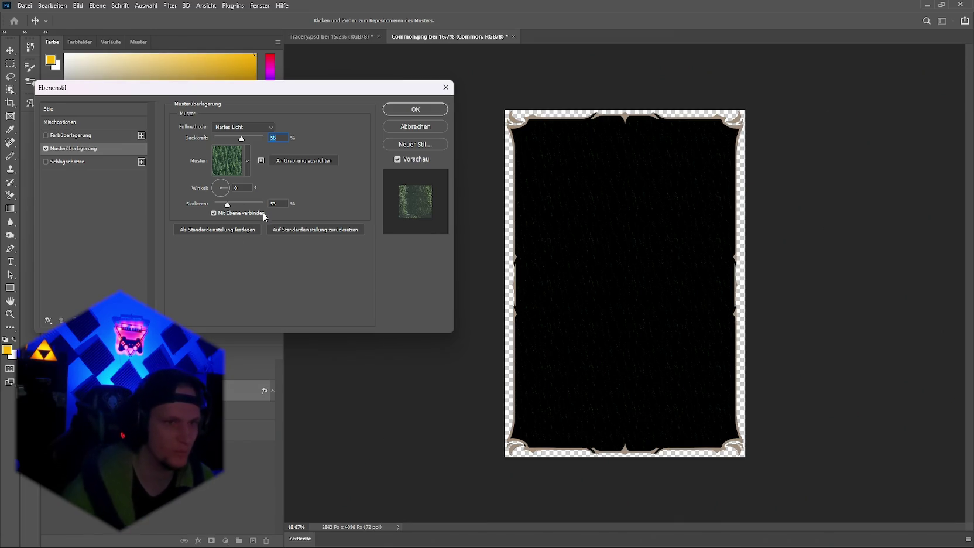
Step: Briefly switch Color Overlay on and off twice to compare
{"action": "left_click", "coordinate": [45, 134]}
{"action": "left_click", "coordinate": [46, 135]}
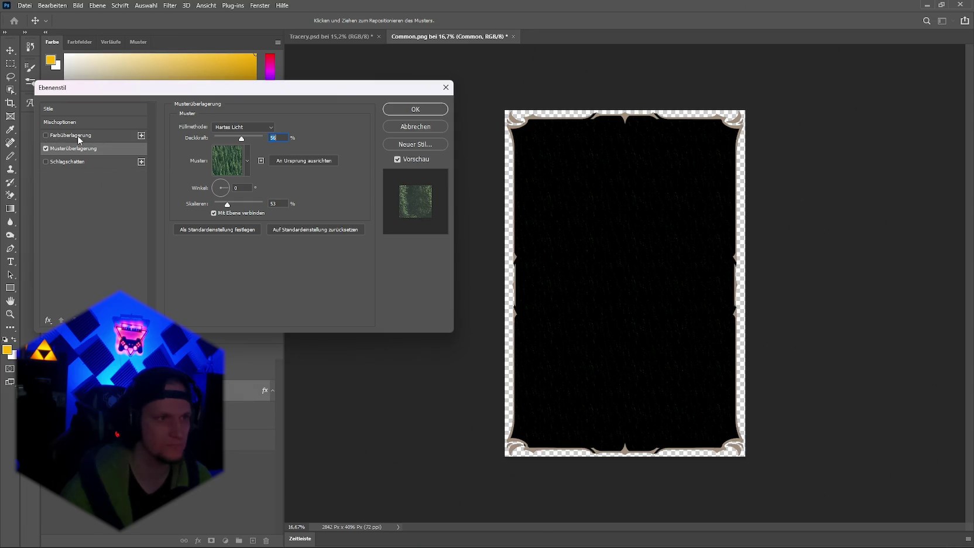
{"action": "left_click", "coordinate": [46, 135]}
{"action": "left_click", "coordinate": [46, 135]}
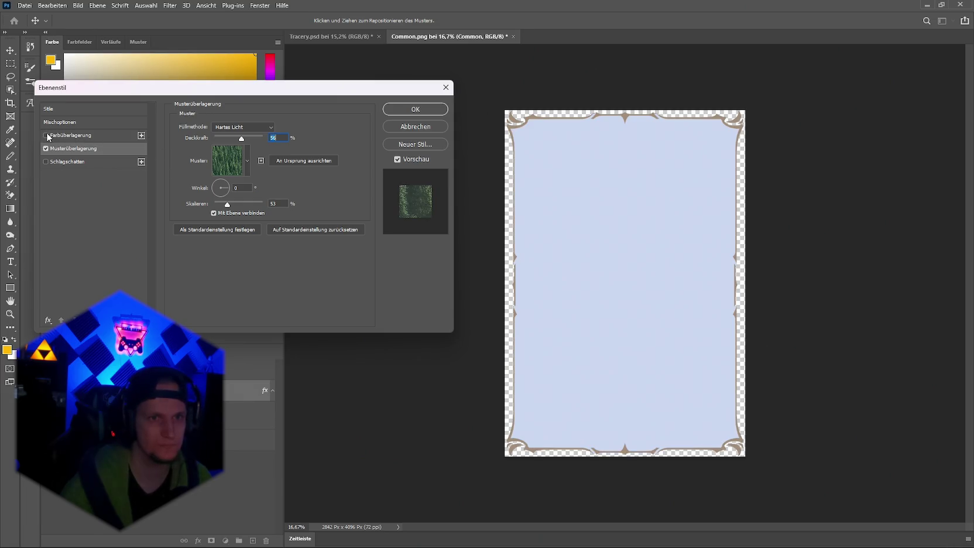
Step: Try the third, second and first Bäume patterns, then enlarge the pattern scale to 83%
{"action": "left_click", "coordinate": [247, 161]}
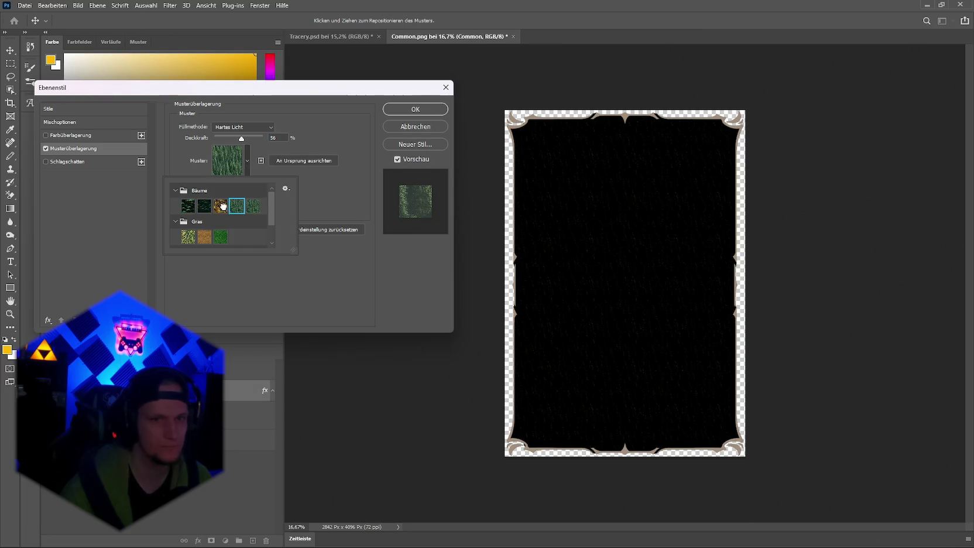
{"action": "left_click", "coordinate": [220, 207]}
{"action": "left_click", "coordinate": [201, 206]}
{"action": "left_click", "coordinate": [186, 206]}
{"action": "left_click", "coordinate": [271, 161]}
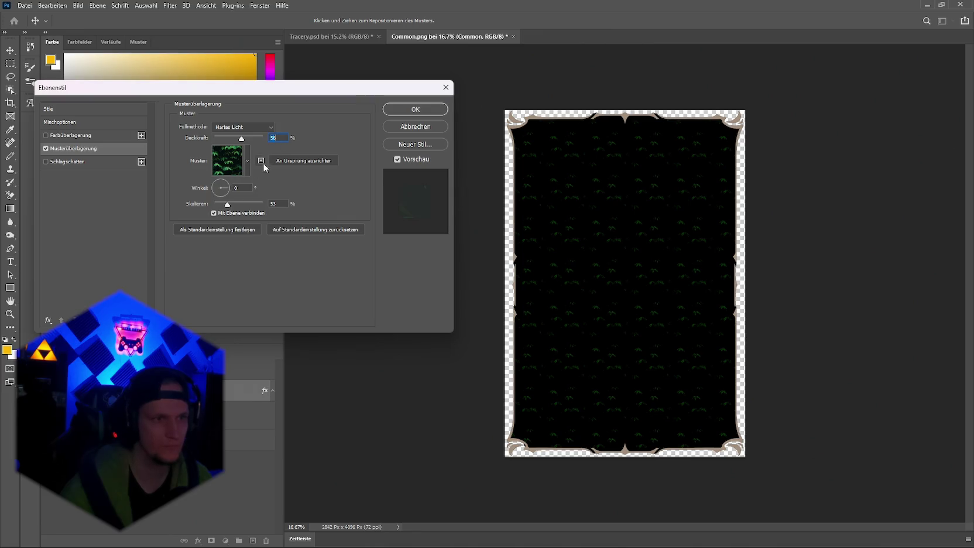
{"action": "mouse_move", "coordinate": [228, 206]}
{"action": "left_mouse_down"}
{"action": "mouse_move", "coordinate": [266, 206]}
{"action": "mouse_move", "coordinate": [220, 215]}
{"action": "left_mouse_up"}
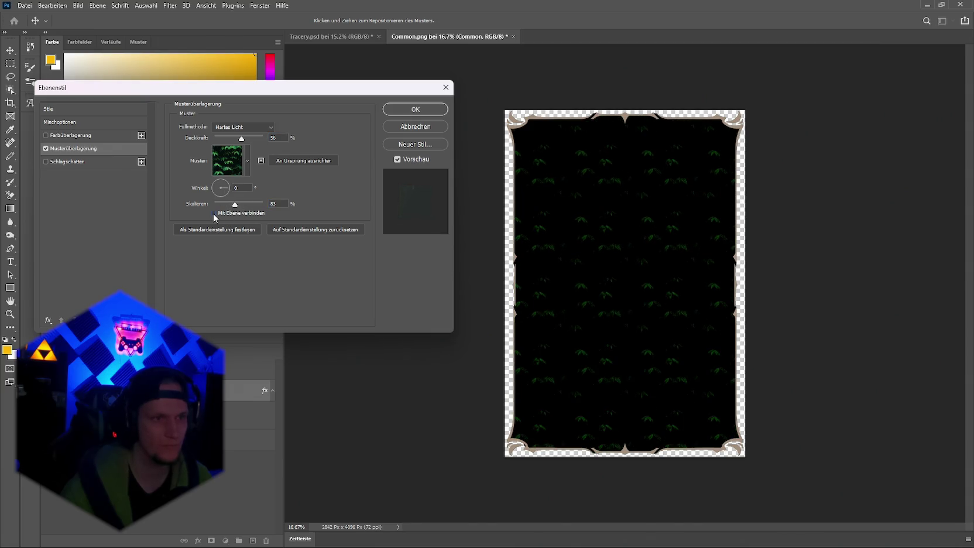
Step: Try Gras and Wasser patterns, return to the fifth Bäume pattern, and set opacity 59%
{"action": "left_click", "coordinate": [240, 167]}
{"action": "left_click", "coordinate": [205, 242]}
{"action": "left_click", "coordinate": [202, 225]}
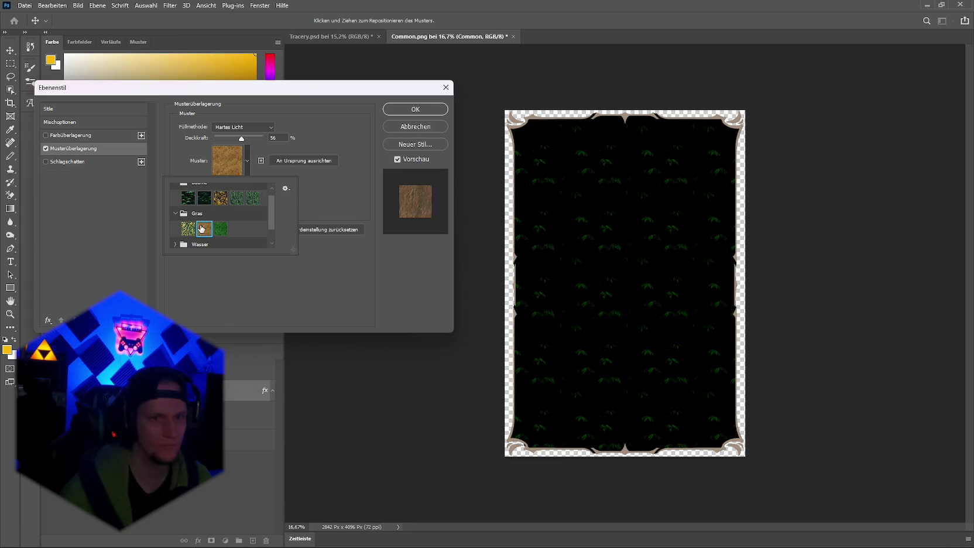
{"action": "left_click", "coordinate": [189, 228]}
{"action": "scroll", "coordinate": [231, 234], "scroll_direction": "down", "scroll_amount": 1}
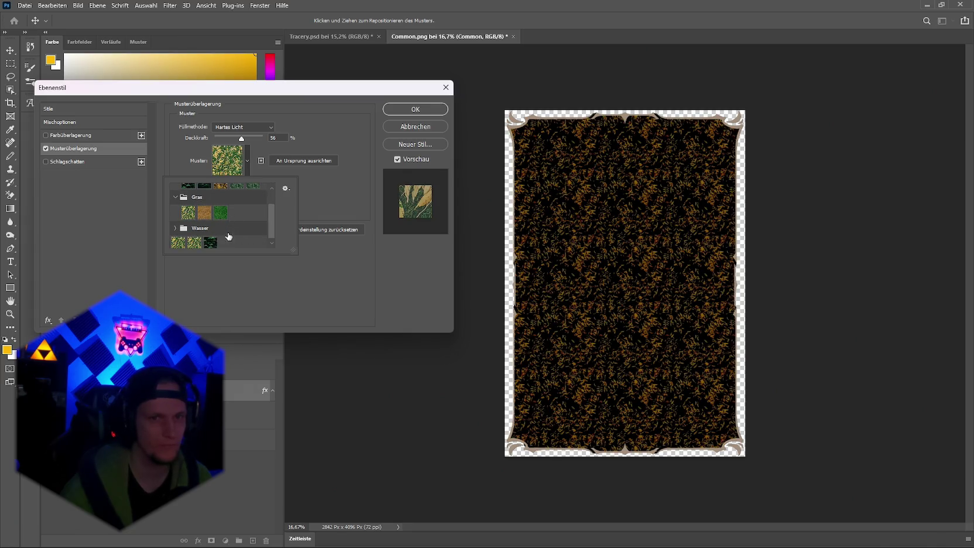
{"action": "left_click", "coordinate": [211, 242]}
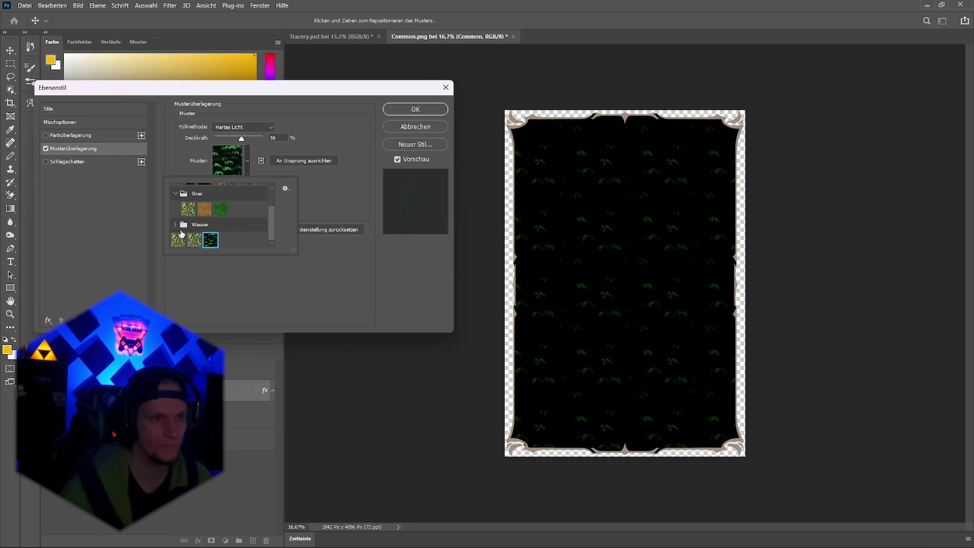
{"action": "left_click", "coordinate": [179, 240]}
{"action": "scroll", "coordinate": [204, 244], "scroll_direction": "up", "scroll_amount": 1}
{"action": "left_click", "coordinate": [253, 206]}
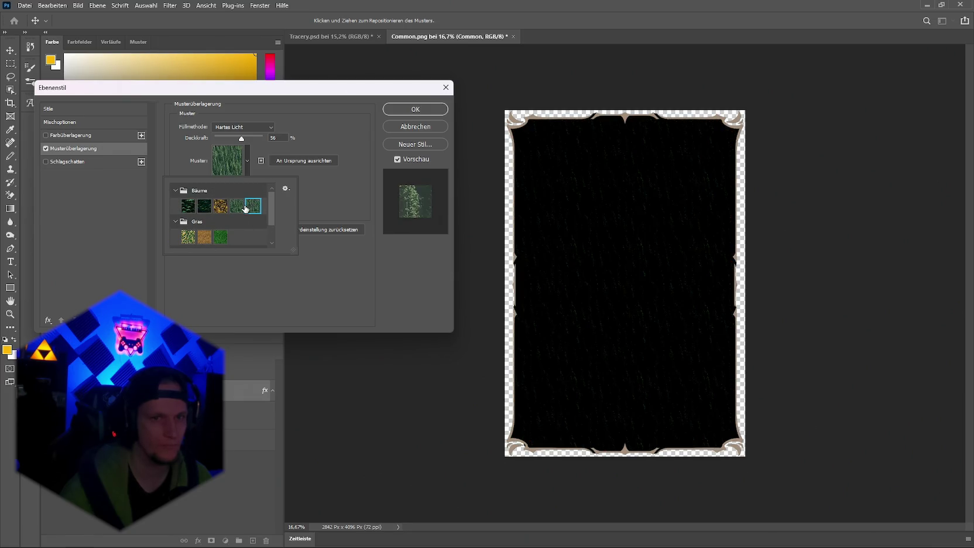
{"action": "left_click", "coordinate": [270, 155]}
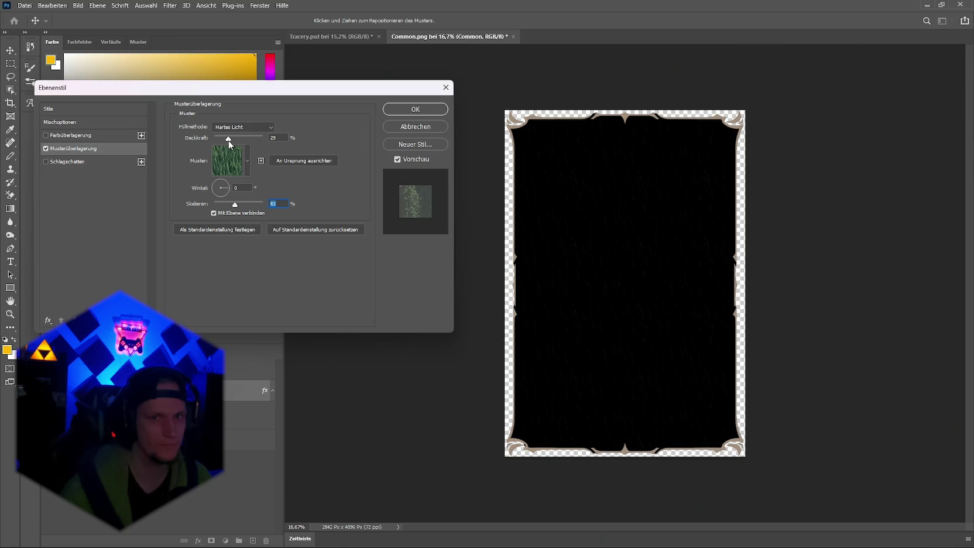
{"action": "left_click_drag", "start_coordinate": [240, 142], "coordinate": [244, 146]}
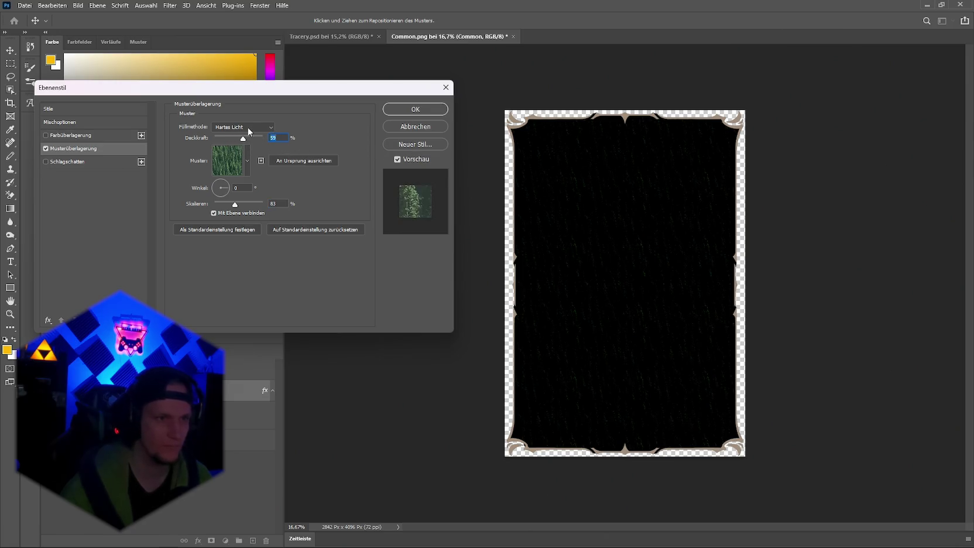
{"action": "left_click", "coordinate": [250, 128]}
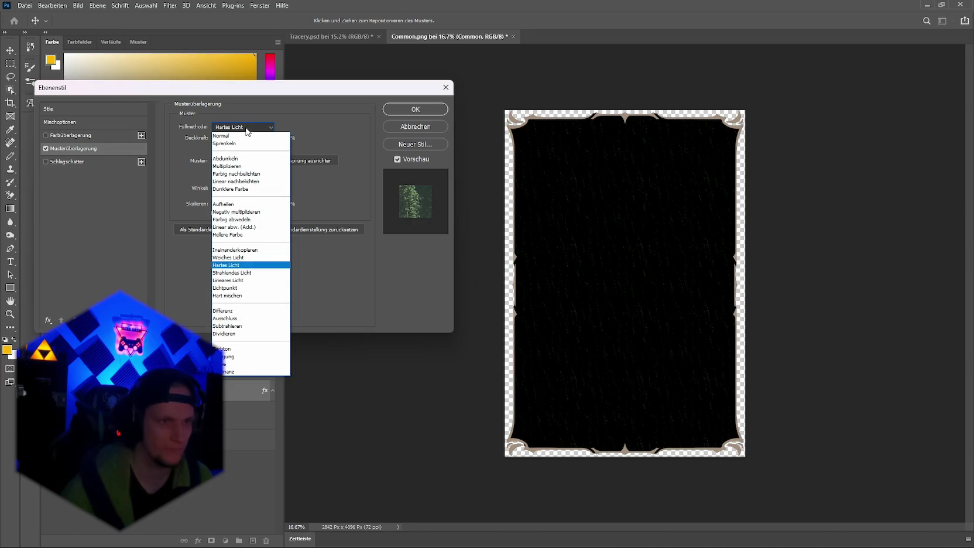
Step: Cycle the overlay through Hart mischen, Differenz, Ausschluss, Subtrahieren, Dividieren, Farbton, Sättigung, Farbe, settling on Luminanz
{"action": "left_click", "coordinate": [243, 296]}
{"action": "left_click", "coordinate": [240, 127]}
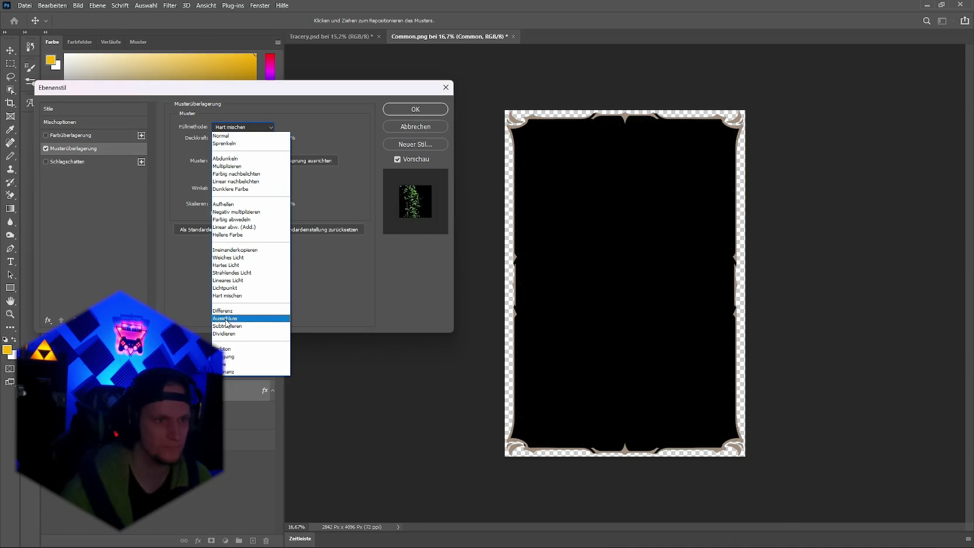
{"action": "left_click", "coordinate": [243, 308]}
{"action": "left_click", "coordinate": [240, 127]}
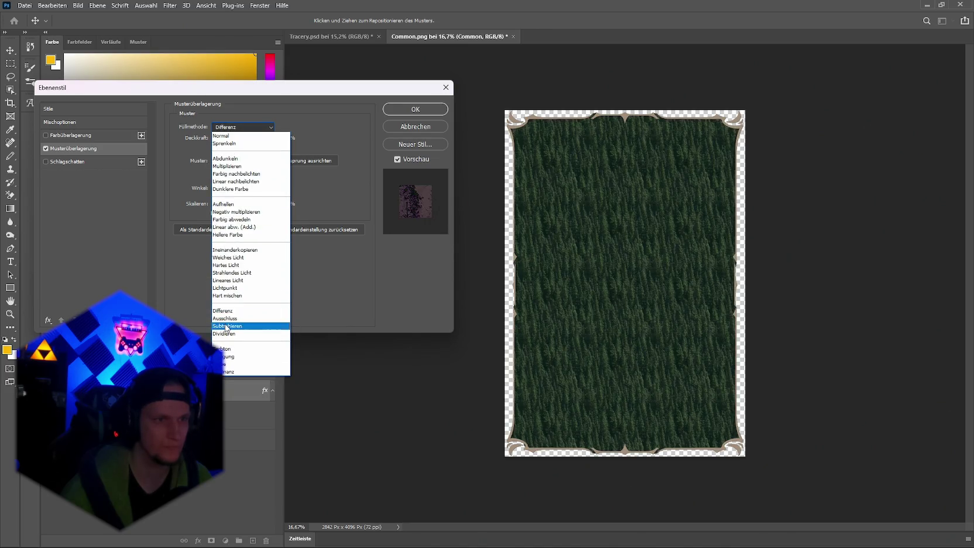
{"action": "left_click", "coordinate": [226, 307]}
{"action": "left_click", "coordinate": [232, 130]}
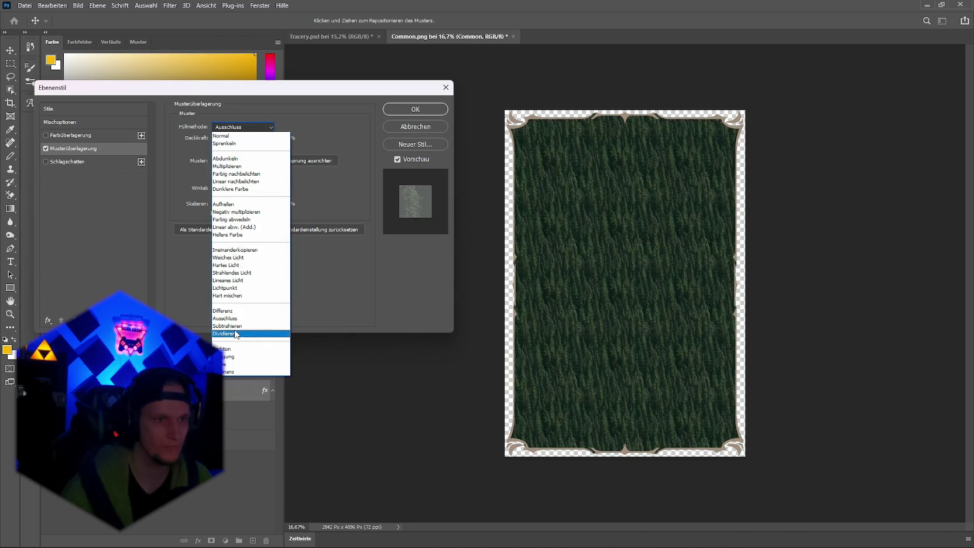
{"action": "left_click", "coordinate": [237, 331]}
{"action": "left_click", "coordinate": [227, 127]}
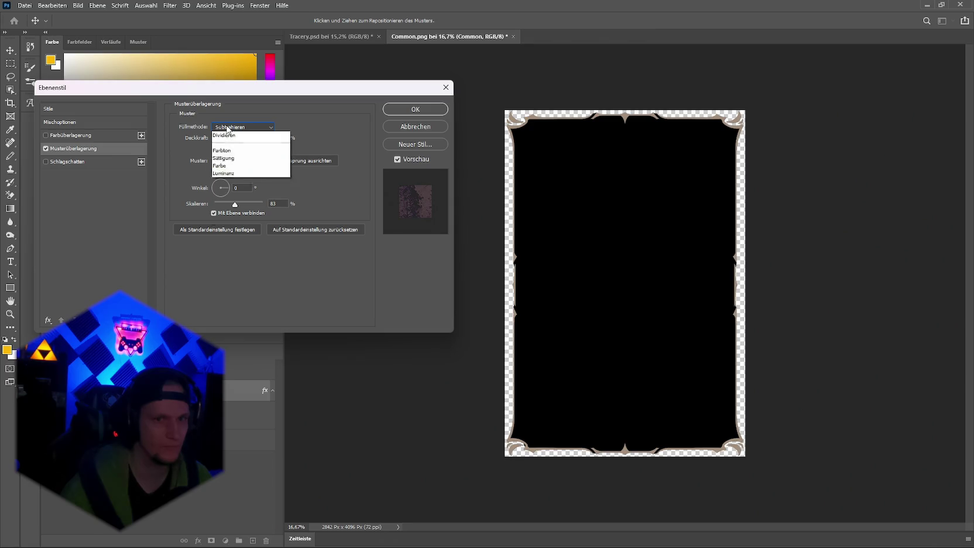
{"action": "left_click", "coordinate": [222, 333]}
{"action": "left_click", "coordinate": [227, 128]}
{"action": "left_click", "coordinate": [225, 348]}
{"action": "left_click", "coordinate": [236, 128]}
{"action": "left_click", "coordinate": [231, 355]}
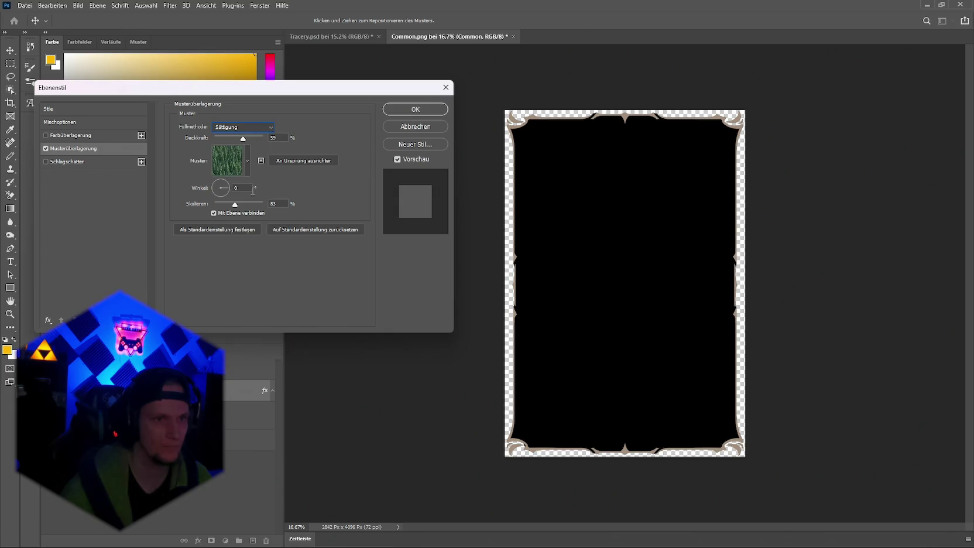
{"action": "left_click", "coordinate": [252, 128]}
{"action": "left_click", "coordinate": [234, 324]}
{"action": "left_click", "coordinate": [222, 127]}
{"action": "left_click", "coordinate": [234, 370]}
Step: Set the overlay to 6% opacity and 89% scale, save it as a new style, and apply
{"action": "left_click_drag", "start_coordinate": [255, 139], "coordinate": [219, 142]}
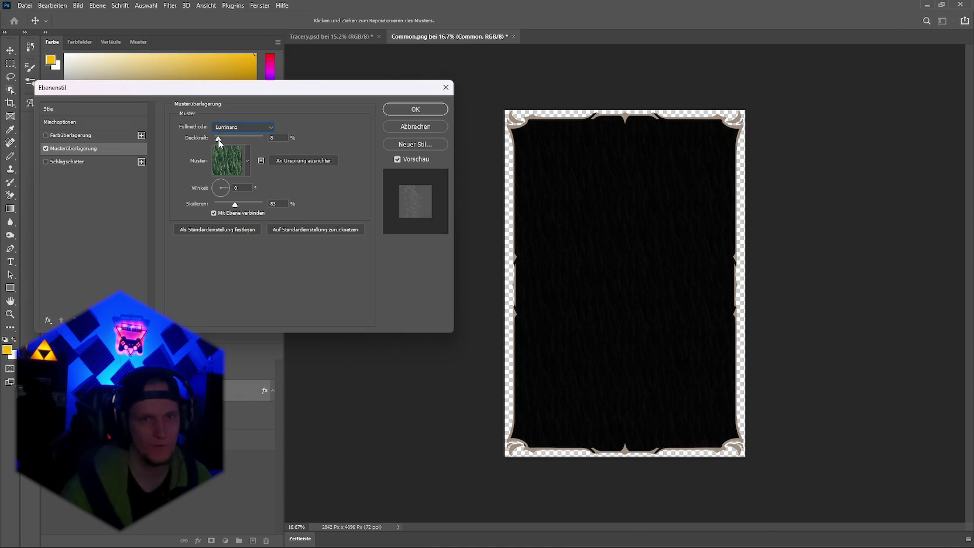
{"action": "left_click_drag", "start_coordinate": [218, 142], "coordinate": [218, 142]}
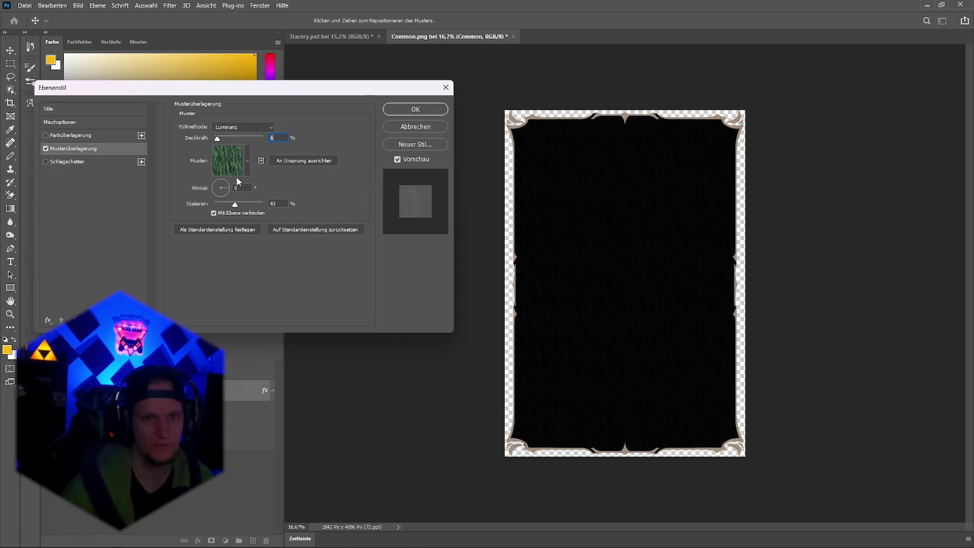
{"action": "left_click_drag", "start_coordinate": [234, 204], "coordinate": [241, 204]}
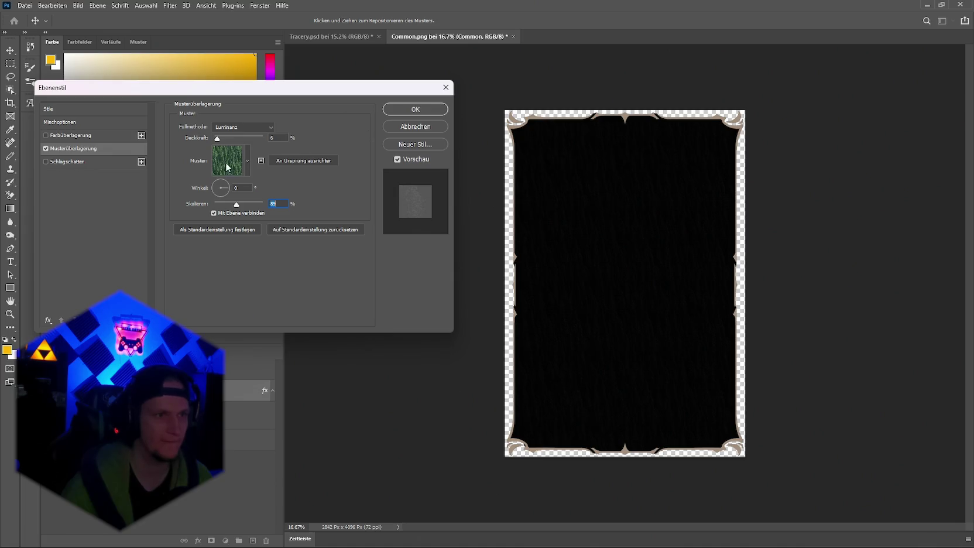
{"action": "left_click", "coordinate": [434, 145]}
{"action": "left_click", "coordinate": [623, 171]}
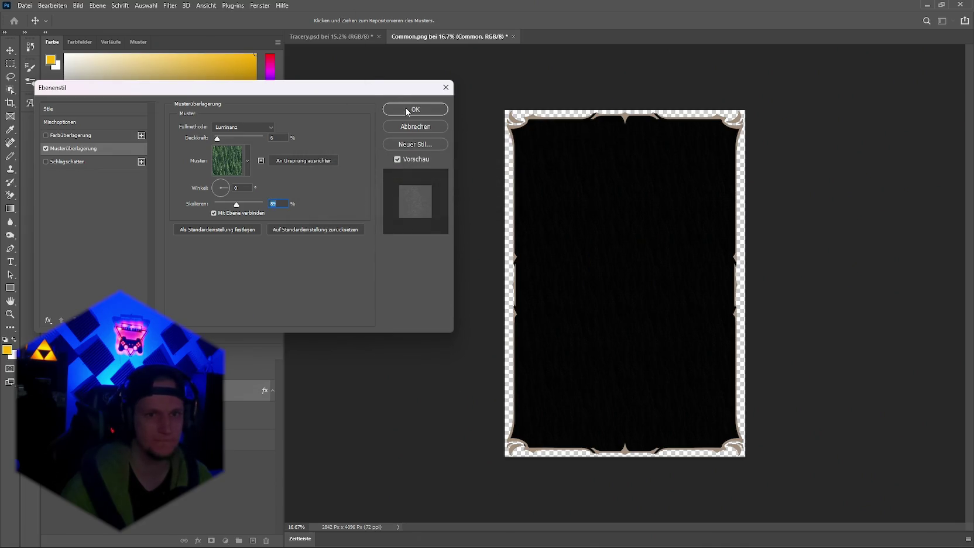
{"action": "left_click", "coordinate": [407, 110]}
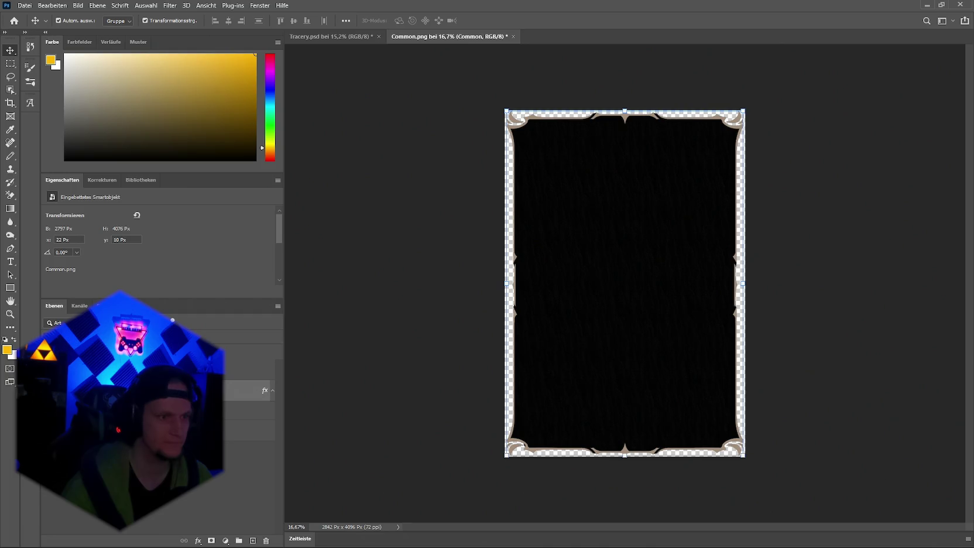
Step: Quick-export the patterned Common frame as PNG, replacing the existing Common.png
{"action": "left_click", "coordinate": [141, 179]}
{"action": "left_click", "coordinate": [24, 7]}
{"action": "mouse_move", "coordinate": [75, 153]}
{"action": "left_click", "coordinate": [211, 152]}
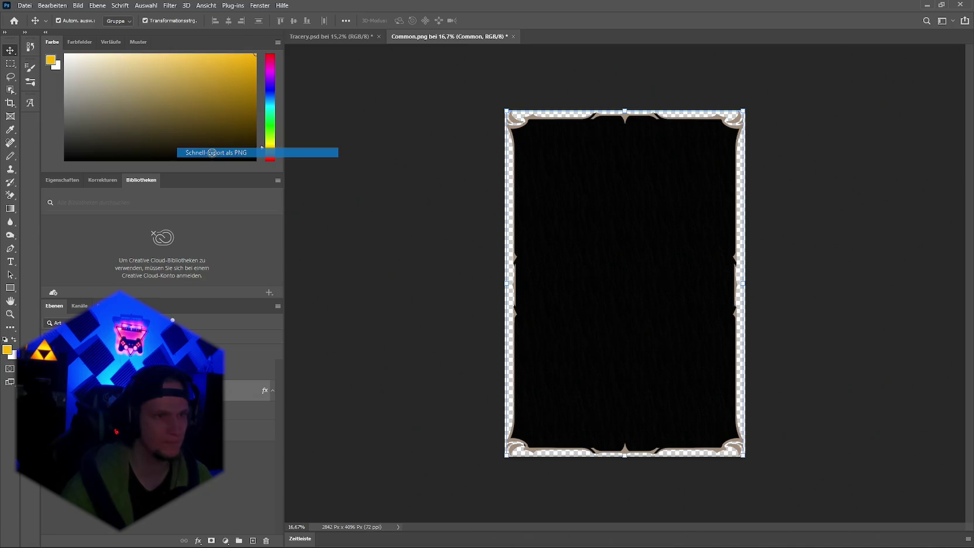
{"action": "left_click", "coordinate": [480, 338]}
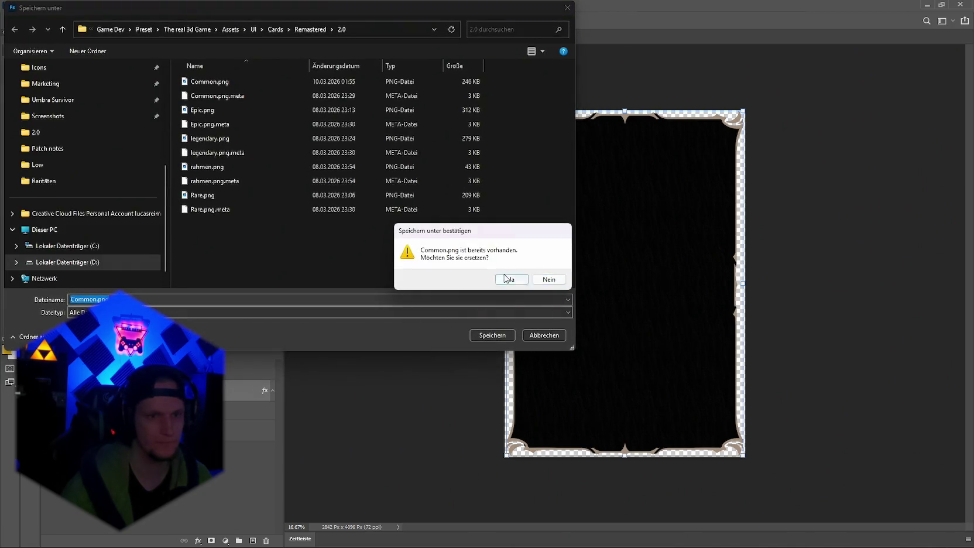
{"action": "left_click", "coordinate": [506, 279]}
{"action": "key", "text": "alt+Tab"}
Step: Open Epic.png and apply the saved tree-pattern layer style from Stile
{"action": "mouse_move", "coordinate": [505, 419]}
{"action": "left_mouse_down"}
{"action": "mouse_move", "coordinate": [514, 538]}
{"action": "mouse_move", "coordinate": [441, 522]}
{"action": "mouse_move", "coordinate": [491, 143]}
{"action": "mouse_move", "coordinate": [552, 37]}
{"action": "mouse_move", "coordinate": [562, 36]}
{"action": "left_mouse_up"}
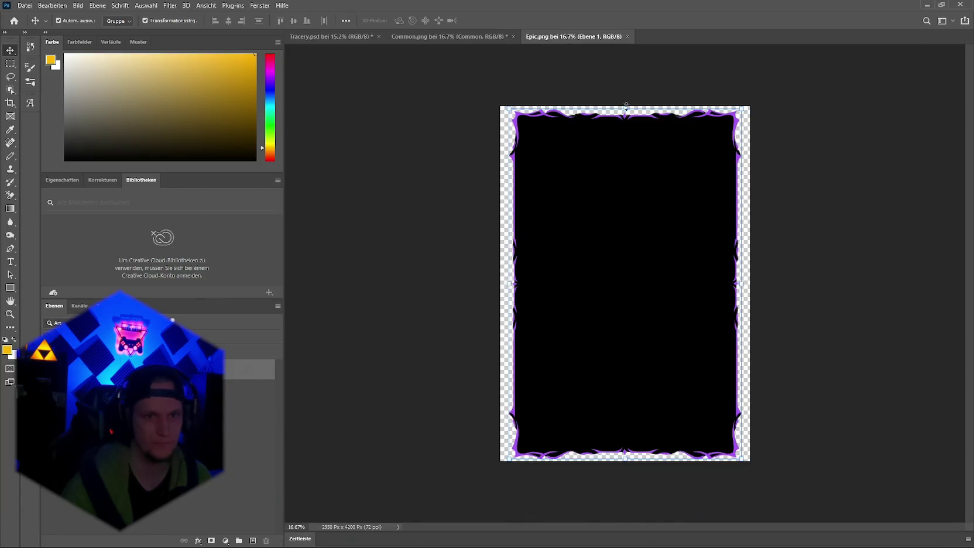
{"action": "left_click", "coordinate": [199, 540]}
{"action": "left_click", "coordinate": [214, 441]}
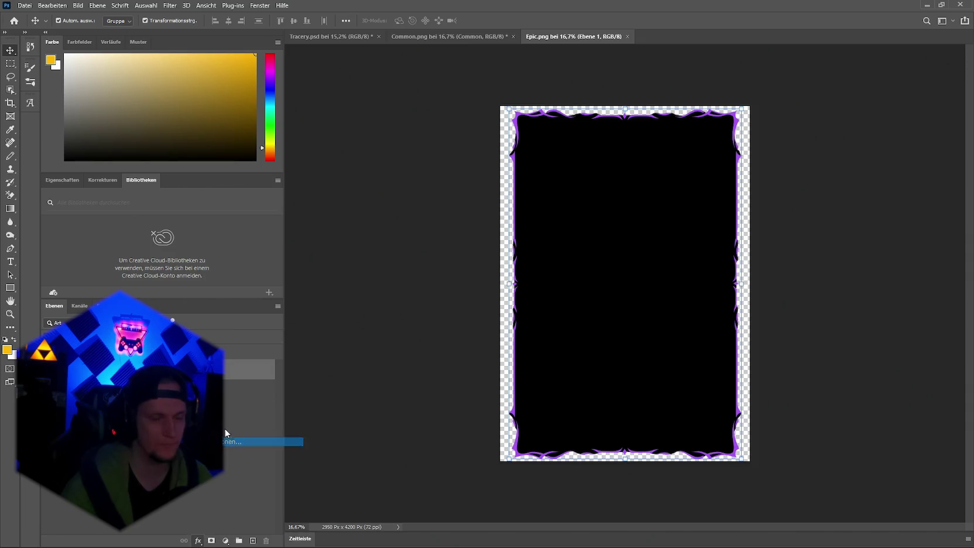
{"action": "left_click", "coordinate": [86, 111]}
{"action": "left_click", "coordinate": [242, 255]}
{"action": "left_click", "coordinate": [401, 111]}
Step: Quick-export Epic as PNG over the existing Epic.png and switch to Unity
{"action": "left_click", "coordinate": [25, 5]}
{"action": "mouse_move", "coordinate": [80, 154]}
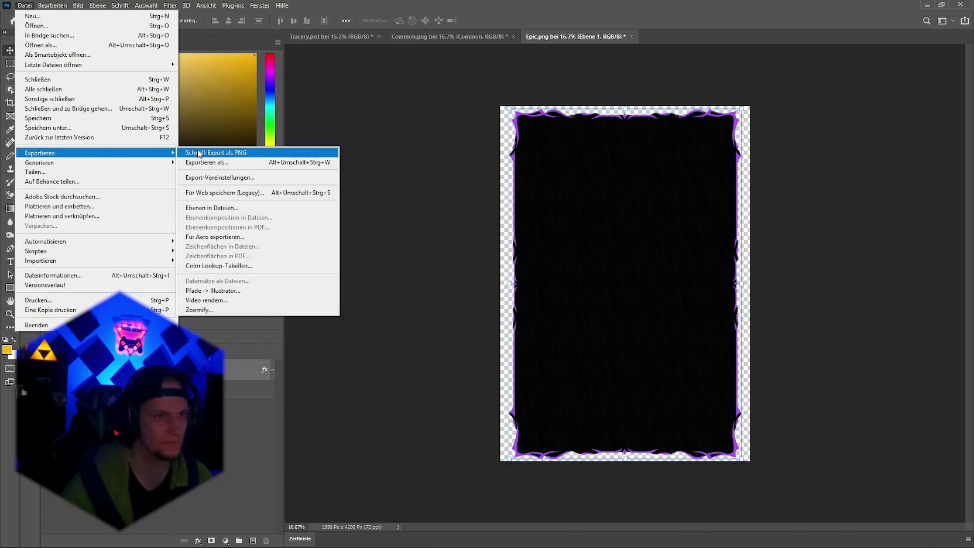
{"action": "left_click", "coordinate": [210, 152]}
{"action": "left_click", "coordinate": [473, 336]}
{"action": "left_click", "coordinate": [515, 279]}
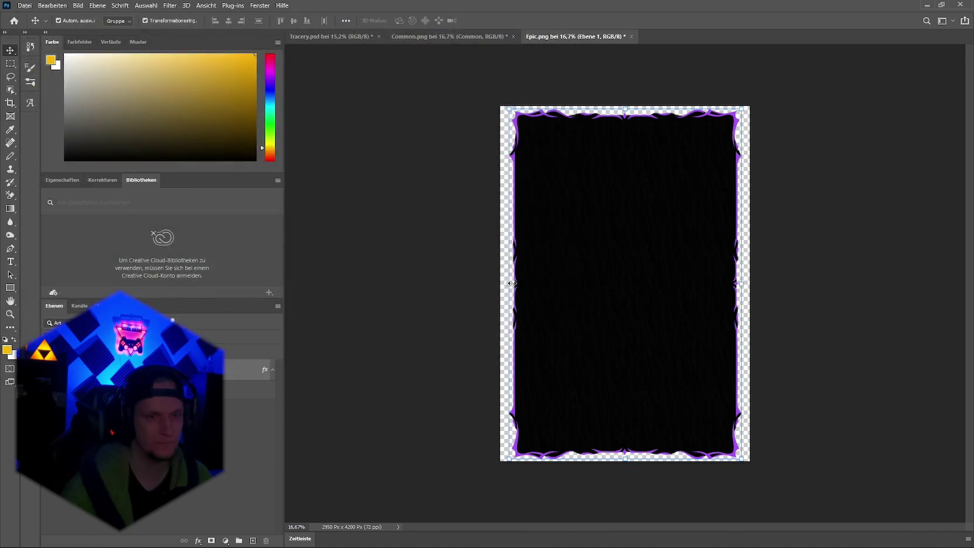
{"action": "key", "text": "alt+Tab"}
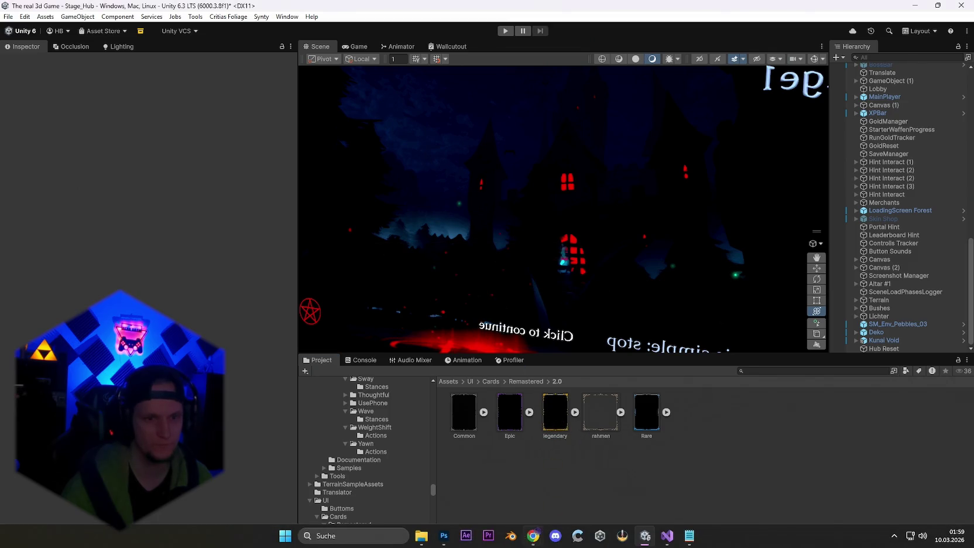
Step: Back in Photoshop, open legendary.png by dropping it onto the tab bar
{"action": "left_click", "coordinate": [443, 537]}
{"action": "mouse_move", "coordinate": [443, 539]}
{"action": "left_mouse_down"}
{"action": "mouse_move", "coordinate": [580, 68]}
{"action": "mouse_move", "coordinate": [692, 39]}
{"action": "left_mouse_up"}
{"action": "left_click", "coordinate": [24, 6]}
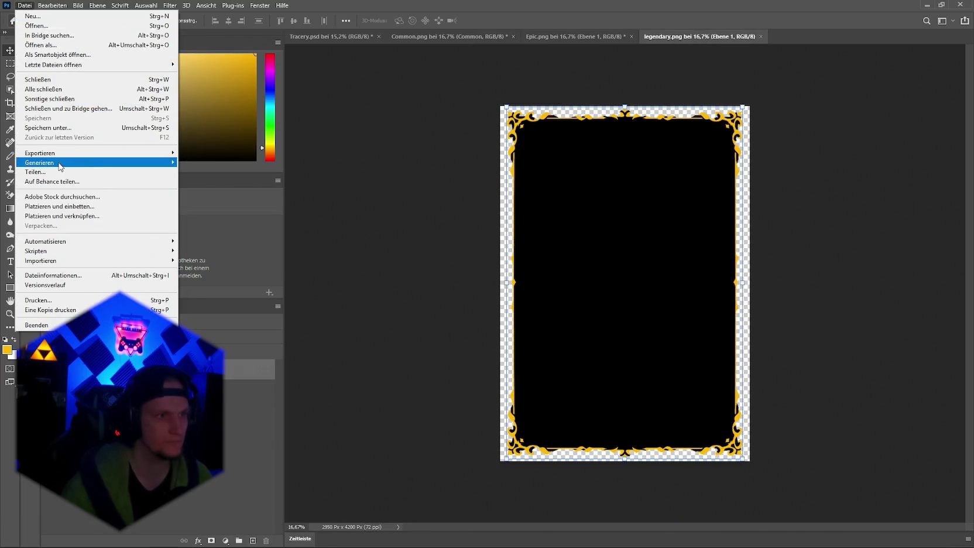
{"action": "mouse_move", "coordinate": [117, 153]}
{"action": "left_click", "coordinate": [216, 163]}
Step: Apply the saved tree-pattern style to the legendary layer from Stile
{"action": "left_click", "coordinate": [204, 541]}
{"action": "left_click", "coordinate": [252, 443]}
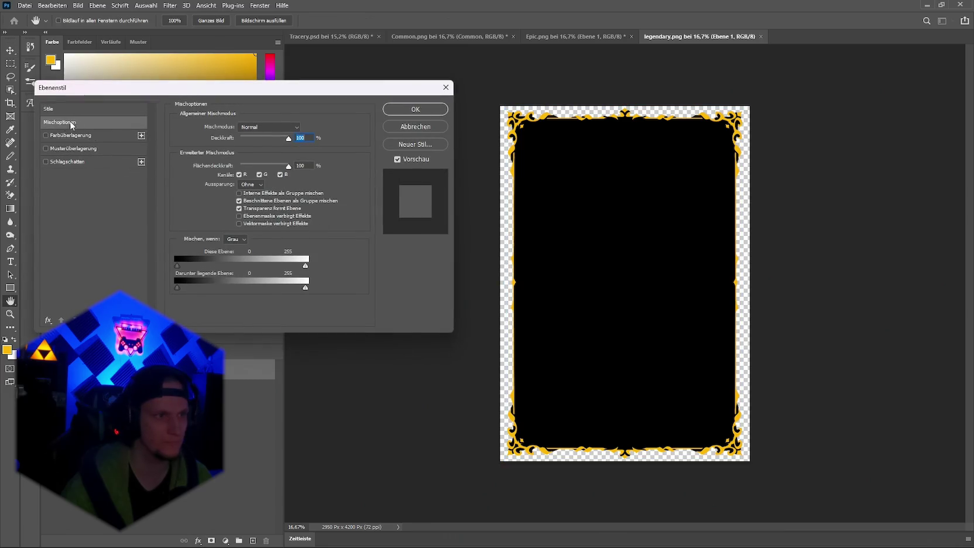
{"action": "left_click", "coordinate": [48, 109]}
{"action": "left_click", "coordinate": [242, 253]}
{"action": "left_click", "coordinate": [415, 110]}
Step: Quick-export legendary as PNG over legendary.png, glance at Unity, and return to Photoshop
{"action": "left_click", "coordinate": [30, 6]}
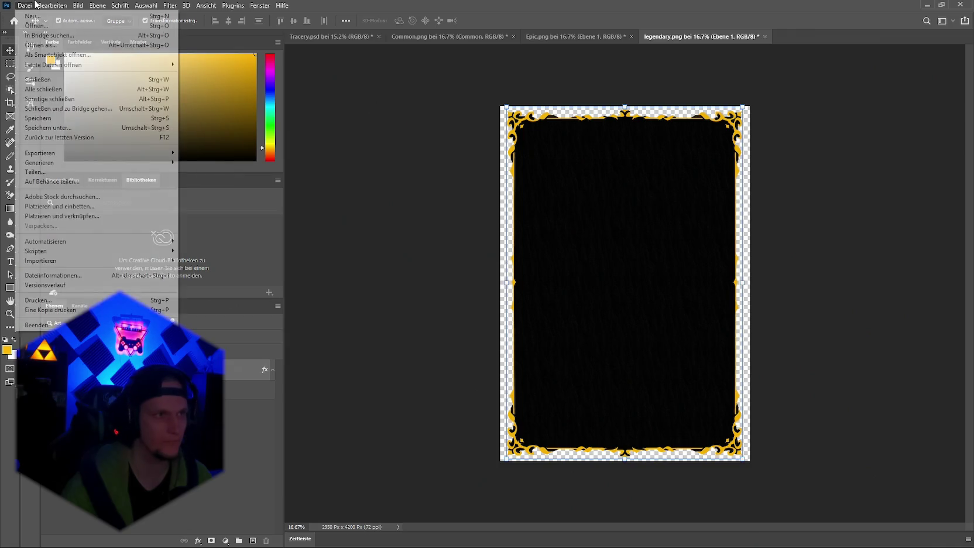
{"action": "mouse_move", "coordinate": [41, 153]}
{"action": "left_click", "coordinate": [210, 153]}
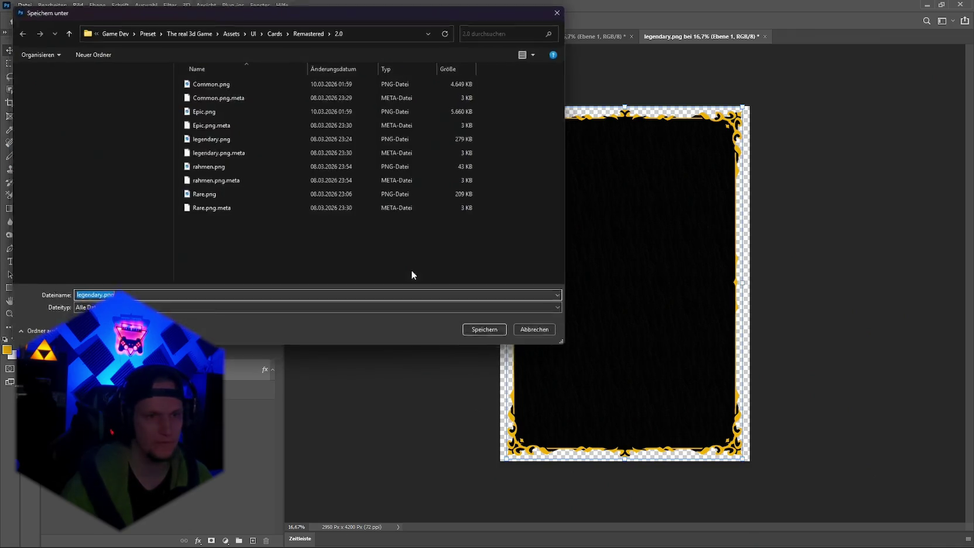
{"action": "left_click", "coordinate": [482, 327]}
{"action": "left_click", "coordinate": [511, 279]}
{"action": "key", "text": "alt+Tab"}
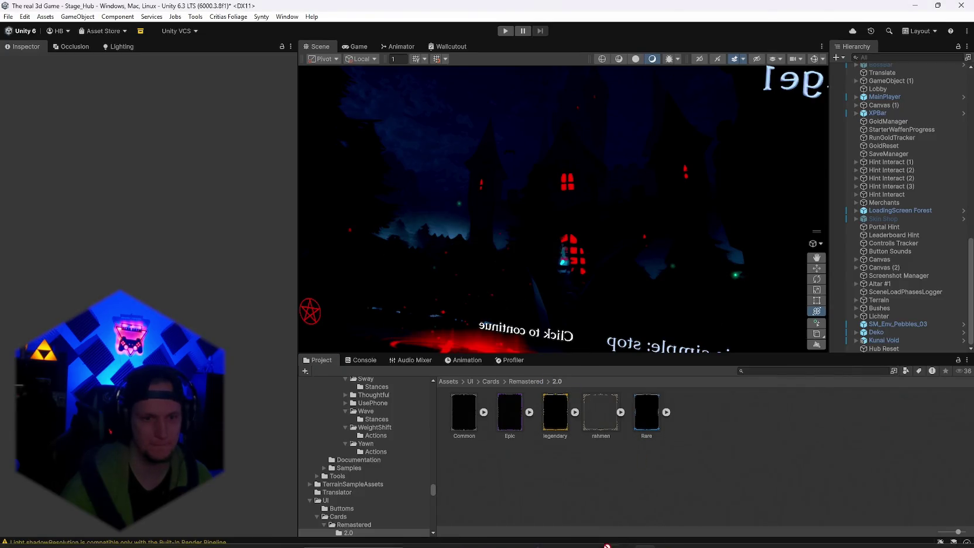
{"action": "left_click", "coordinate": [443, 536]}
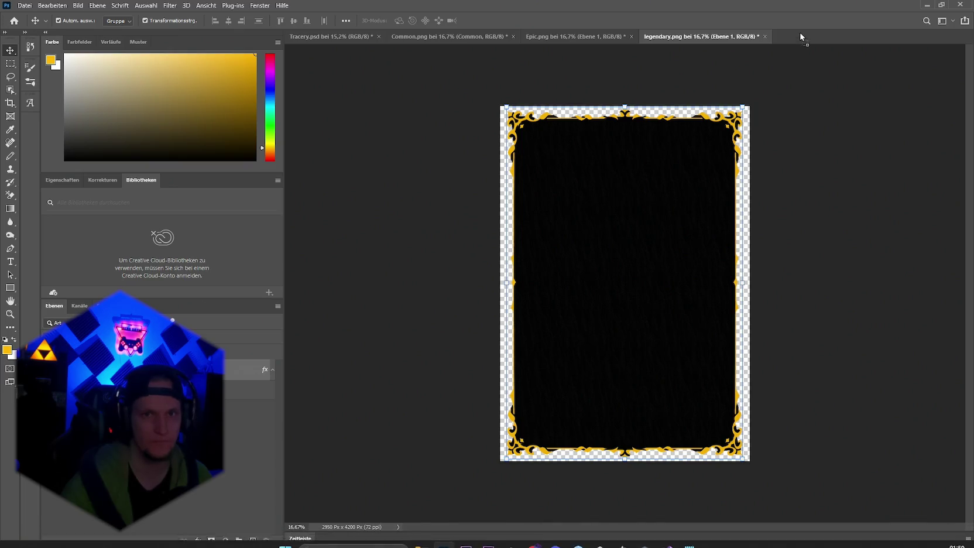
{"action": "left_click", "coordinate": [25, 5]}
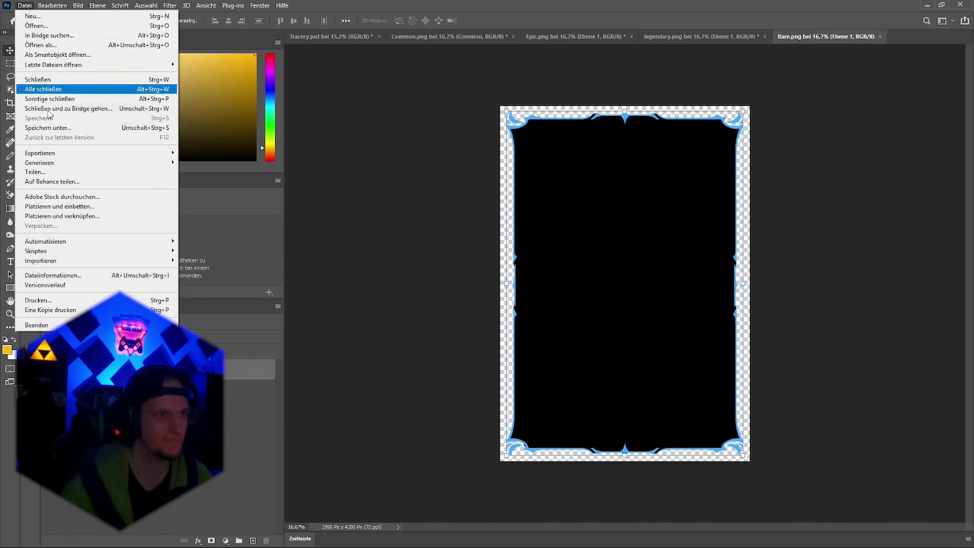
Step: Apply the saved tree-pattern style to the Rare frame's Ebene 1 layer
{"action": "left_click", "coordinate": [227, 542]}
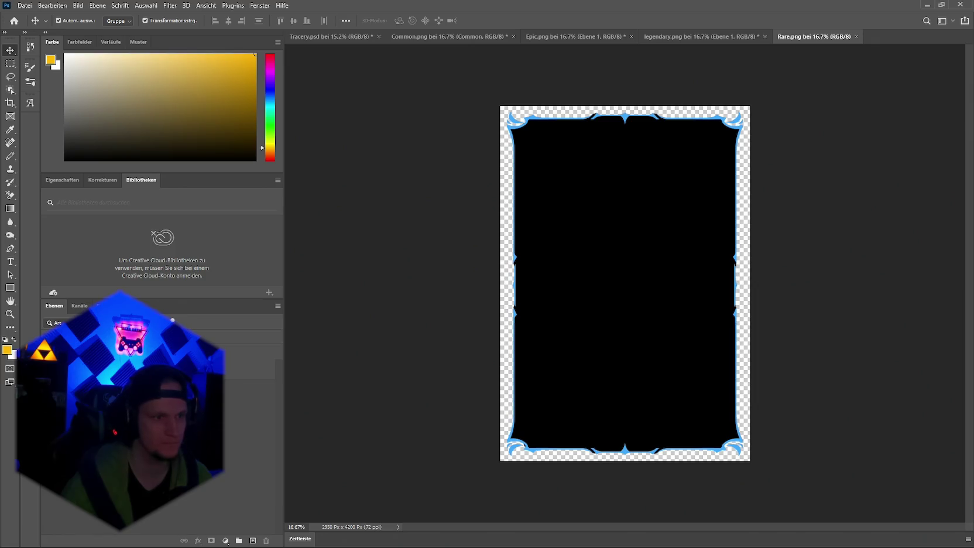
{"action": "left_click", "coordinate": [246, 370]}
{"action": "left_click", "coordinate": [198, 541]}
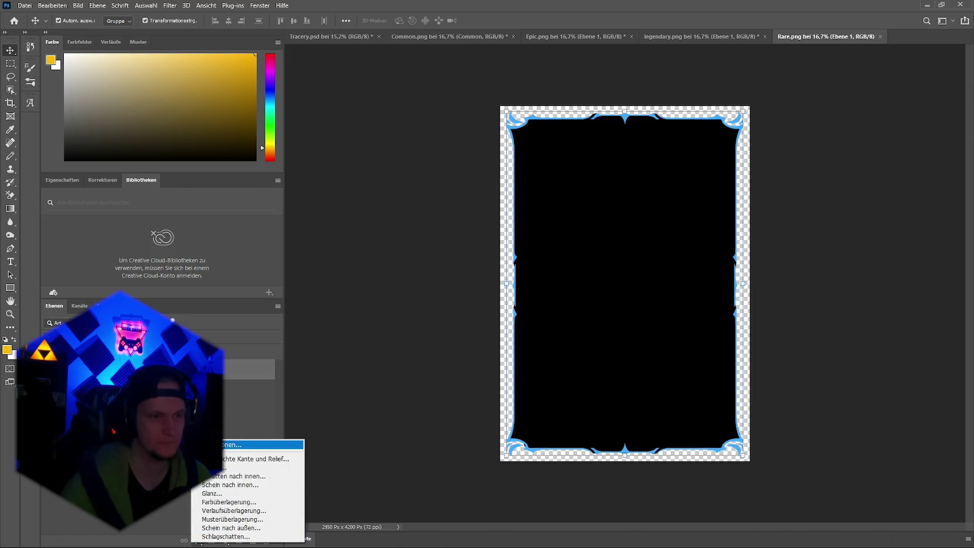
{"action": "left_click", "coordinate": [246, 444]}
{"action": "left_click", "coordinate": [65, 109]}
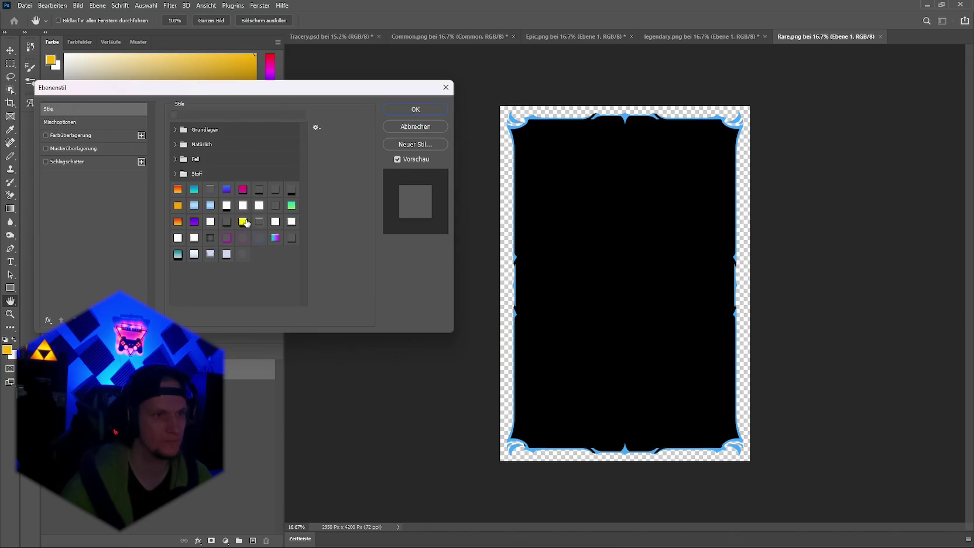
{"action": "left_click", "coordinate": [243, 253]}
{"action": "left_click", "coordinate": [413, 109]}
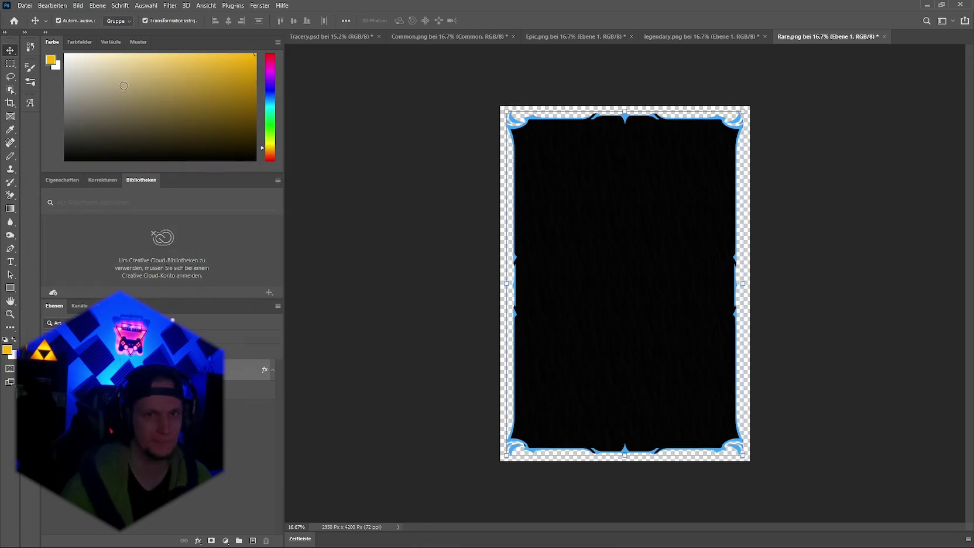
Step: Quick-export Rare as PNG over Rare.png, minimise Photoshop, and start Unity play mode
{"action": "left_click", "coordinate": [24, 5]}
{"action": "mouse_move", "coordinate": [68, 155]}
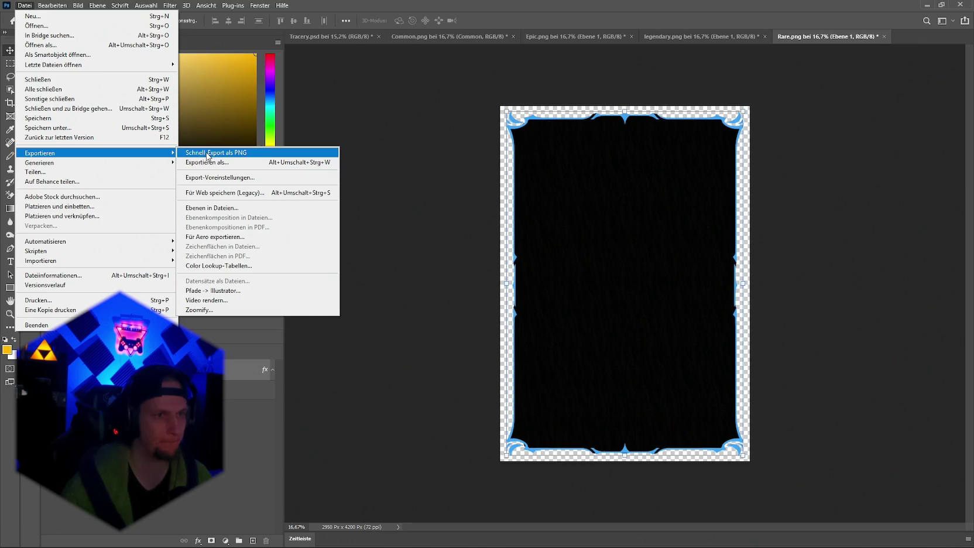
{"action": "left_click", "coordinate": [202, 153]}
{"action": "left_click", "coordinate": [503, 336]}
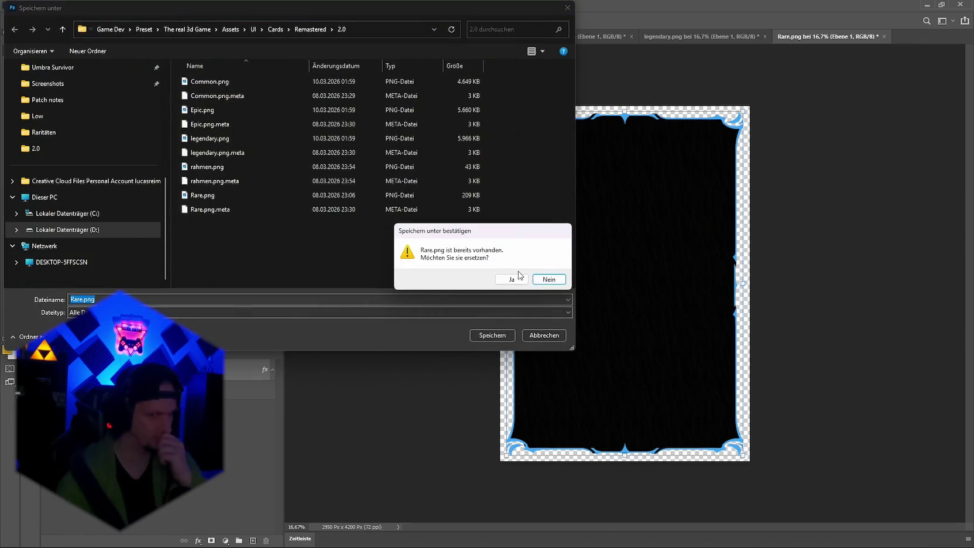
{"action": "left_click", "coordinate": [508, 277]}
{"action": "left_click", "coordinate": [927, 4]}
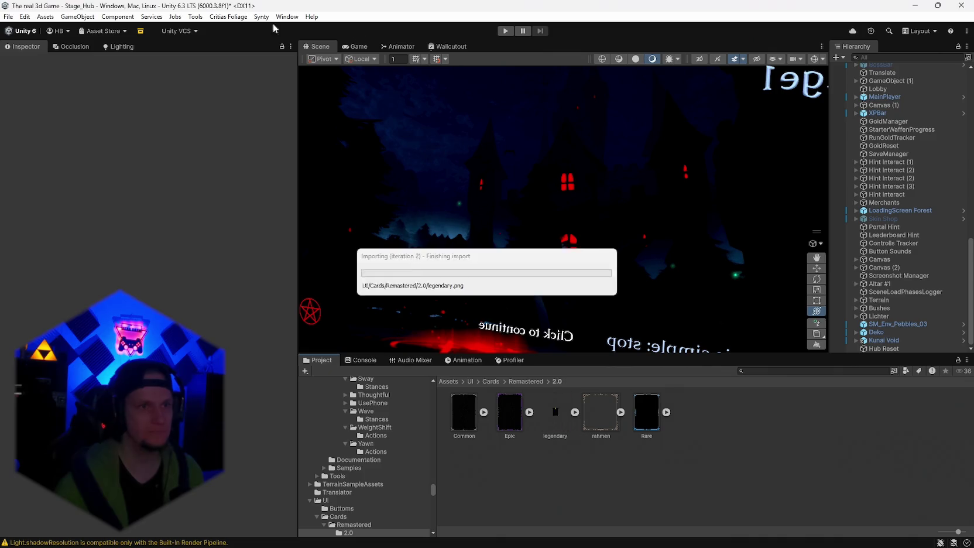
{"action": "left_click", "coordinate": [505, 31]}
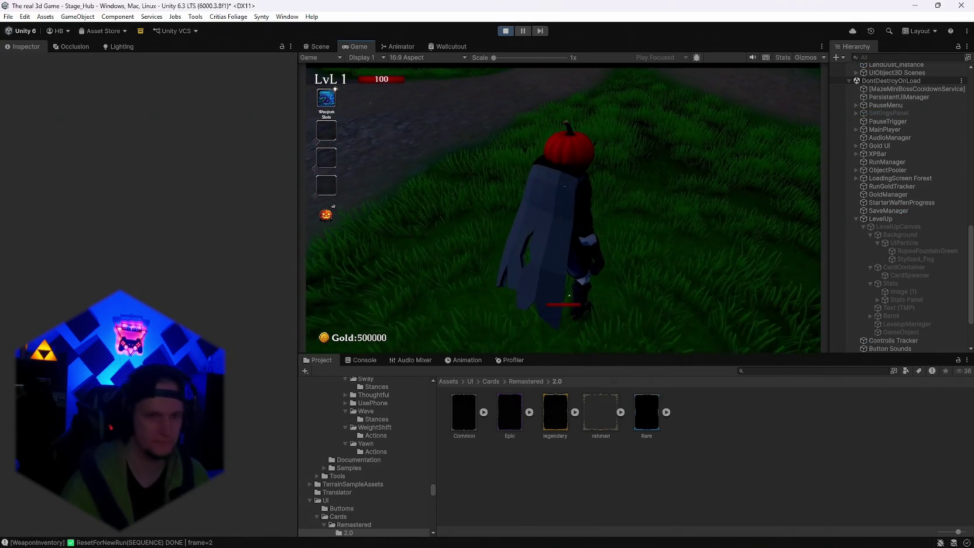
Step: Open the level-up screen, preview the reimported Rare.png, reroll the cards, then return to Photoshop
{"action": "key", "text": "l"}
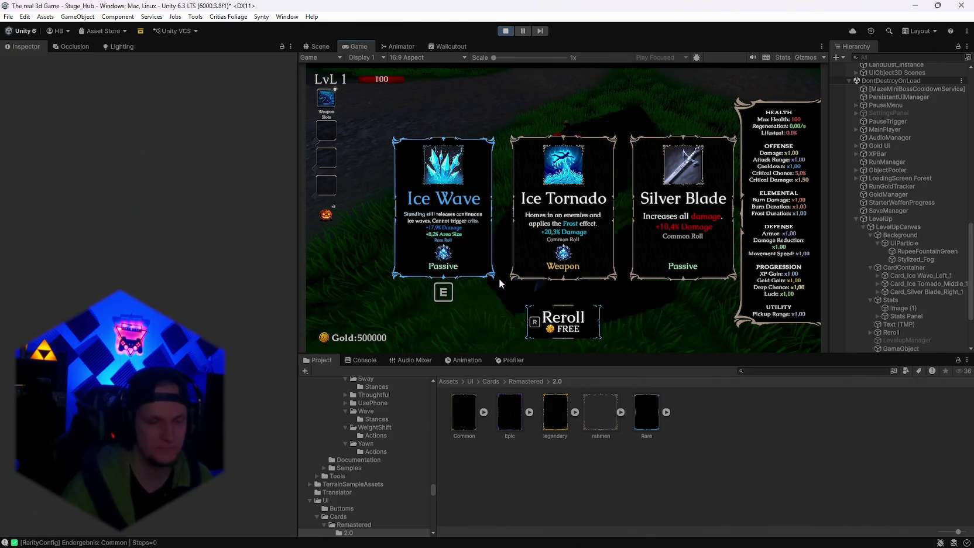
{"action": "key", "text": "r"}
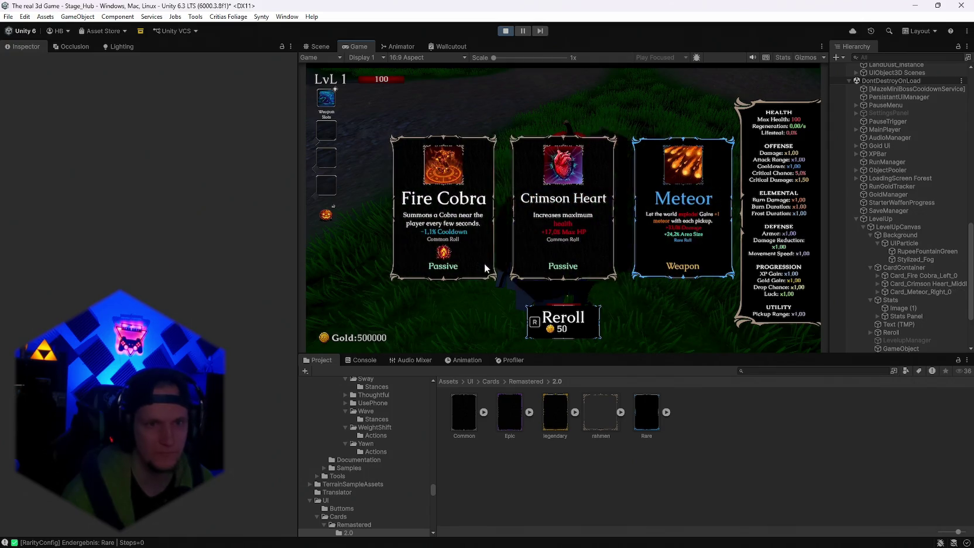
{"action": "double_click", "coordinate": [647, 412]}
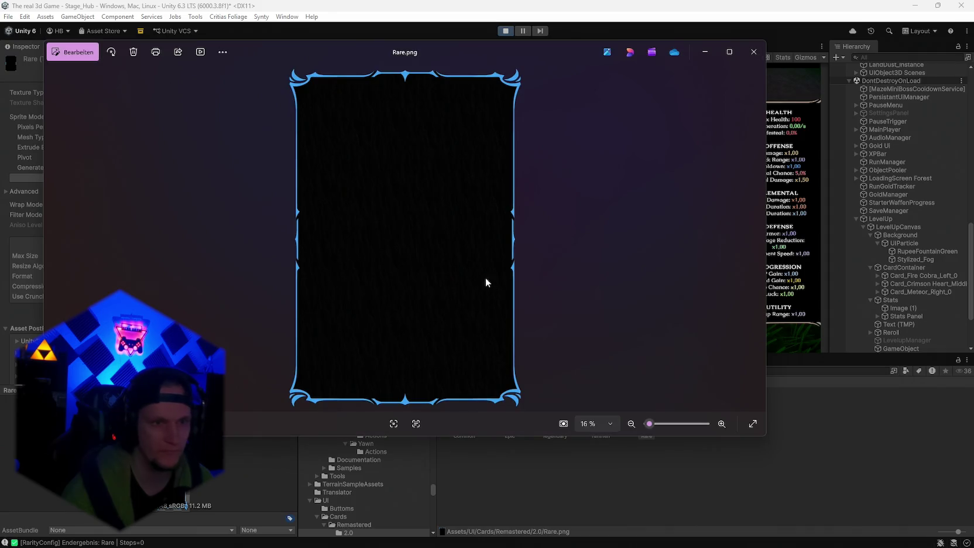
{"action": "left_click", "coordinate": [753, 51]}
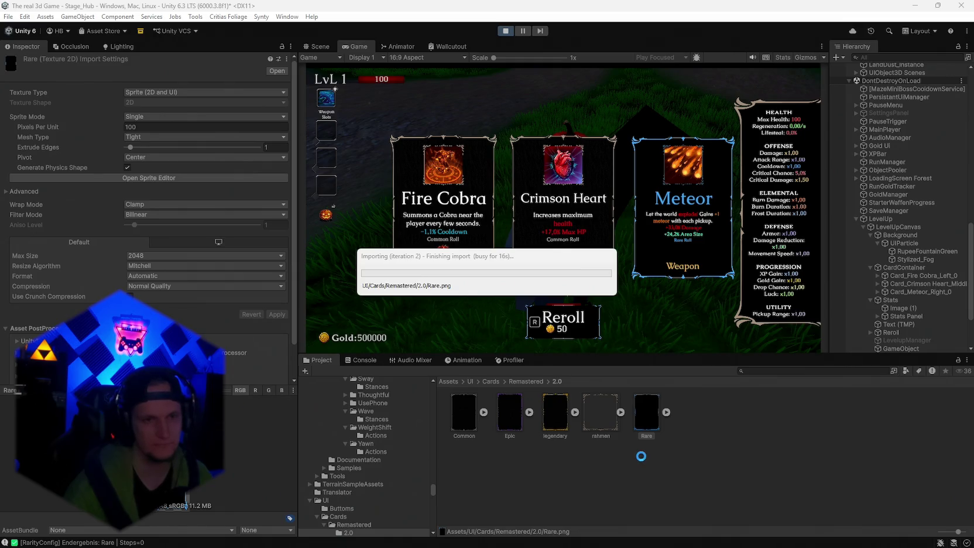
{"action": "left_click", "coordinate": [640, 456]}
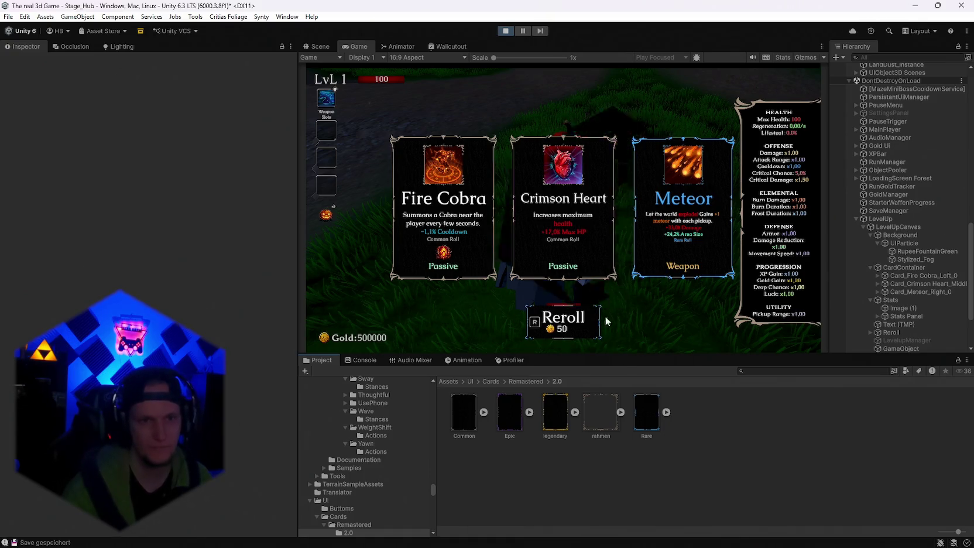
{"action": "left_click", "coordinate": [566, 323]}
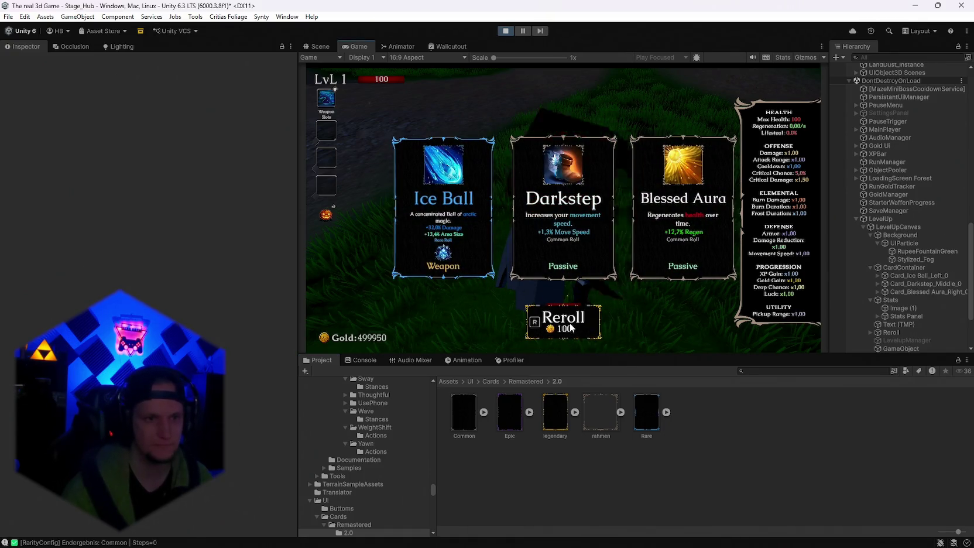
{"action": "key", "text": "alt+Tab"}
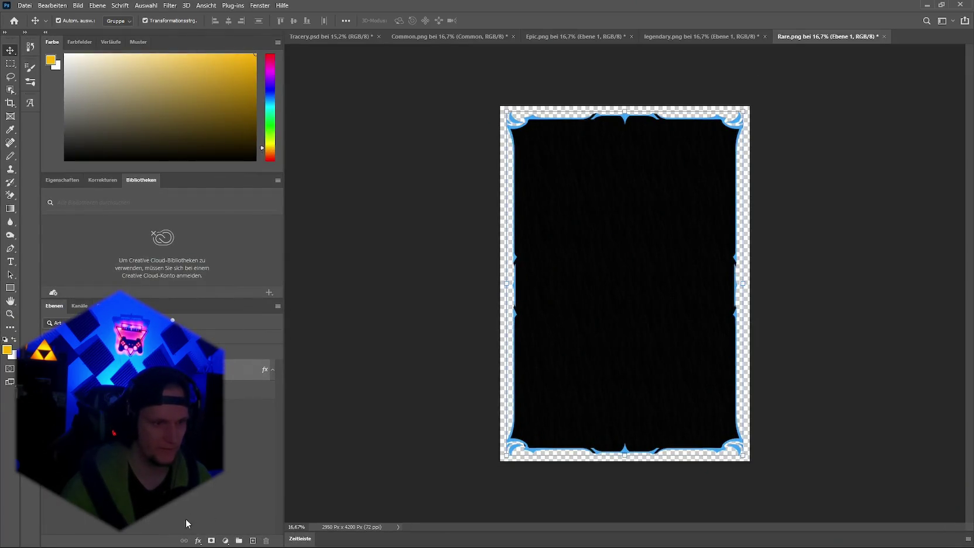
Step: Raise the Rare frame's Pattern Overlay scale from 89% to 99%
{"action": "left_click", "coordinate": [197, 540]}
{"action": "left_click", "coordinate": [225, 442]}
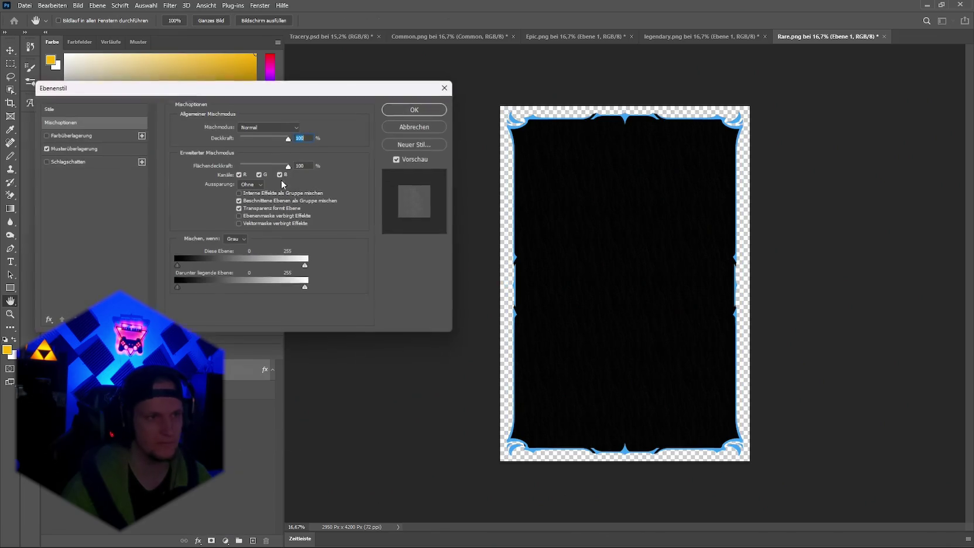
{"action": "left_click", "coordinate": [73, 149]}
{"action": "left_click_drag", "start_coordinate": [237, 207], "coordinate": [250, 209]}
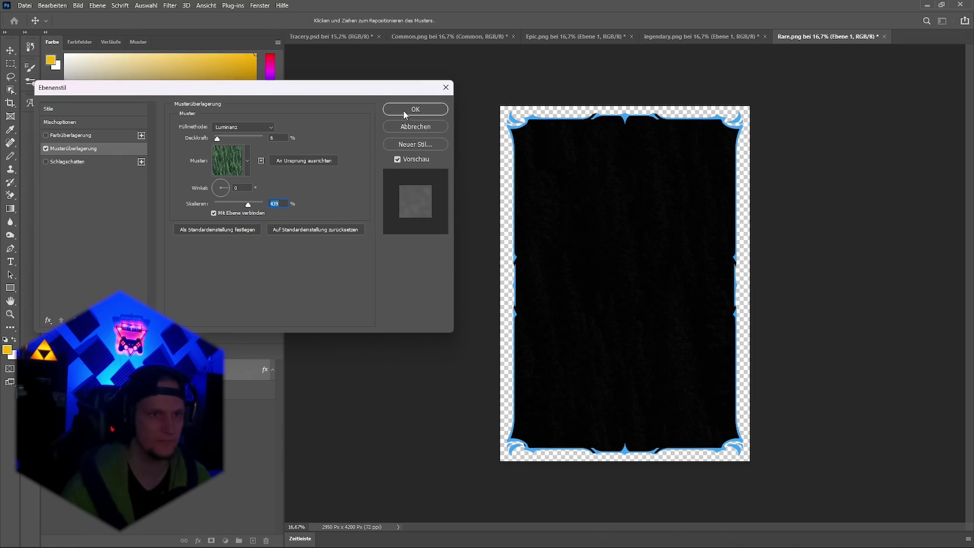
{"action": "left_click", "coordinate": [403, 110]}
Step: Quick-export the frame as PNG, replacing Rare.png, and return to Unity
{"action": "left_click", "coordinate": [25, 5]}
{"action": "mouse_move", "coordinate": [76, 152]}
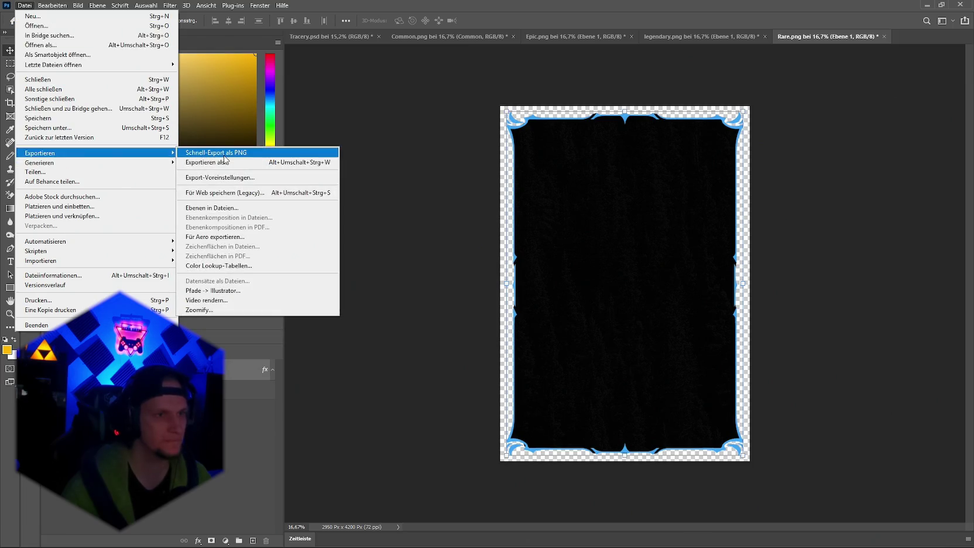
{"action": "left_click", "coordinate": [224, 155]}
{"action": "left_click", "coordinate": [491, 335]}
{"action": "left_click", "coordinate": [544, 278]}
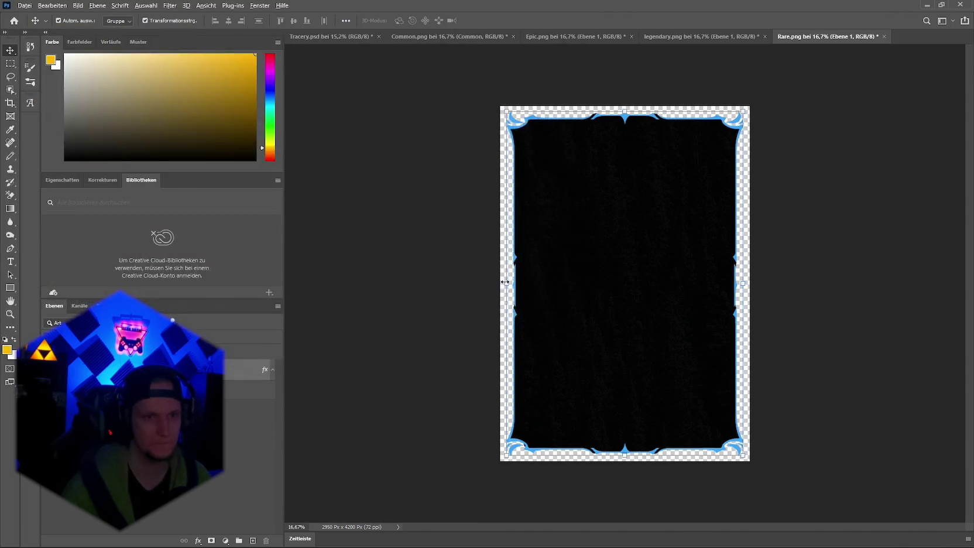
{"action": "key", "text": "alt+Tab"}
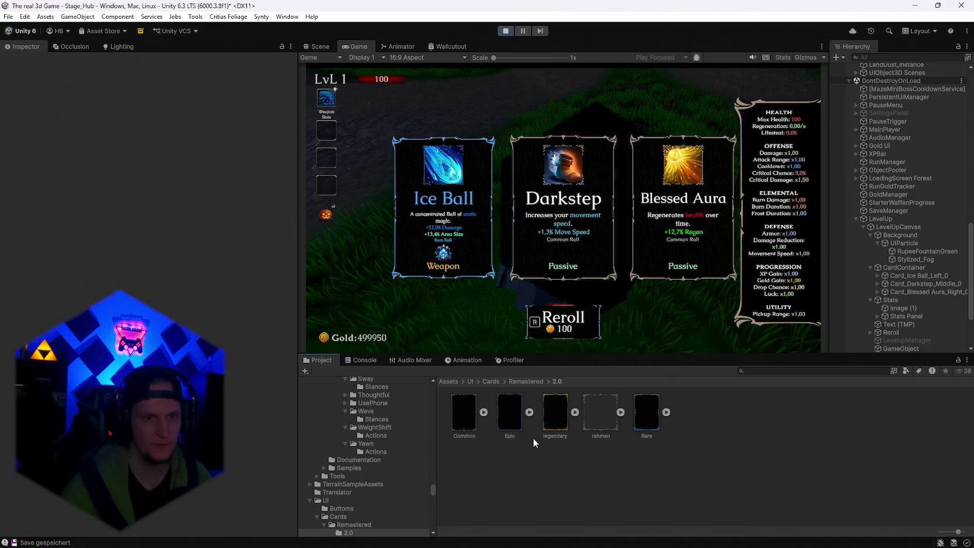
Step: Check the Rare sprite asset's import, then reroll the level-up cards
{"action": "left_click", "coordinate": [574, 412]}
{"action": "left_click", "coordinate": [711, 412]}
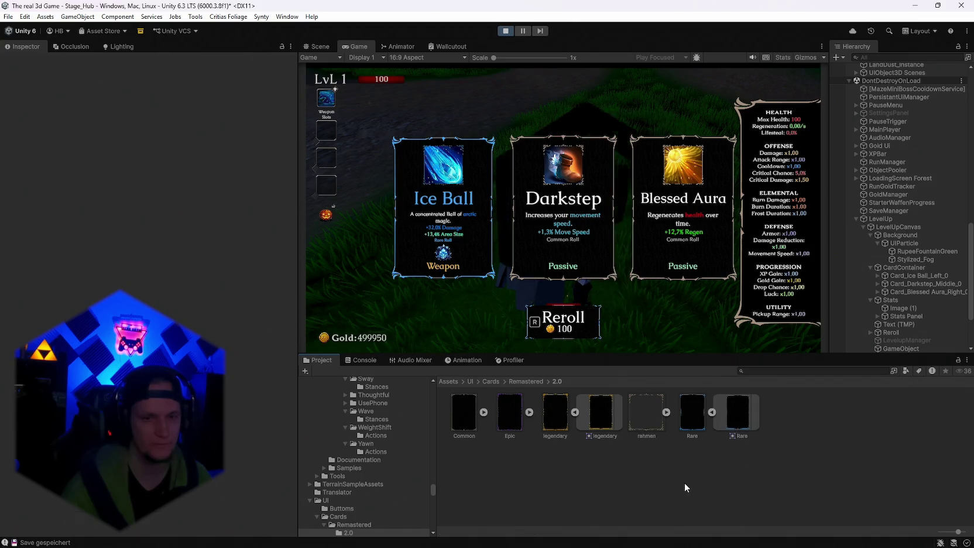
{"action": "left_click", "coordinate": [690, 410]}
{"action": "left_click", "coordinate": [712, 412]}
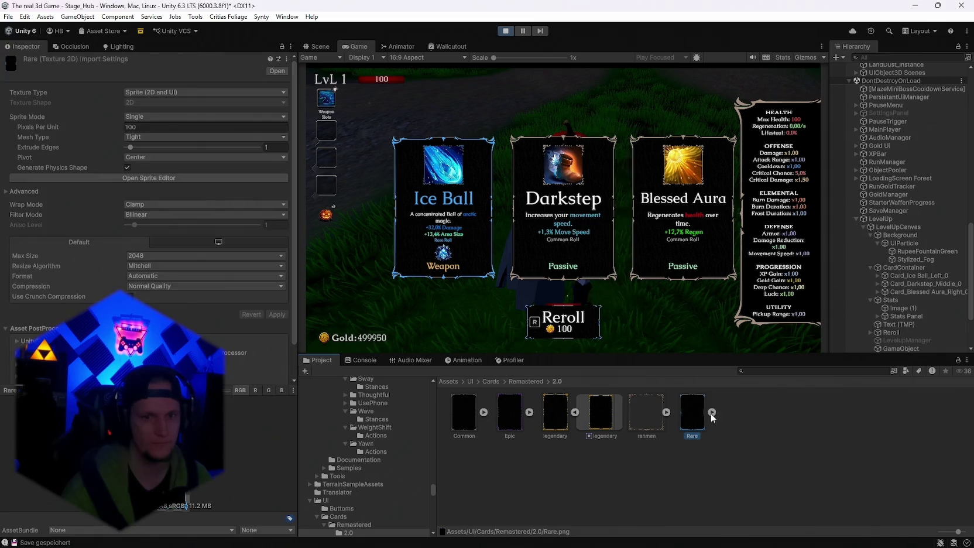
{"action": "left_click", "coordinate": [582, 329]}
{"action": "left_click", "coordinate": [629, 525]}
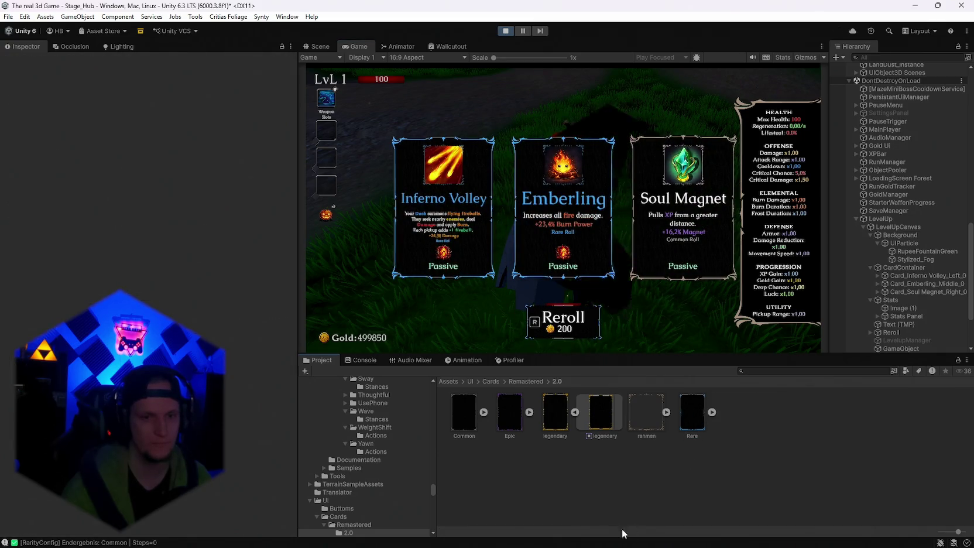
Step: Inspect the rerolled Rare card in the maximized Game view, then go back to Photoshop
{"action": "key", "text": "alt+Tab"}
{"action": "key", "text": "alt+Tab"}
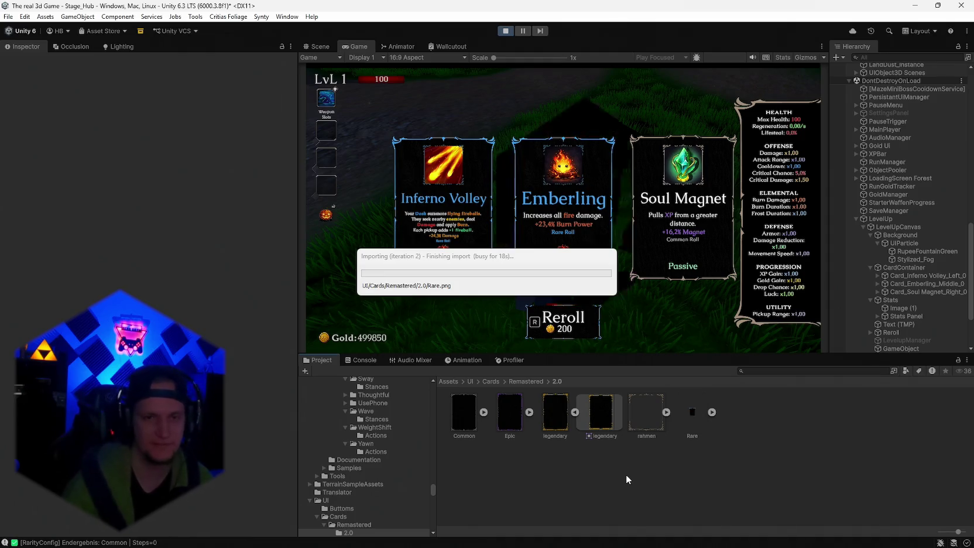
{"action": "double_click", "coordinate": [359, 47]}
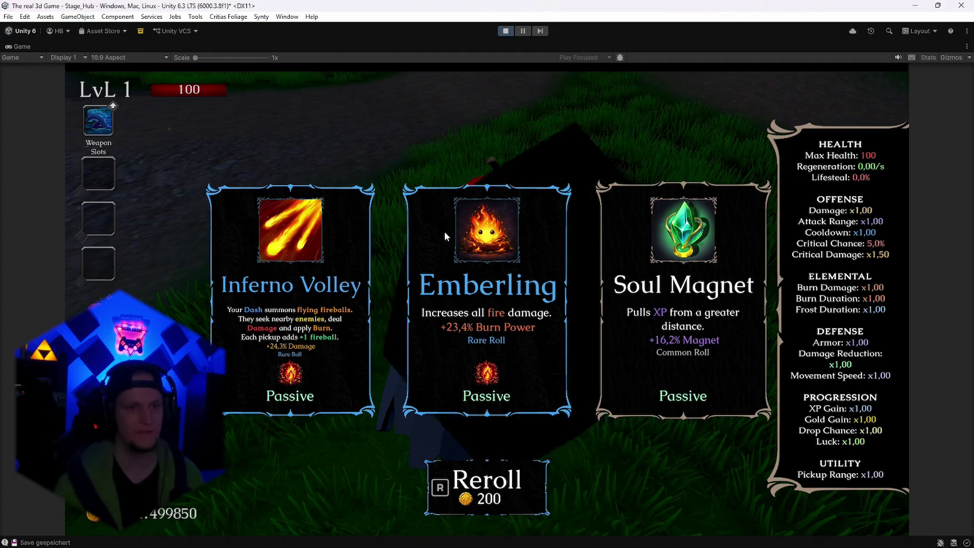
{"action": "key", "text": "alt+Tab"}
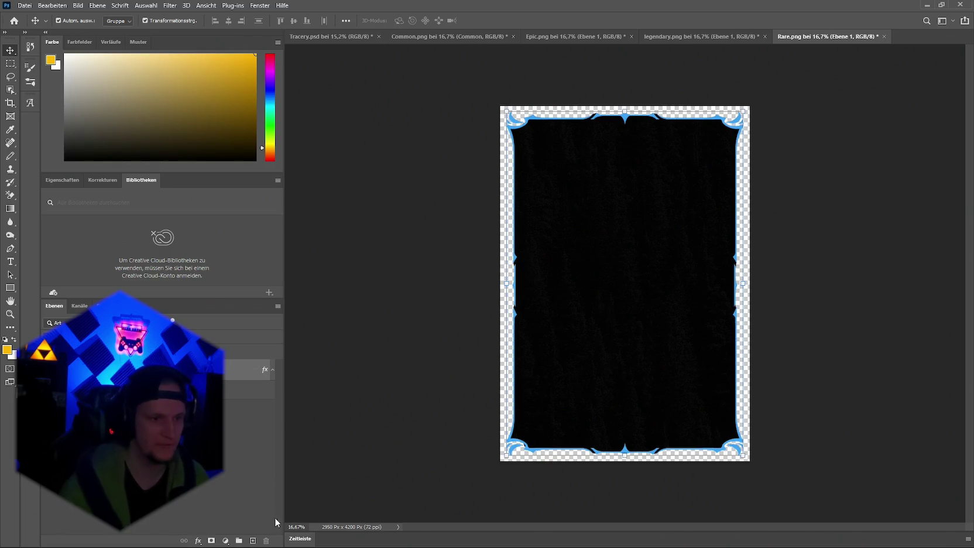
{"action": "left_click", "coordinate": [198, 540]}
Step: Set the frame layer's Musterüberlagerung scale to 207%
{"action": "key", "text": "Escape"}
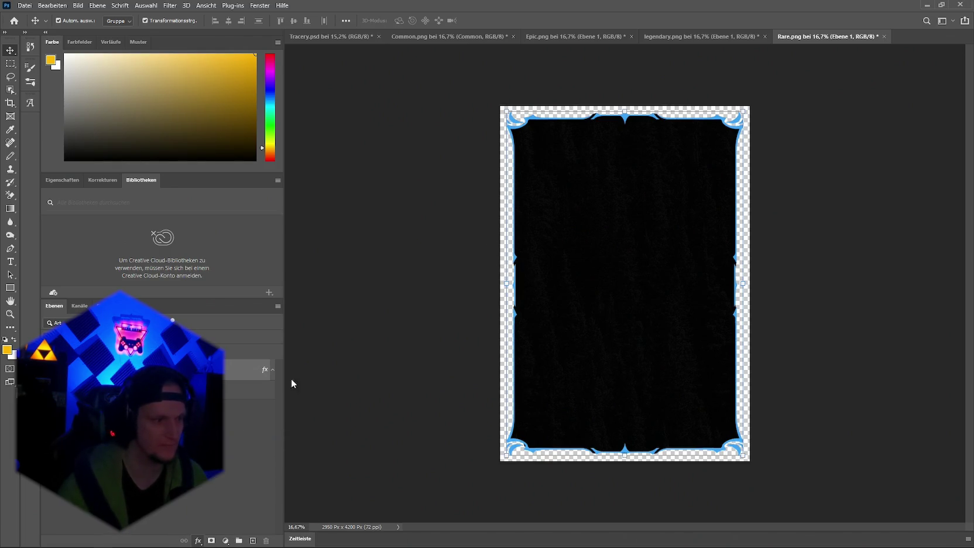
{"action": "double_click", "coordinate": [252, 369]}
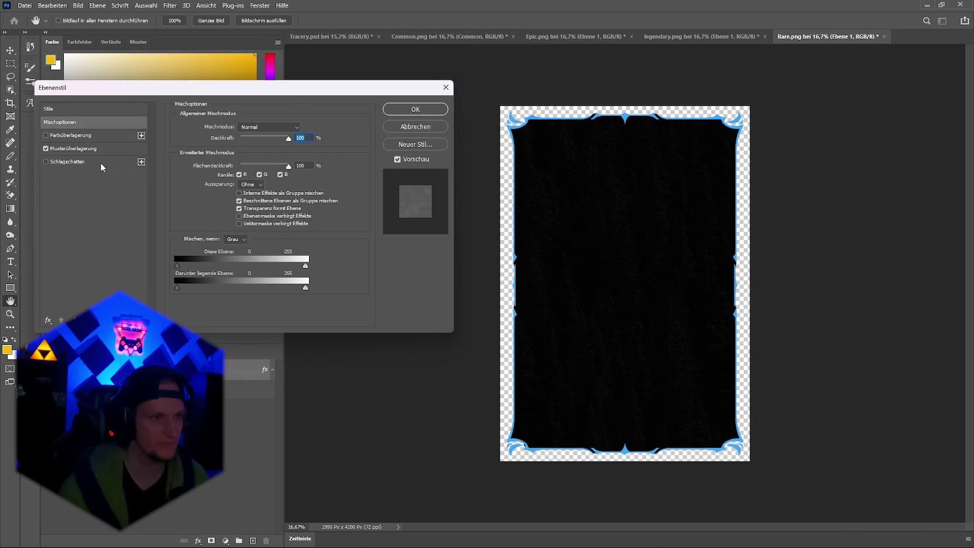
{"action": "left_click", "coordinate": [72, 148]}
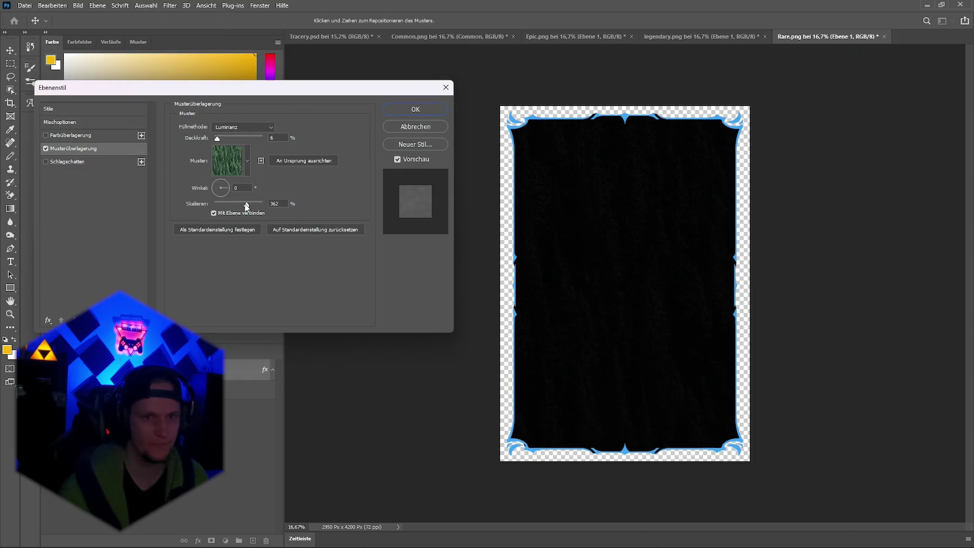
{"action": "left_click", "coordinate": [242, 205]}
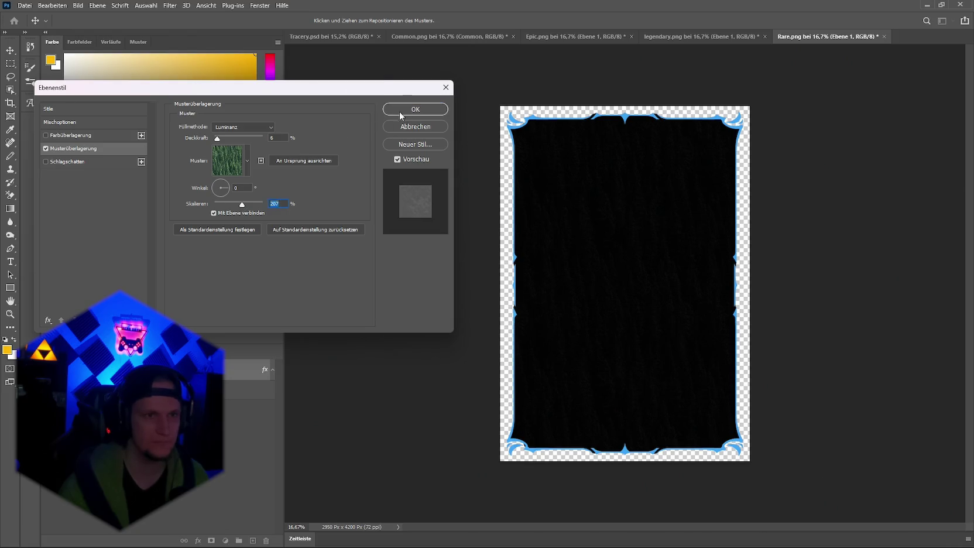
{"action": "left_click", "coordinate": [402, 109]}
Step: Quick-export as PNG over Rare.png, then restore Unity's full editor layout
{"action": "left_click", "coordinate": [25, 5]}
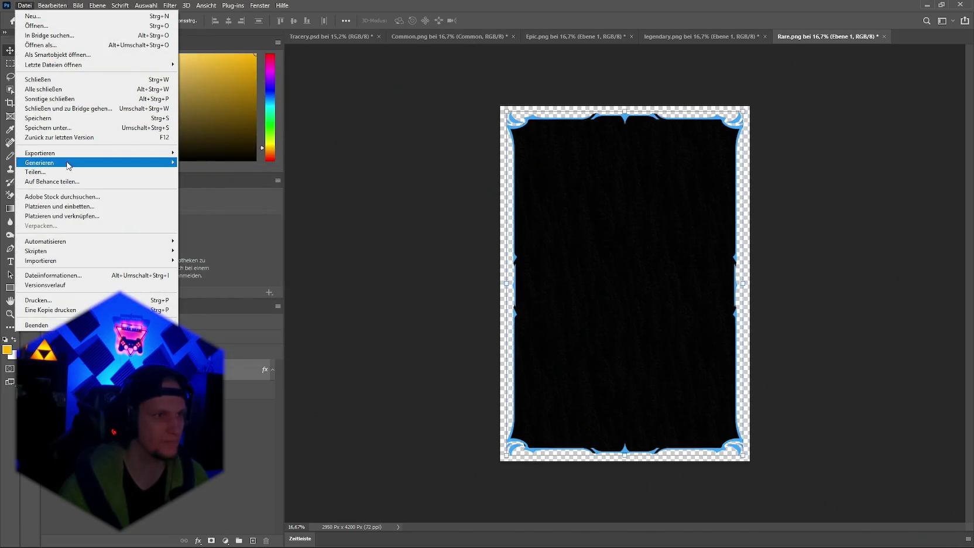
{"action": "mouse_move", "coordinate": [58, 153]}
{"action": "left_click", "coordinate": [211, 154]}
{"action": "left_click", "coordinate": [493, 334]}
{"action": "left_click", "coordinate": [507, 279]}
{"action": "key", "text": "alt+Tab"}
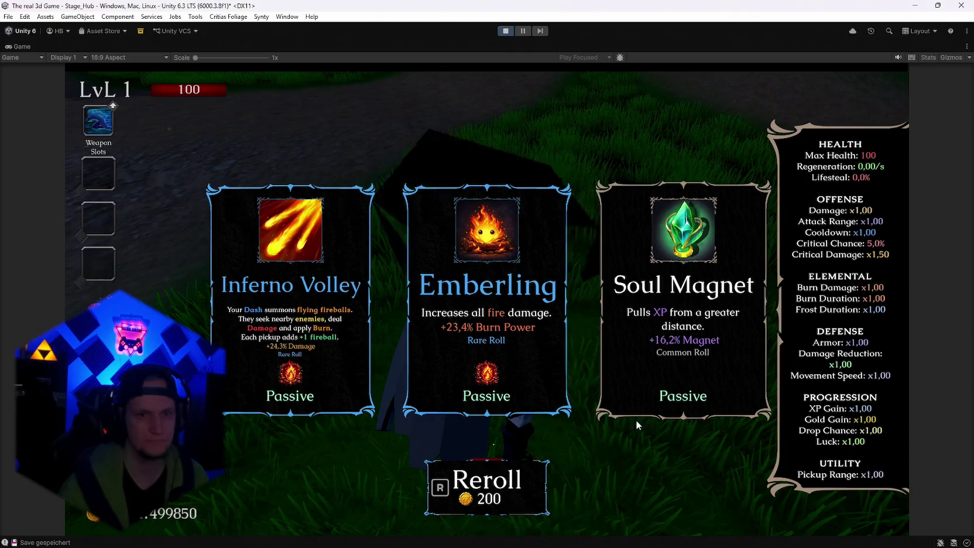
{"action": "key", "text": "shift+space"}
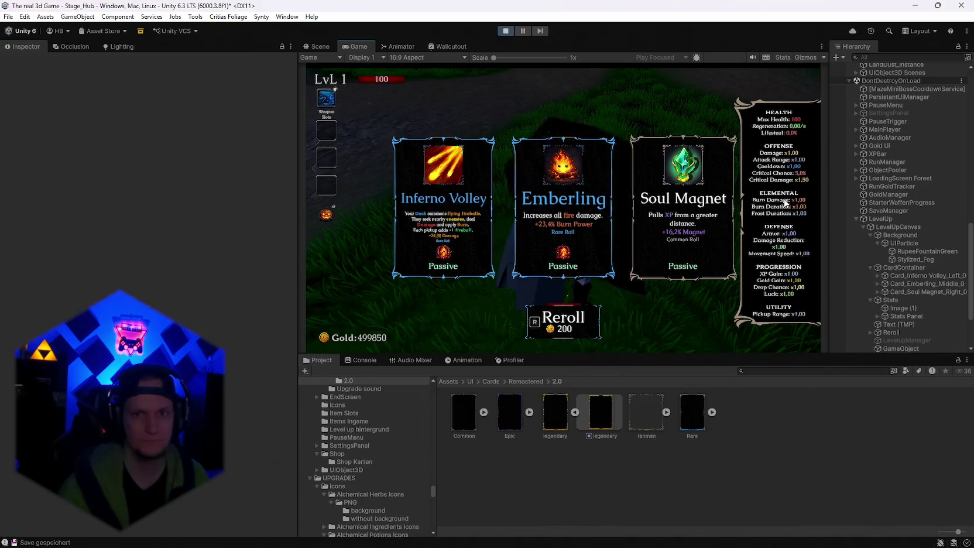
Step: Delete RuneFountainGreen and Stylized_Fog under UIParticle, view the game full-size, then return to Photoshop
{"action": "left_click", "coordinate": [904, 244]}
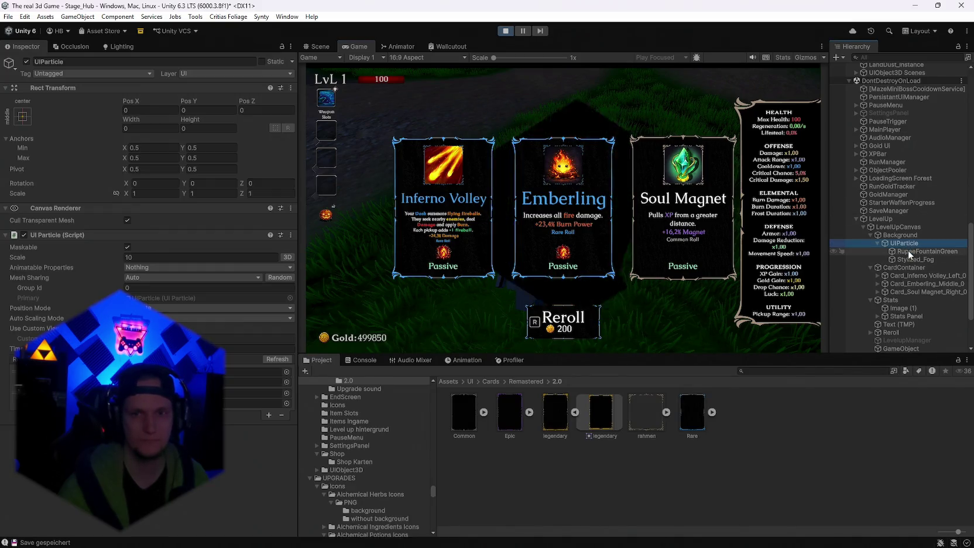
{"action": "left_click", "coordinate": [908, 251]}
{"action": "left_click", "coordinate": [908, 259], "text": "shift"}
{"action": "key", "text": "Delete"}
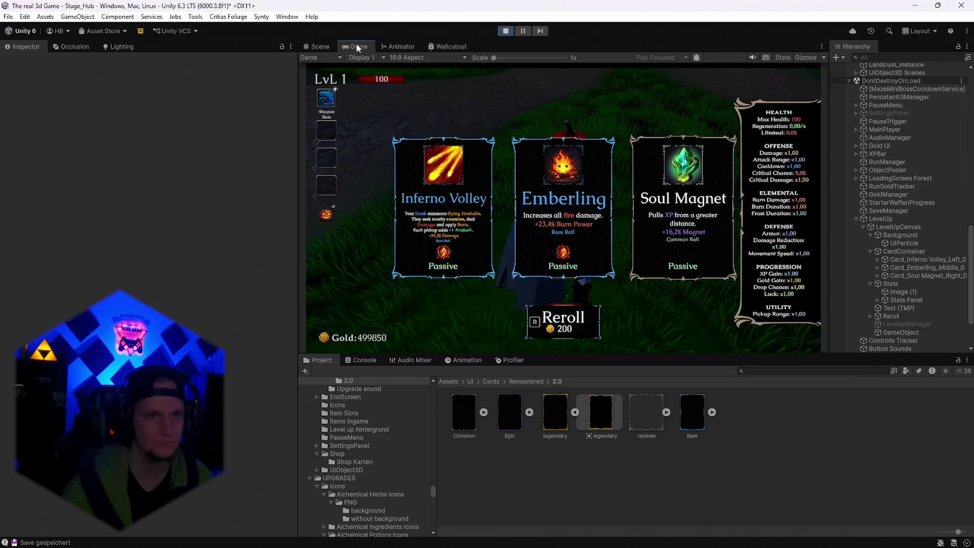
{"action": "key", "text": "shift+space"}
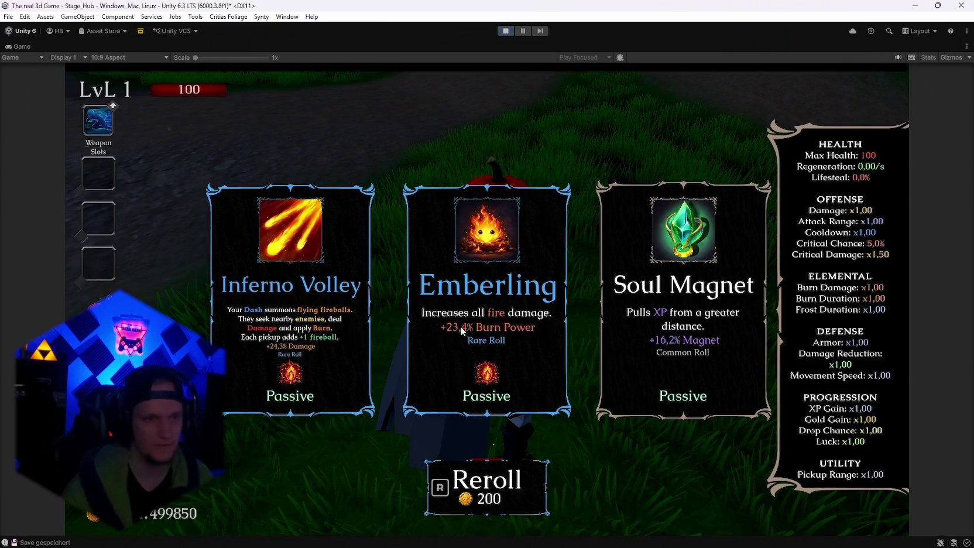
{"action": "key", "text": "alt+Tab"}
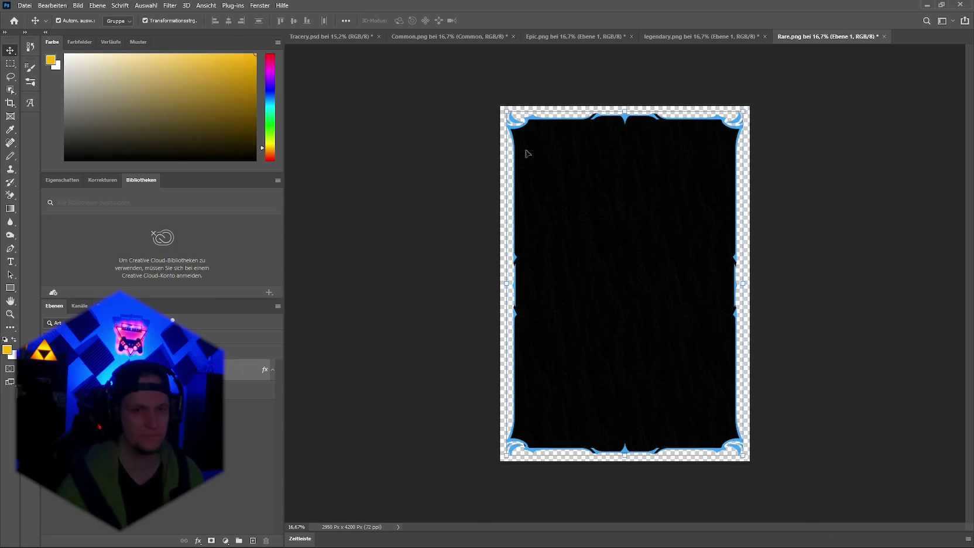
Step: Quick-export the Rare frame again as a PNG
{"action": "left_click", "coordinate": [25, 5]}
{"action": "mouse_move", "coordinate": [92, 154]}
{"action": "left_click", "coordinate": [211, 152]}
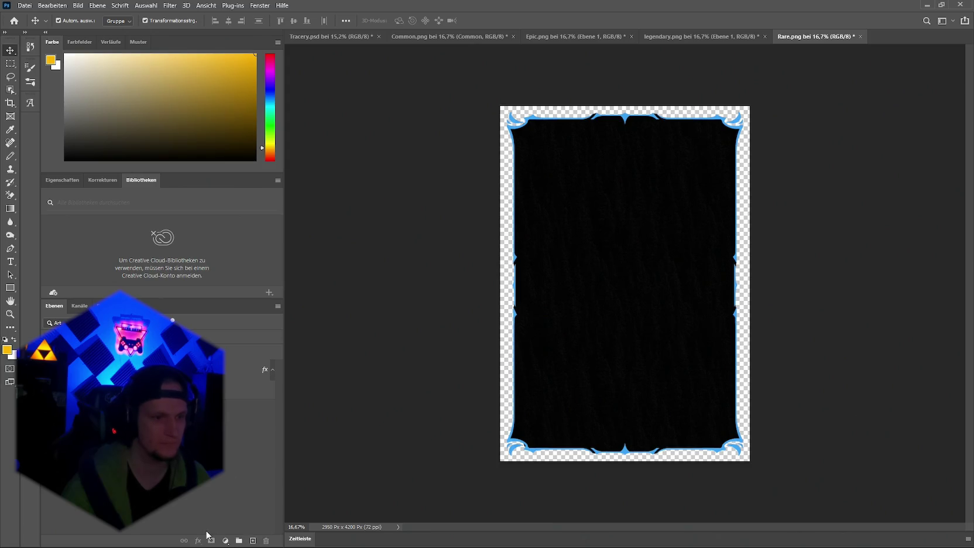
Step: Save the frame layer's pattern overlay effect as a new style preset
{"action": "left_click", "coordinate": [198, 541]}
{"action": "left_click", "coordinate": [272, 379]}
{"action": "double_click", "coordinate": [272, 379]}
{"action": "left_click", "coordinate": [58, 149]}
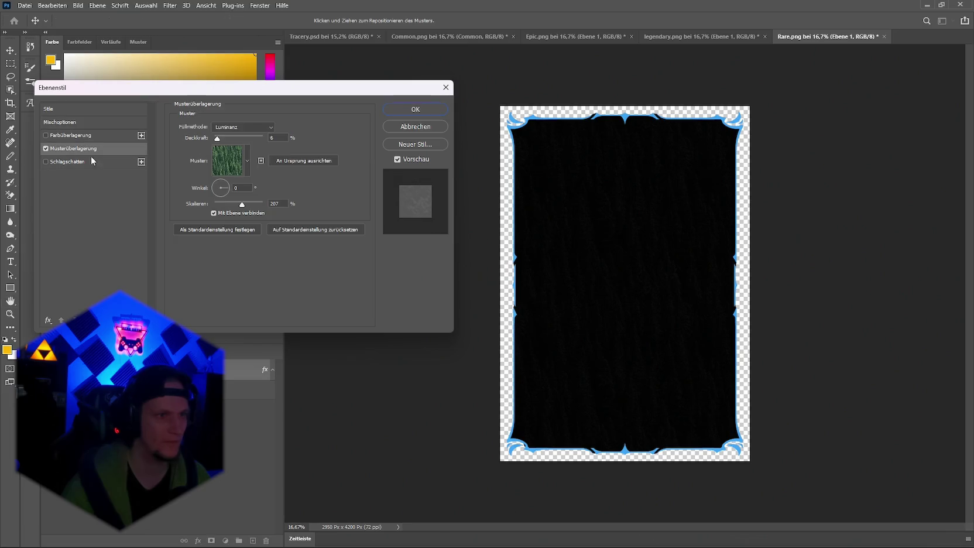
{"action": "left_click", "coordinate": [57, 110]}
{"action": "left_click", "coordinate": [416, 145]}
{"action": "left_click", "coordinate": [635, 168]}
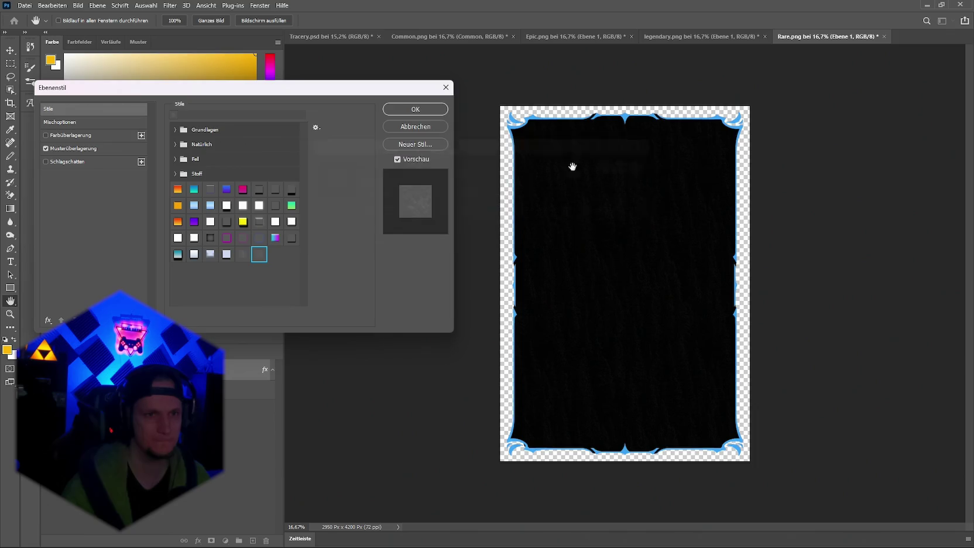